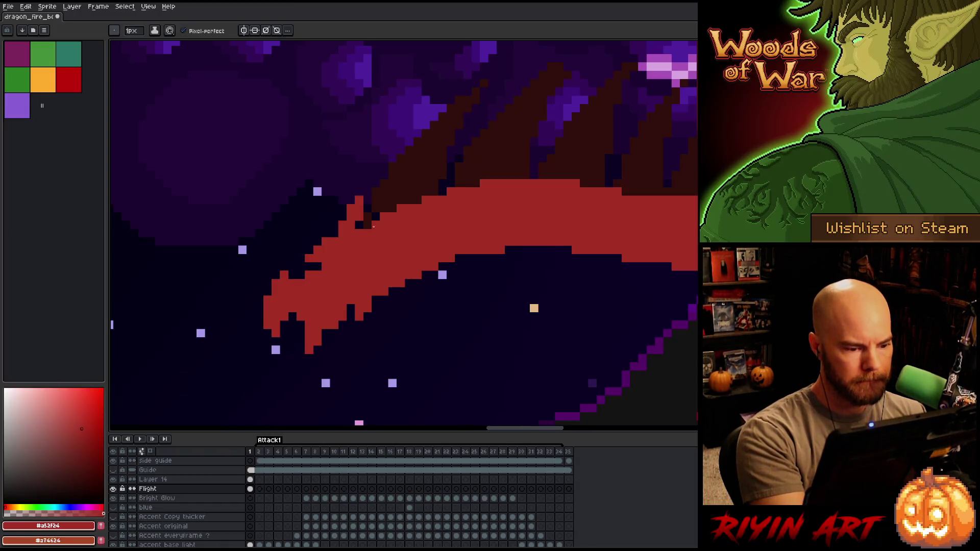
Lasso the red front claw and shift it one pixel left, then deselect.
{"action": "key", "text": "q"}
{"action": "mouse_move", "coordinate": [325, 367]}
{"action": "left_mouse_down"}
{"action": "mouse_move", "coordinate": [366, 306]}
{"action": "mouse_move", "coordinate": [309, 308]}
{"action": "mouse_move", "coordinate": [323, 322]}
{"action": "left_mouse_up"}
{"action": "key", "text": "Return"}
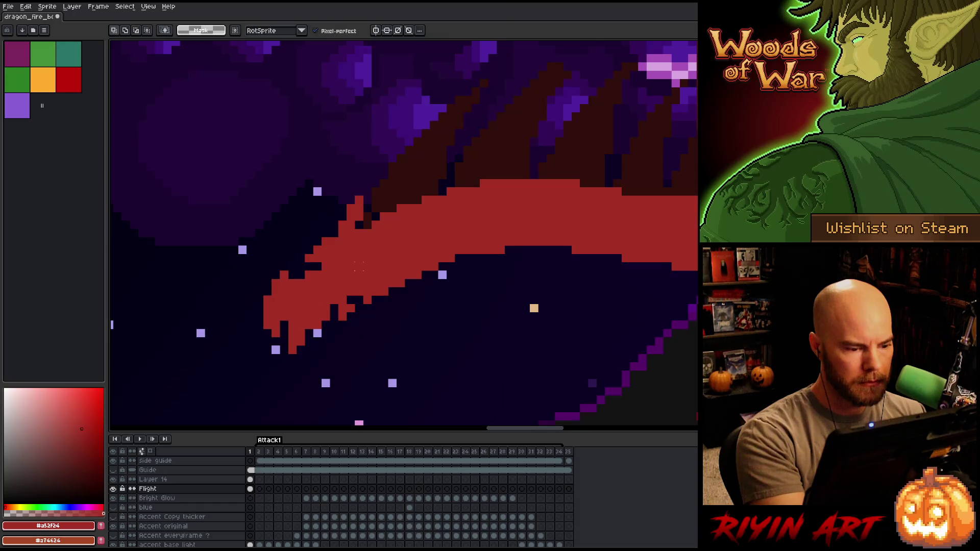
{"action": "key", "text": "b"}
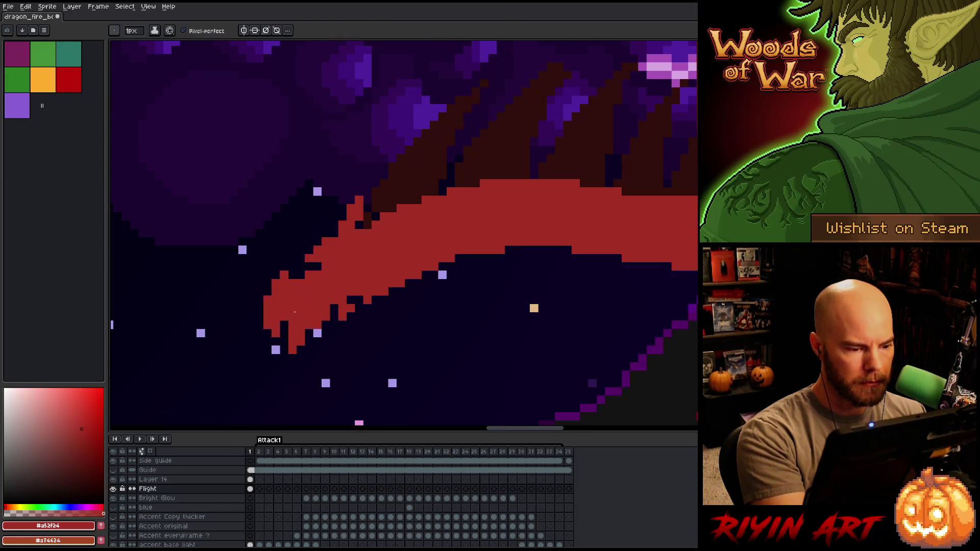
{"action": "key", "text": "q"}
{"action": "mouse_move", "coordinate": [284, 249]}
{"action": "left_mouse_down"}
{"action": "mouse_move", "coordinate": [292, 279]}
{"action": "mouse_move", "coordinate": [285, 334]}
{"action": "mouse_move", "coordinate": [258, 368]}
{"action": "mouse_move", "coordinate": [270, 276]}
{"action": "left_mouse_up"}
{"action": "mouse_move", "coordinate": [289, 309]}
{"action": "left_mouse_down"}
{"action": "mouse_move", "coordinate": [317, 379]}
{"action": "mouse_move", "coordinate": [286, 385]}
{"action": "mouse_move", "coordinate": [291, 323]}
{"action": "mouse_move", "coordinate": [283, 323]}
{"action": "left_mouse_up"}
{"action": "key", "text": "Return"}
{"action": "key", "text": "b"}
Fill the dark gap and notches in the claw with red pixels.
{"action": "mouse_move", "coordinate": [293, 280]}
{"action": "left_mouse_down"}
{"action": "mouse_move", "coordinate": [290, 295]}
{"action": "mouse_move", "coordinate": [316, 316]}
{"action": "mouse_move", "coordinate": [309, 337]}
{"action": "mouse_move", "coordinate": [333, 317]}
{"action": "left_mouse_up"}
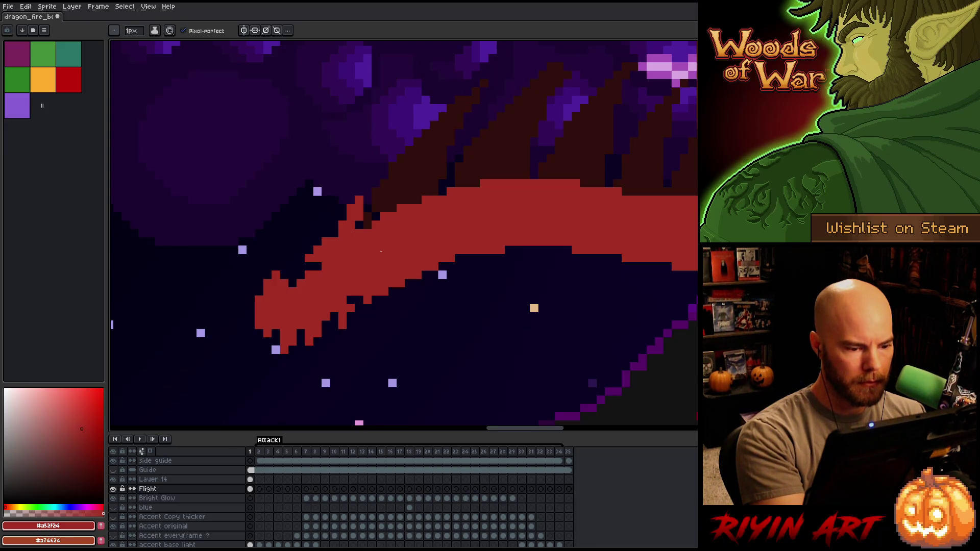
{"action": "left_click", "coordinate": [335, 315]}
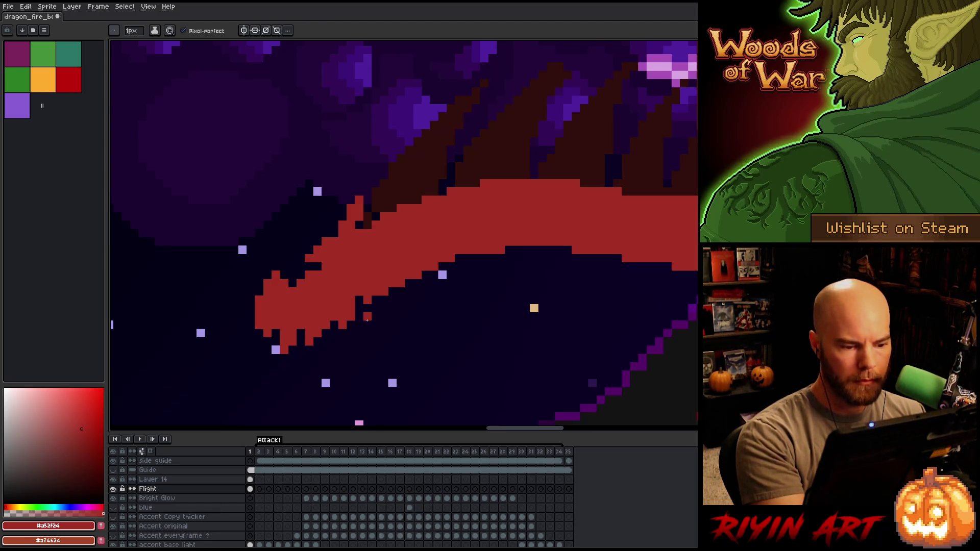
{"action": "key", "text": "e"}
{"action": "left_click", "coordinate": [376, 290]}
{"action": "key", "text": "b"}
Erase stray red pixels beside the claw, at the body's left edge and at the claw tip.
{"action": "left_click", "coordinate": [360, 300]}
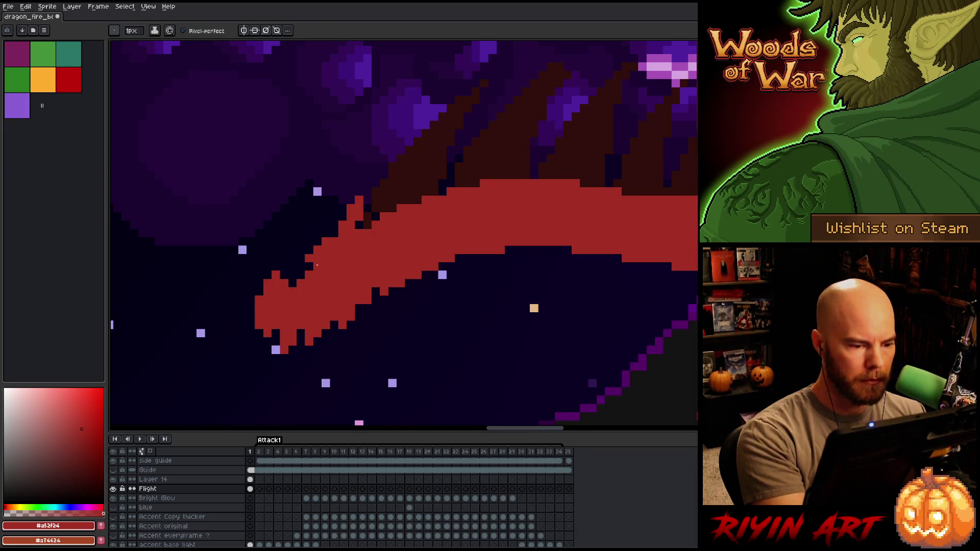
{"action": "key", "text": "e"}
{"action": "left_click", "coordinate": [309, 257]}
{"action": "key", "text": "b"}
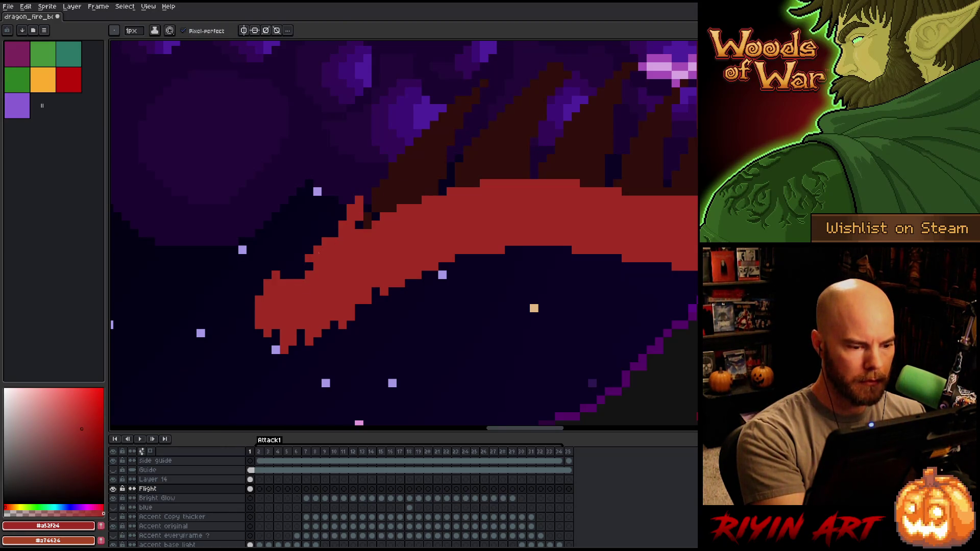
{"action": "key", "text": "e"}
{"action": "left_click", "coordinate": [284, 283]}
{"action": "key", "text": "b"}
{"action": "key", "text": "e"}
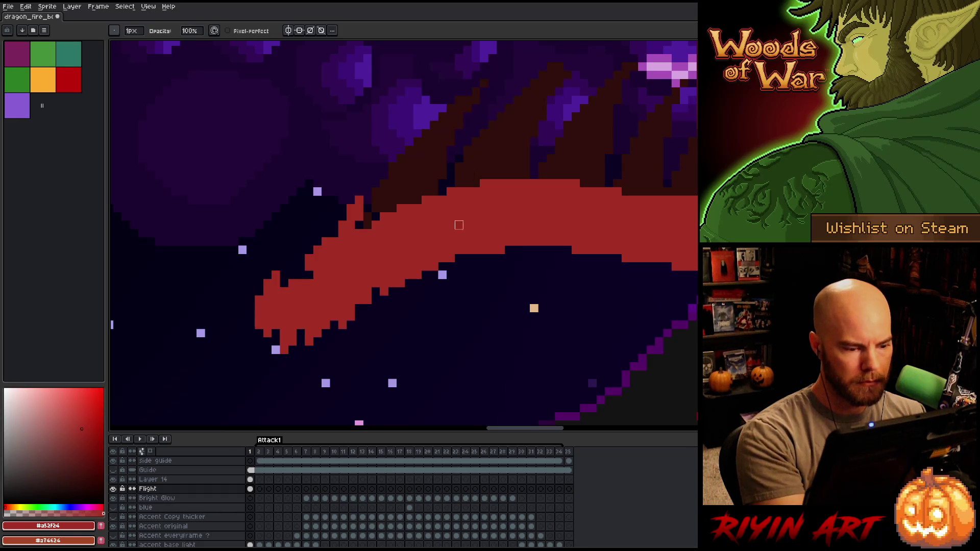
Recentre the view on the volcano, select the Layer 14 and Flight frame-1 cels, and save.
{"action": "scroll", "coordinate": [401, 307], "scroll_direction": "down", "scroll_amount": 3}
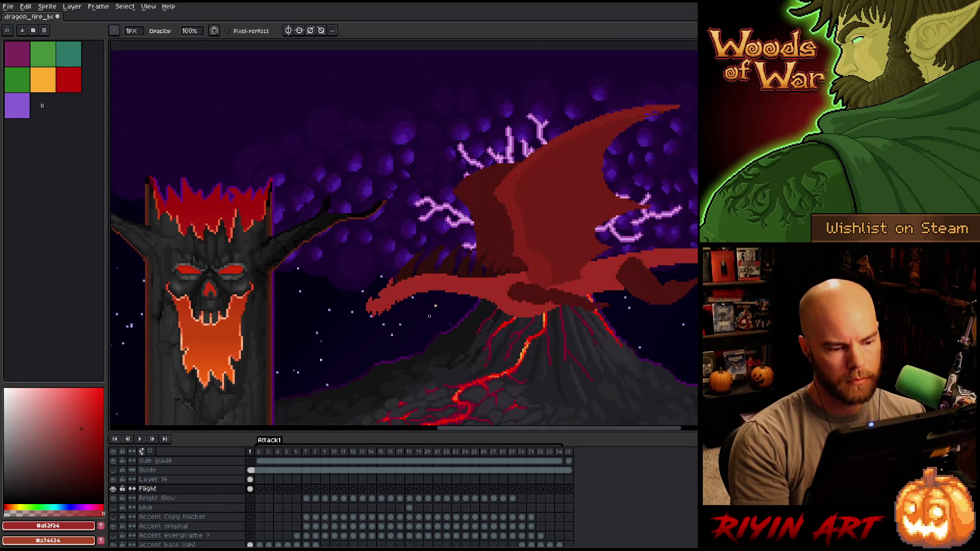
{"action": "mouse_move", "coordinate": [430, 322]}
{"action": "left_mouse_down"}
{"action": "mouse_move", "coordinate": [251, 278]}
{"action": "mouse_move", "coordinate": [240, 240]}
{"action": "left_mouse_up"}
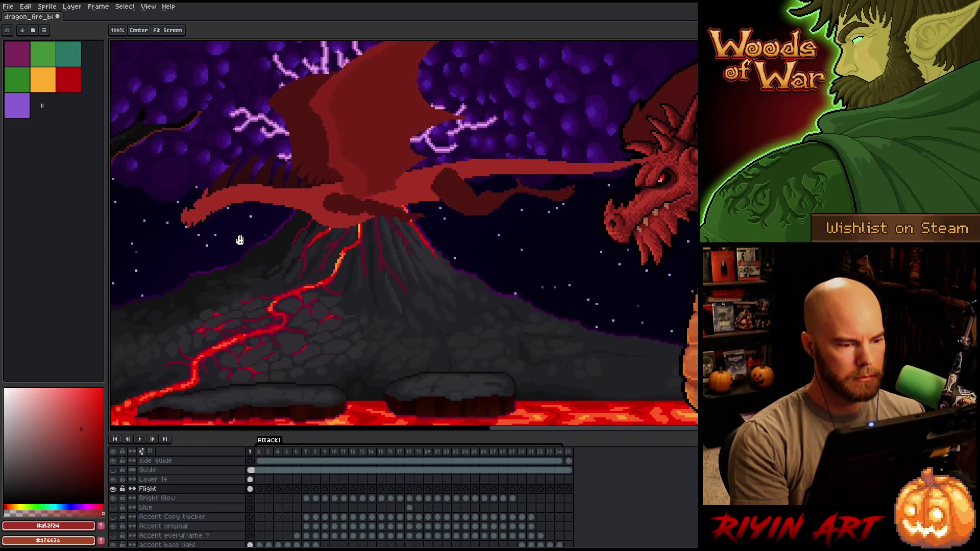
{"action": "scroll", "coordinate": [322, 250], "scroll_direction": "down", "scroll_amount": 2}
{"action": "left_click_drag", "start_coordinate": [328, 271], "coordinate": [409, 259]}
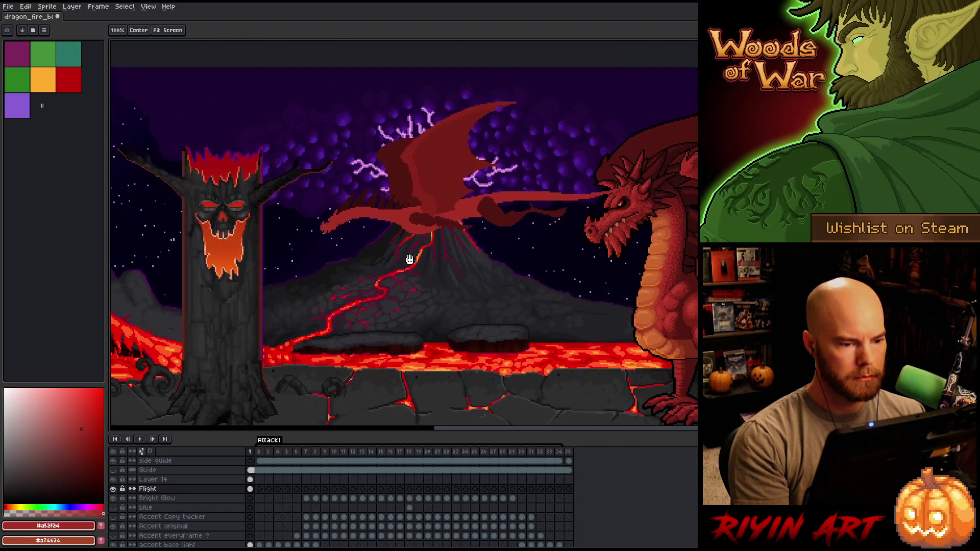
{"action": "scroll", "coordinate": [409, 259], "scroll_direction": "up", "scroll_amount": 1}
{"action": "scroll", "coordinate": [409, 259], "scroll_direction": "down", "scroll_amount": 2}
{"action": "scroll", "coordinate": [410, 251], "scroll_direction": "up", "scroll_amount": 1}
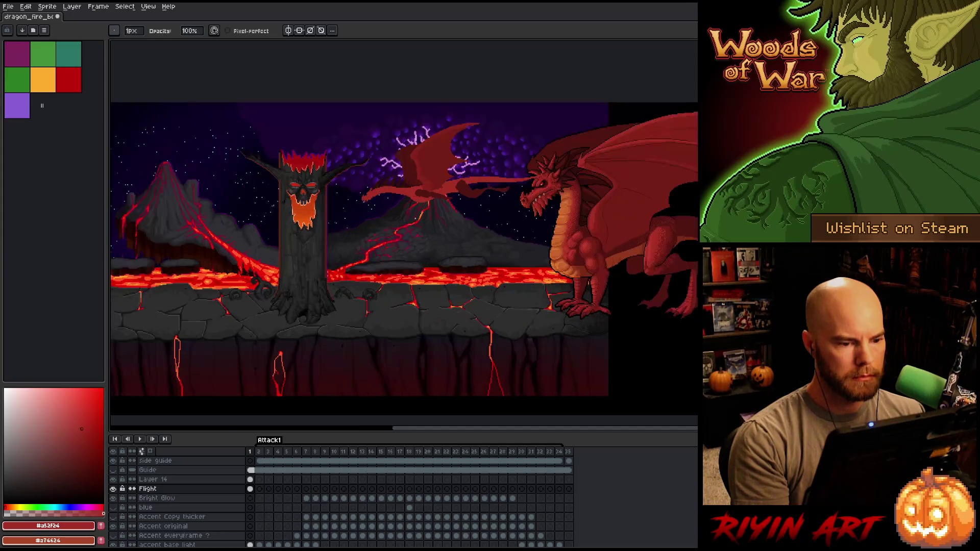
{"action": "scroll", "coordinate": [410, 250], "scroll_direction": "up", "scroll_amount": 1}
{"action": "left_click_drag", "start_coordinate": [415, 203], "coordinate": [404, 228]}
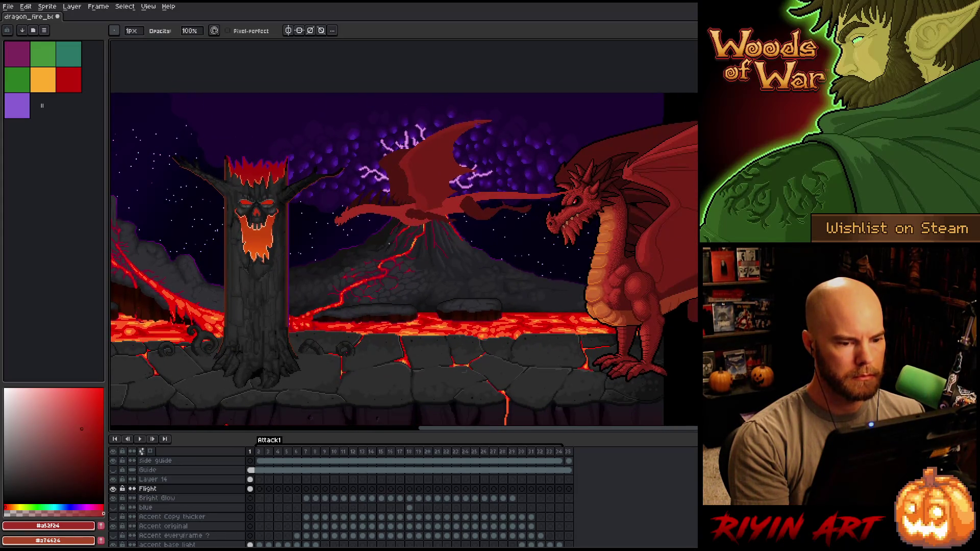
{"action": "left_click_drag", "start_coordinate": [250, 479], "coordinate": [250, 488]}
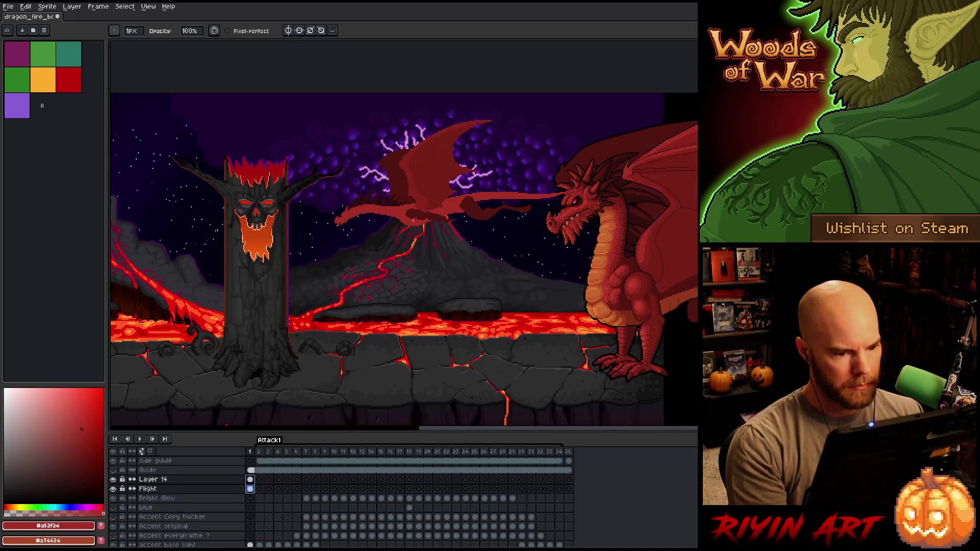
{"action": "key", "text": "ctrl+s"}
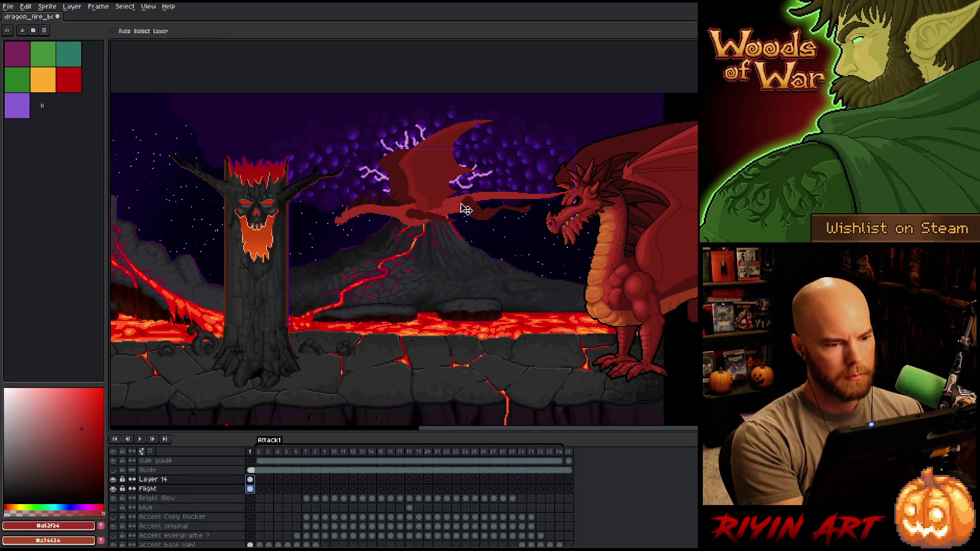
Select only the Layer 14 cel and lasso the flying dragon's upper wing tip.
{"action": "left_click", "coordinate": [250, 480]}
{"action": "scroll", "coordinate": [420, 239], "scroll_direction": "up", "scroll_amount": 2}
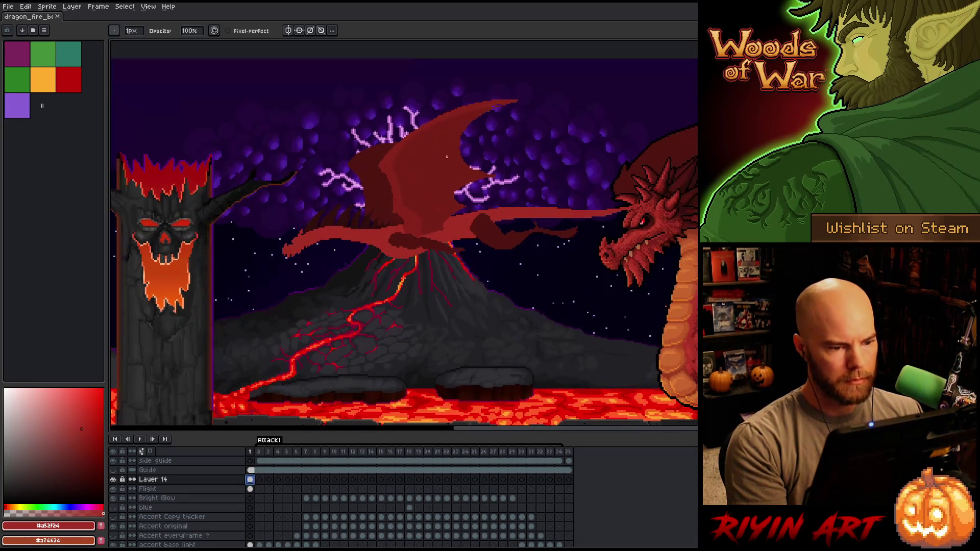
{"action": "left_click_drag", "start_coordinate": [447, 236], "coordinate": [420, 239]}
{"action": "scroll", "coordinate": [420, 240], "scroll_direction": "down", "scroll_amount": 1}
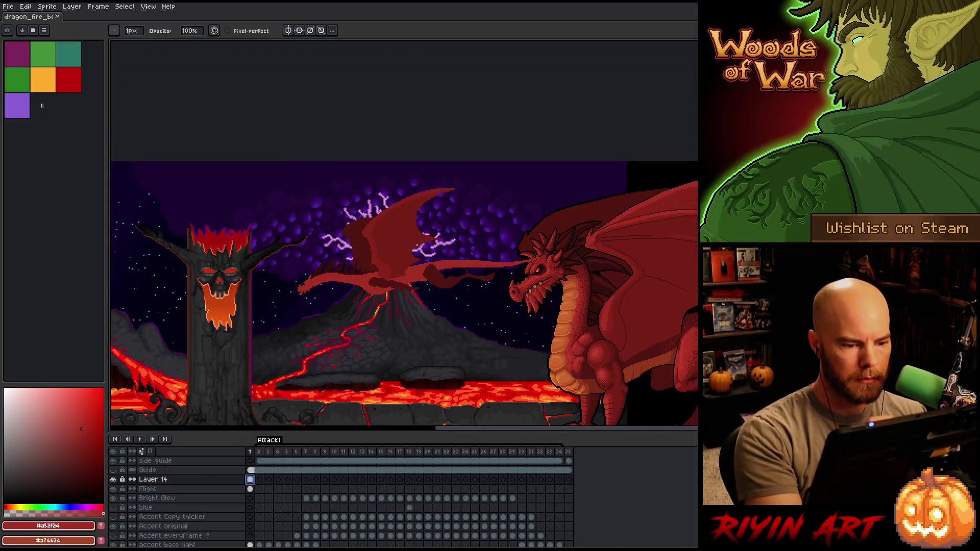
{"action": "key", "text": "q"}
{"action": "mouse_move", "coordinate": [468, 179]}
{"action": "left_mouse_down"}
{"action": "mouse_move", "coordinate": [451, 229]}
{"action": "mouse_move", "coordinate": [424, 259]}
{"action": "mouse_move", "coordinate": [394, 253]}
{"action": "mouse_move", "coordinate": [445, 235]}
{"action": "mouse_move", "coordinate": [382, 200]}
{"action": "mouse_move", "coordinate": [426, 219]}
{"action": "left_mouse_up"}
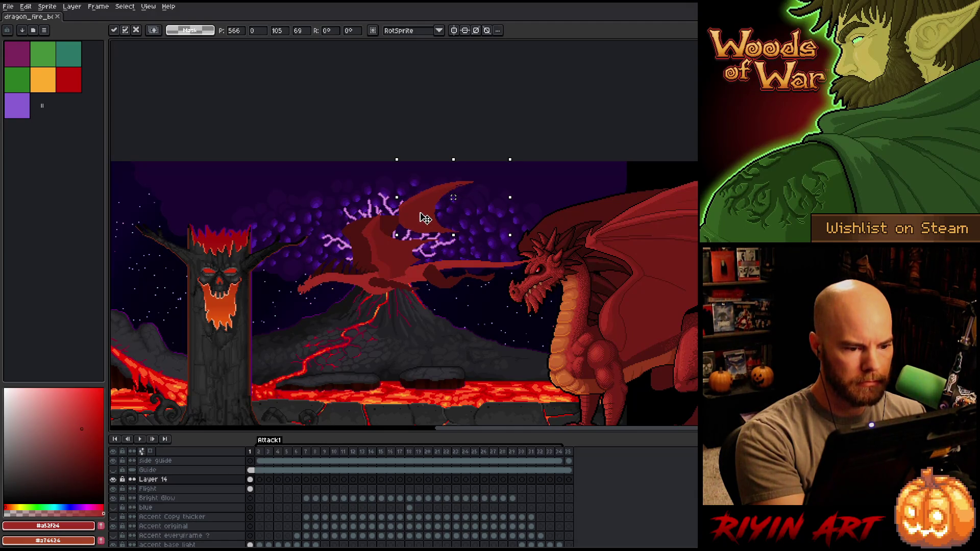
On the Flight layer, reshape the wing tip selection and commit it.
{"action": "left_click", "coordinate": [250, 489]}
{"action": "mouse_move", "coordinate": [367, 174]}
{"action": "left_mouse_down"}
{"action": "mouse_move", "coordinate": [397, 233]}
{"action": "mouse_move", "coordinate": [490, 205]}
{"action": "mouse_move", "coordinate": [388, 183]}
{"action": "mouse_move", "coordinate": [409, 197]}
{"action": "mouse_move", "coordinate": [357, 231]}
{"action": "left_mouse_up"}
{"action": "key", "text": "ctrl+d"}
Darken the wing's upper edge in dark red on Flight, then paint sampled mid red on Layer 14.
{"action": "key", "text": "b"}
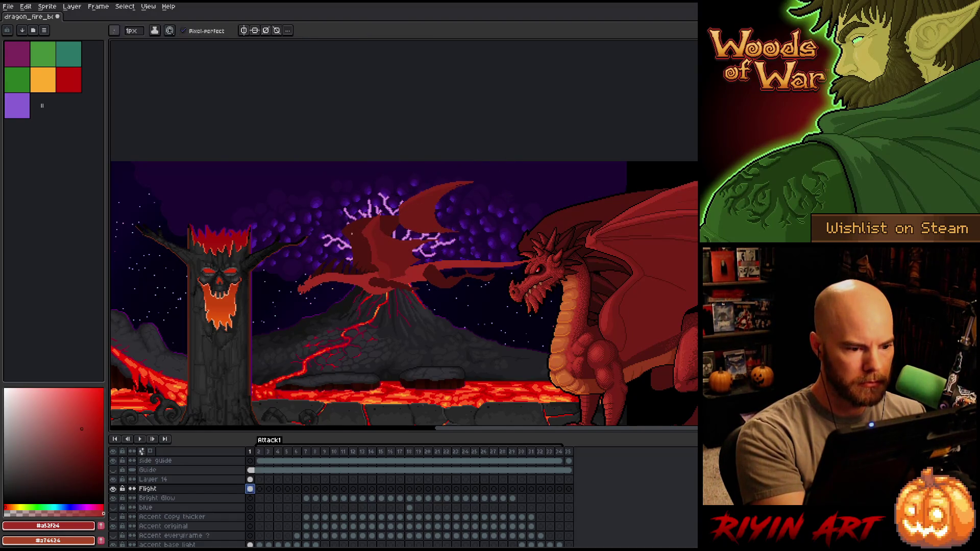
{"action": "left_click", "coordinate": [81, 467]}
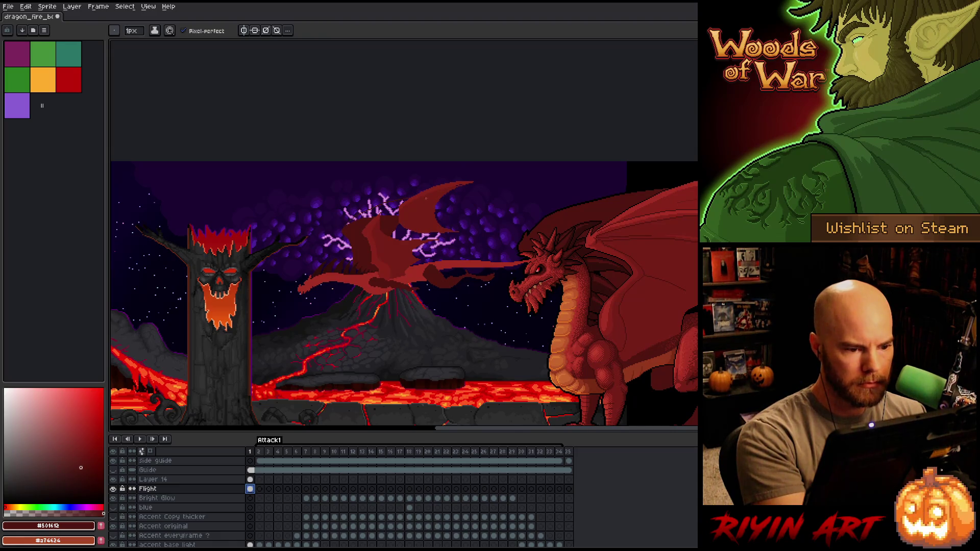
{"action": "left_click_drag", "start_coordinate": [398, 201], "coordinate": [364, 217]}
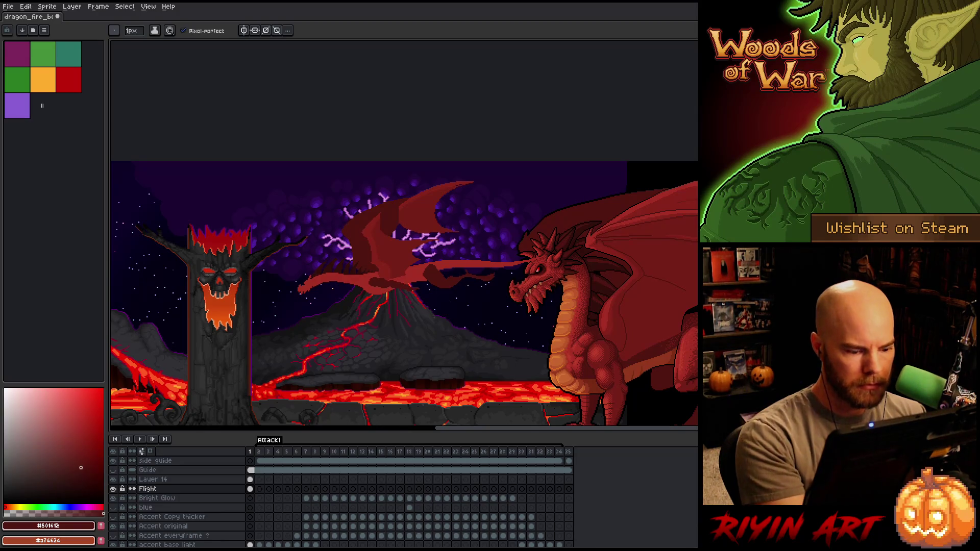
{"action": "left_click", "coordinate": [249, 480]}
{"action": "left_click", "coordinate": [411, 202], "text": "alt"}
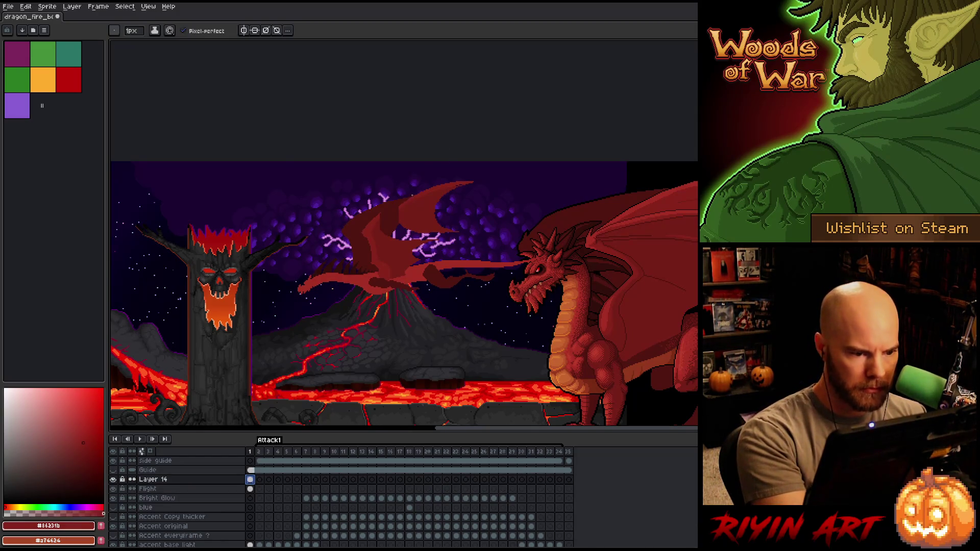
{"action": "left_click_drag", "start_coordinate": [381, 219], "coordinate": [447, 172]}
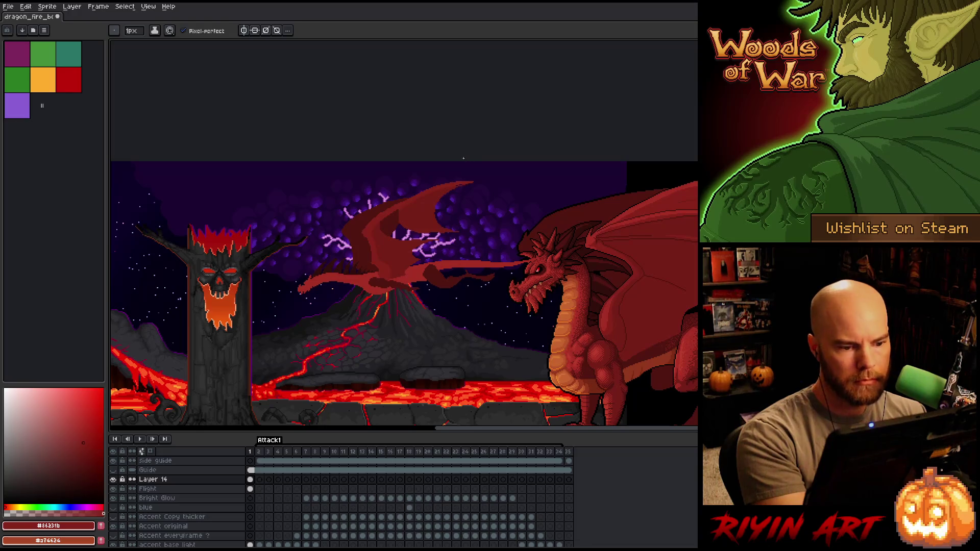
Trace a freehand selection along the raised wing's top edge, from the tip downward.
{"action": "key", "text": "m"}
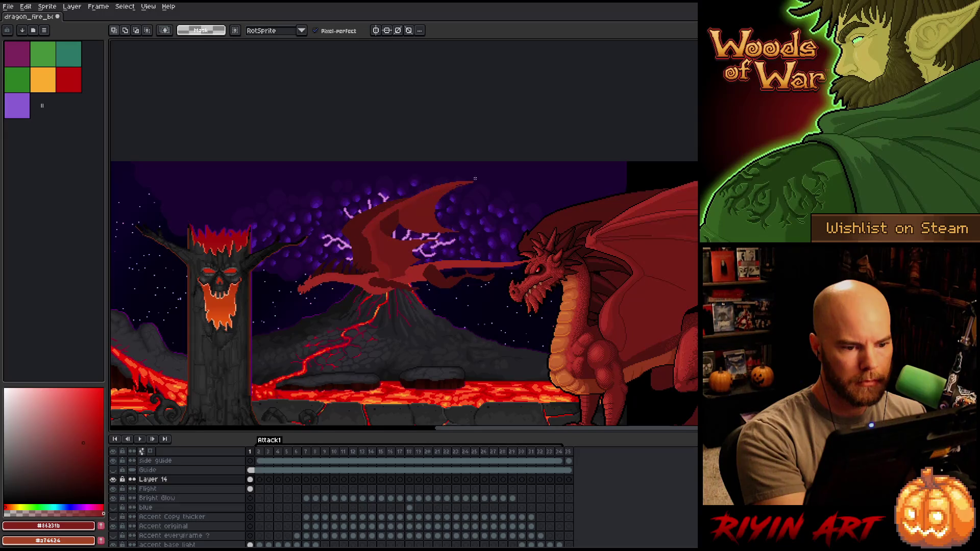
{"action": "mouse_move", "coordinate": [423, 186]}
{"action": "left_mouse_down"}
{"action": "mouse_move", "coordinate": [361, 227]}
{"action": "mouse_move", "coordinate": [439, 181]}
{"action": "mouse_move", "coordinate": [482, 186]}
{"action": "mouse_move", "coordinate": [386, 208]}
{"action": "mouse_move", "coordinate": [362, 232]}
{"action": "left_mouse_up"}
{"action": "mouse_move", "coordinate": [447, 181]}
{"action": "left_mouse_down"}
{"action": "mouse_move", "coordinate": [367, 223]}
{"action": "mouse_move", "coordinate": [472, 181]}
{"action": "left_mouse_up"}
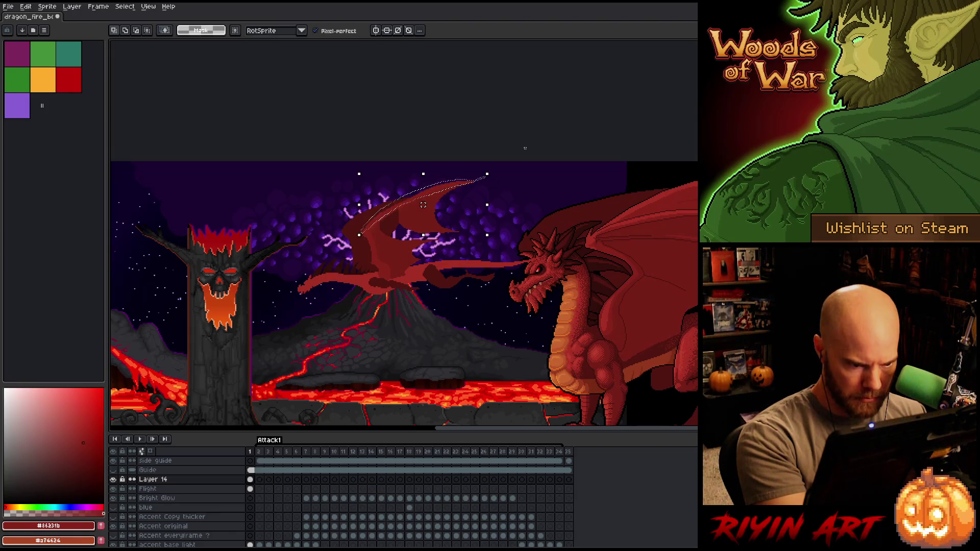
{"action": "key", "text": "w"}
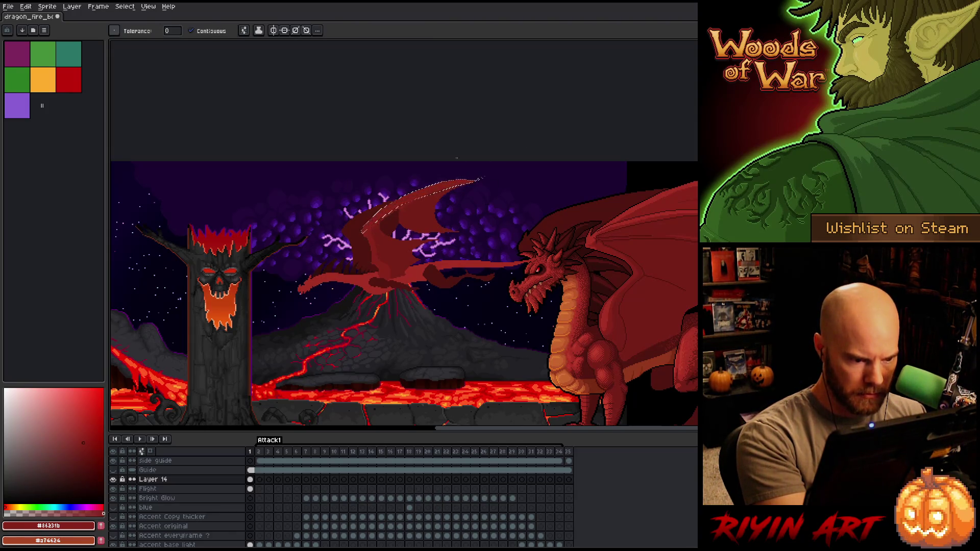
{"action": "key", "text": "m"}
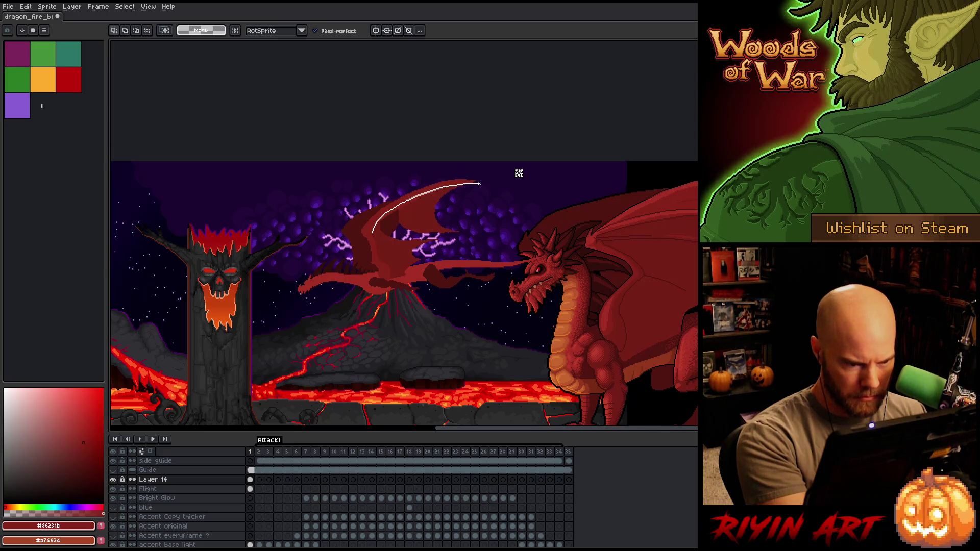
Lasso the wing's upper arc and try a darker red fill, then undo it and deselect.
{"action": "left_click_drag", "start_coordinate": [372, 228], "coordinate": [452, 185]}
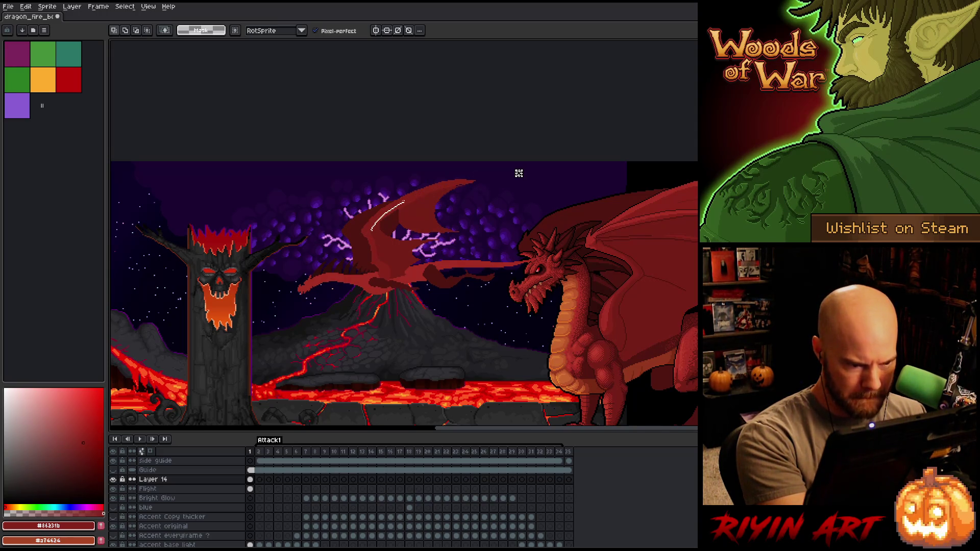
{"action": "left_click_drag", "start_coordinate": [370, 231], "coordinate": [309, 238]}
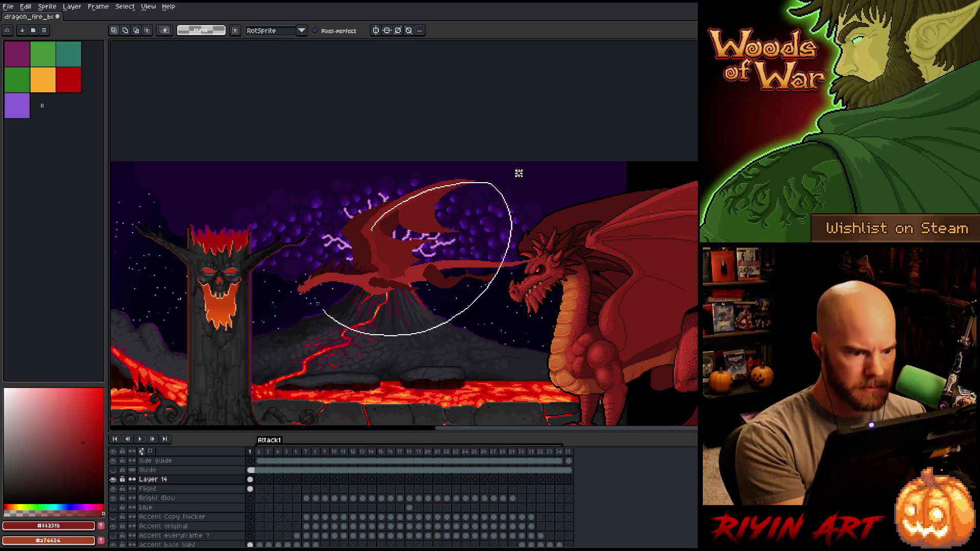
{"action": "key", "text": "b"}
{"action": "left_click", "coordinate": [83, 450]}
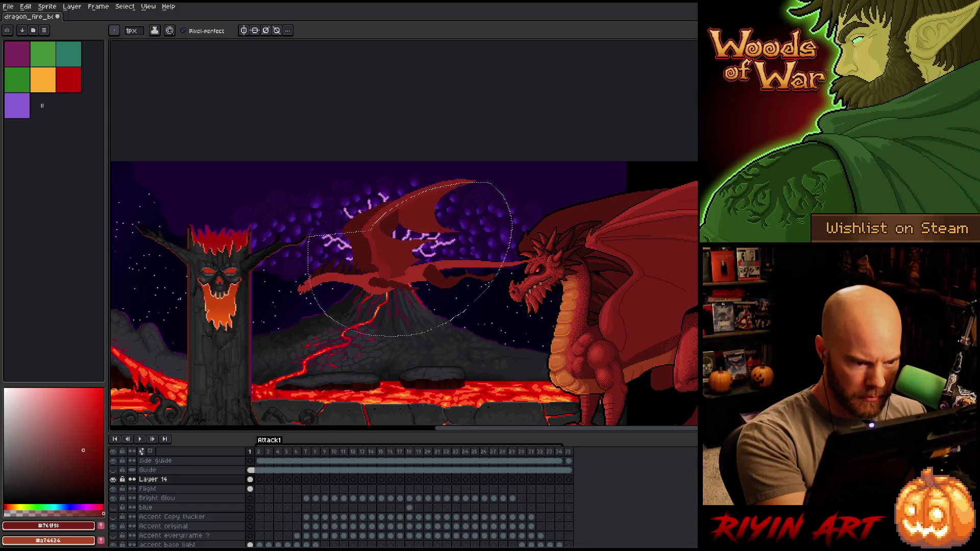
{"action": "key", "text": "w"}
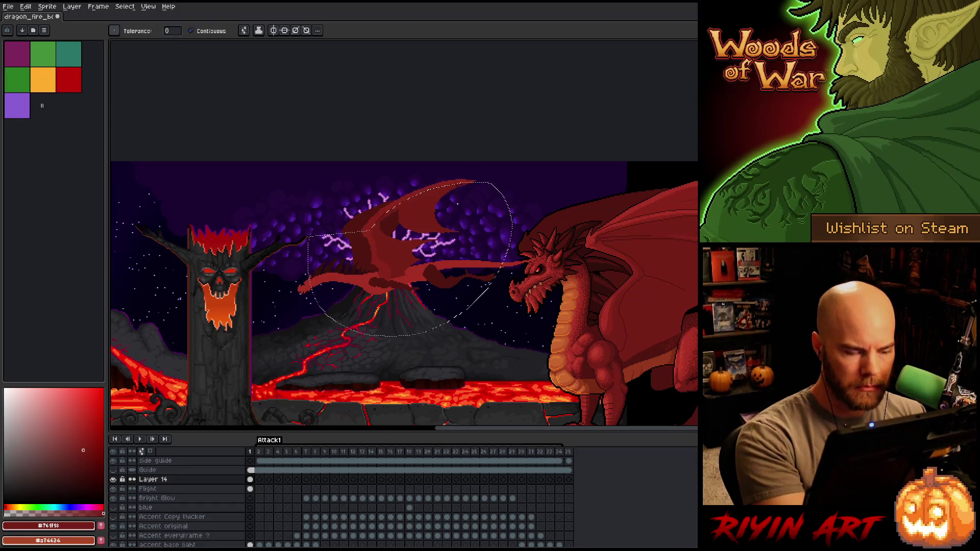
{"action": "key", "text": "f"}
{"action": "key", "text": "ctrl+z"}
{"action": "key", "text": "b"}
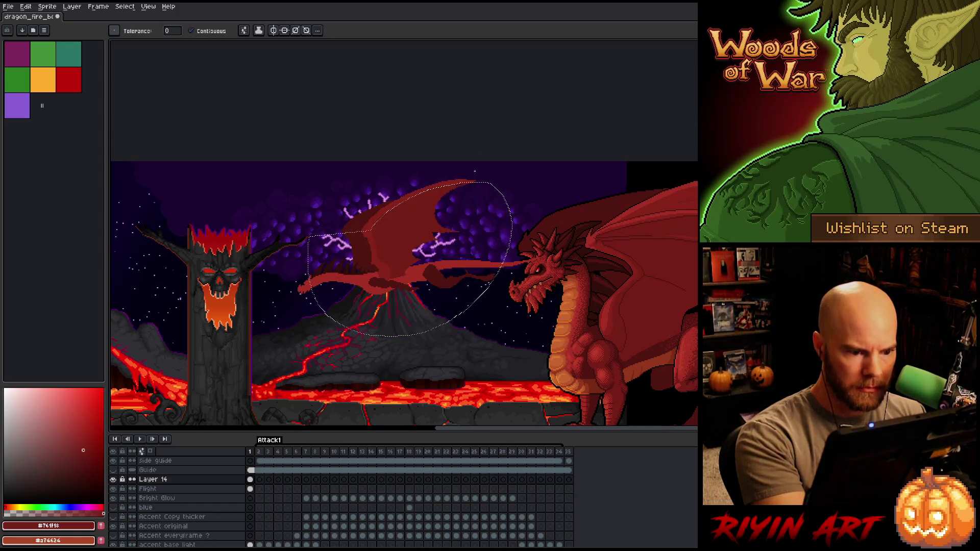
{"action": "key", "text": "m"}
{"action": "key", "text": "ctrl+d"}
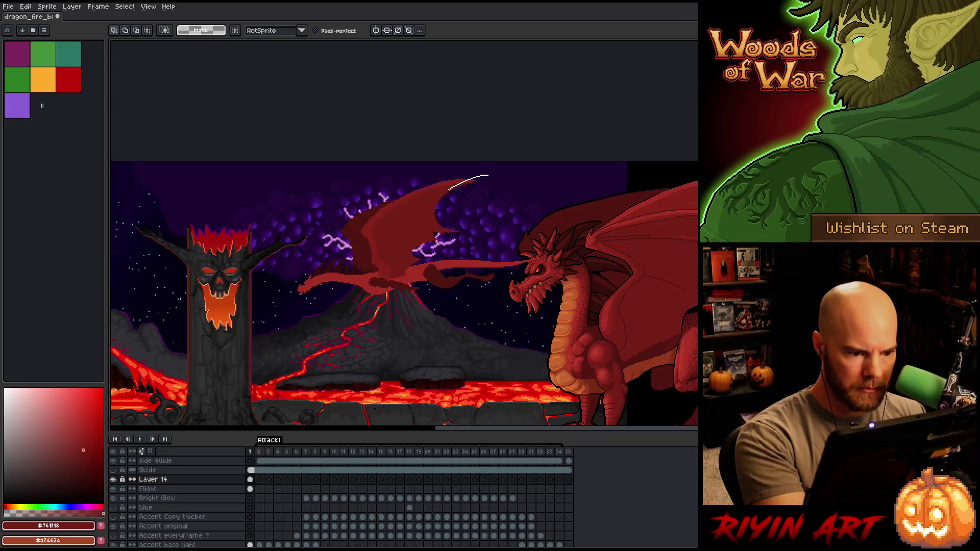
Select the upper wing tip, sample the lighter wing red and test a fill, undoing it.
{"action": "mouse_move", "coordinate": [433, 234]}
{"action": "left_mouse_down"}
{"action": "mouse_move", "coordinate": [513, 225]}
{"action": "mouse_move", "coordinate": [488, 177]}
{"action": "left_mouse_up"}
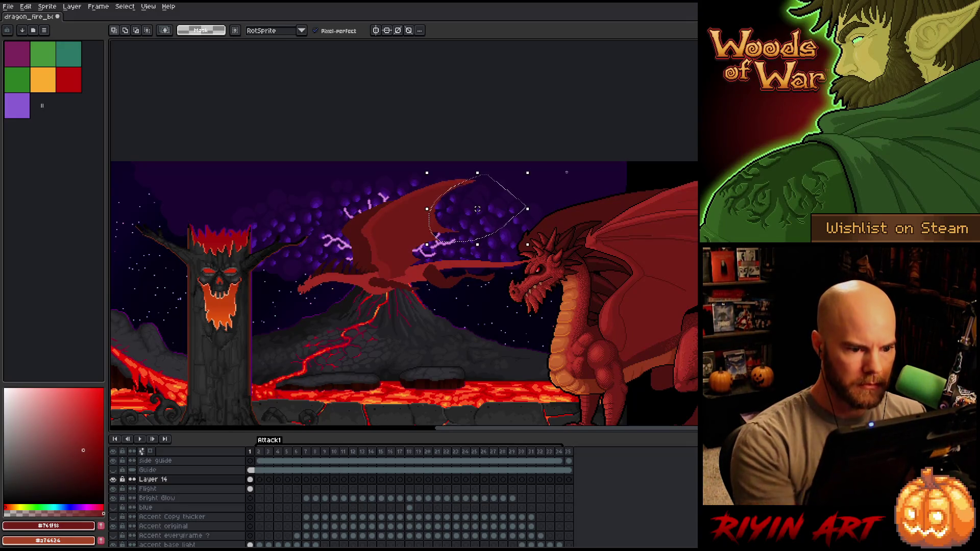
{"action": "key", "text": "ctrl+d"}
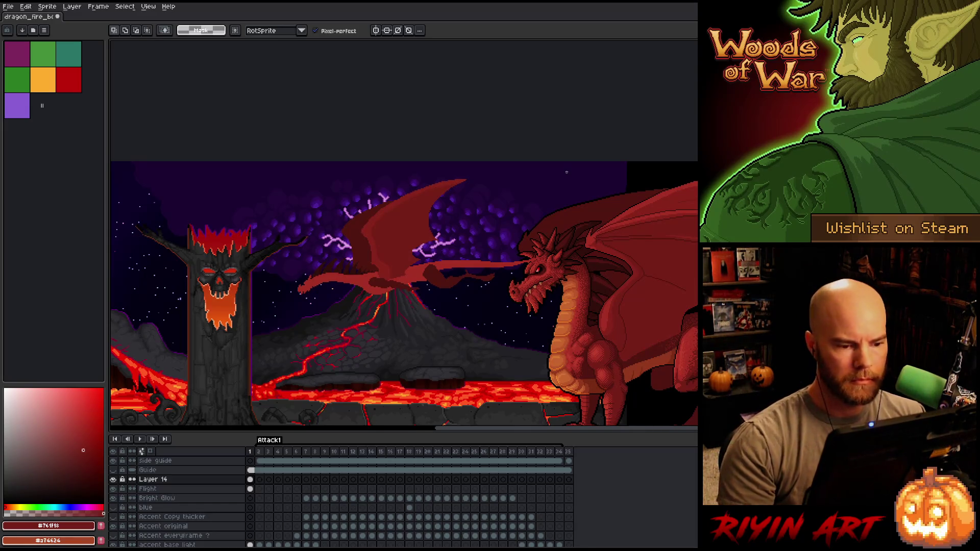
{"action": "key", "text": "b"}
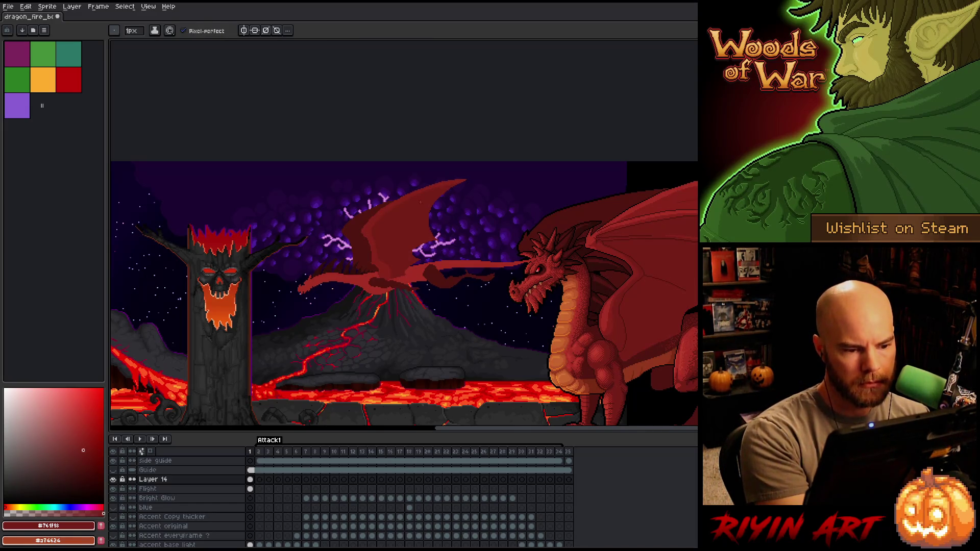
{"action": "left_click", "coordinate": [420, 192], "text": "alt"}
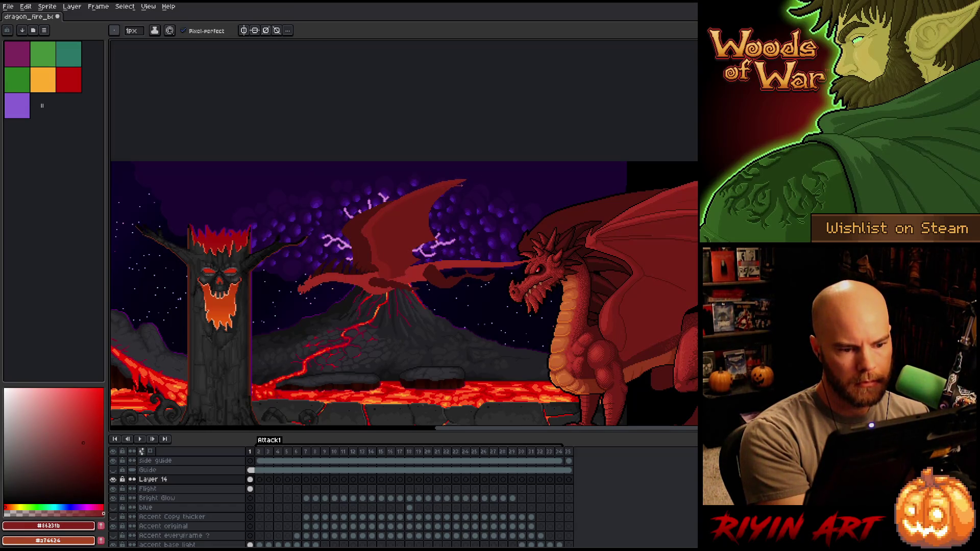
{"action": "key", "text": "g"}
{"action": "left_click", "coordinate": [470, 178]}
{"action": "key", "text": "ctrl+z"}
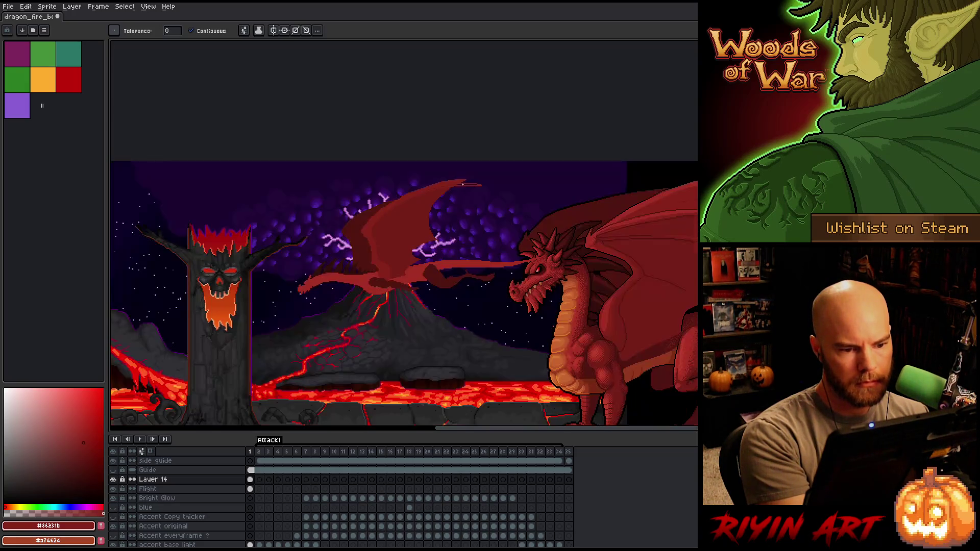
{"action": "key", "text": "b"}
Rework the wing tip with the eraser and dark wing reds sampled from the canvas.
{"action": "key", "text": "e"}
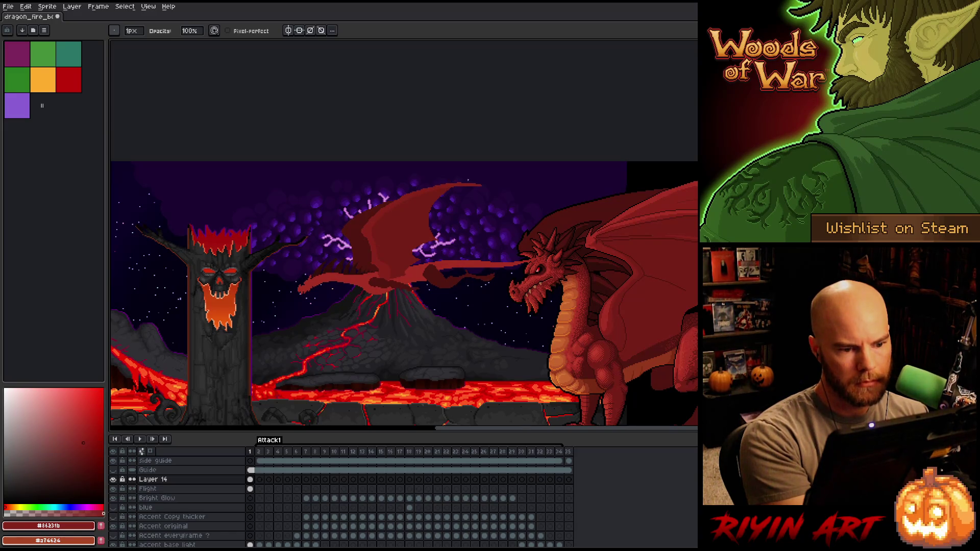
{"action": "key", "text": "b"}
{"action": "left_click", "coordinate": [481, 187], "text": "alt"}
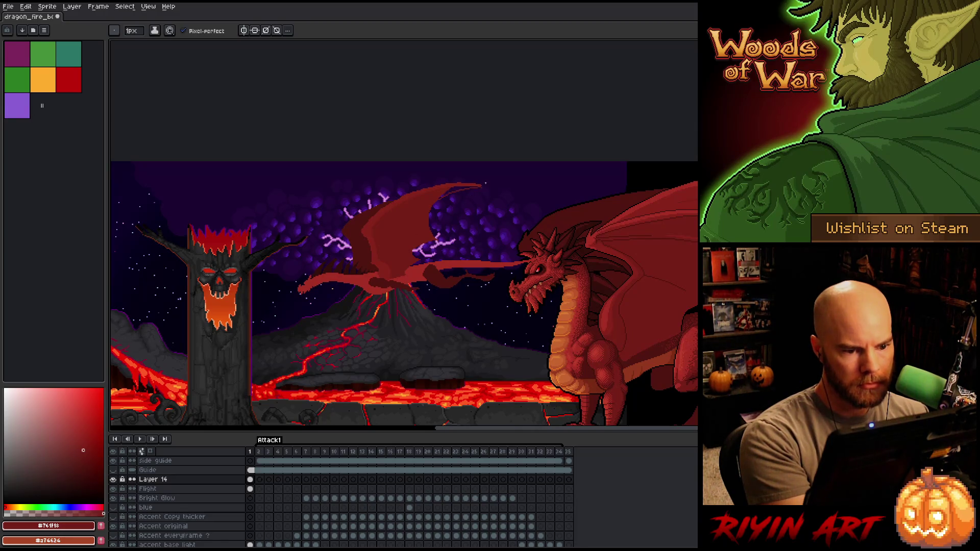
{"action": "key", "text": "g"}
{"action": "key", "text": "b"}
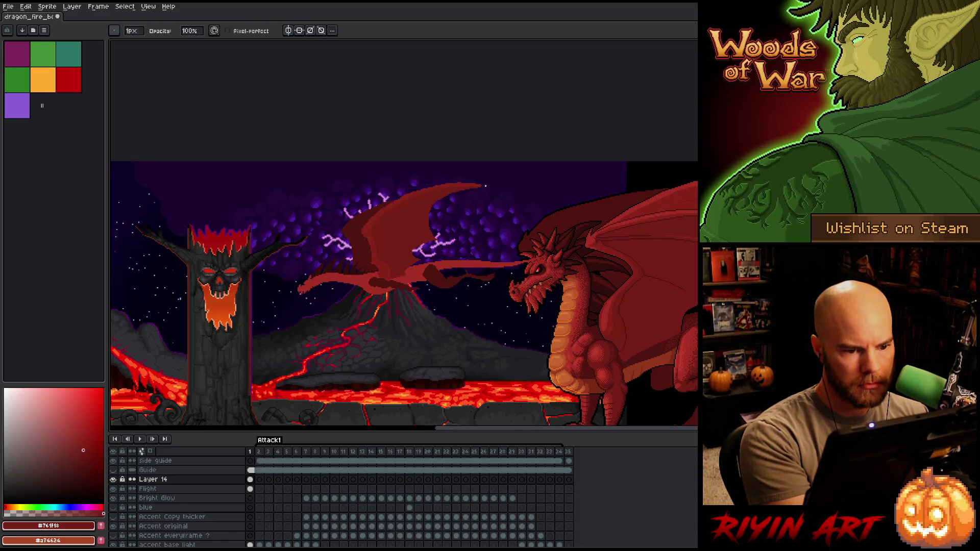
{"action": "left_click", "coordinate": [470, 180], "text": "alt"}
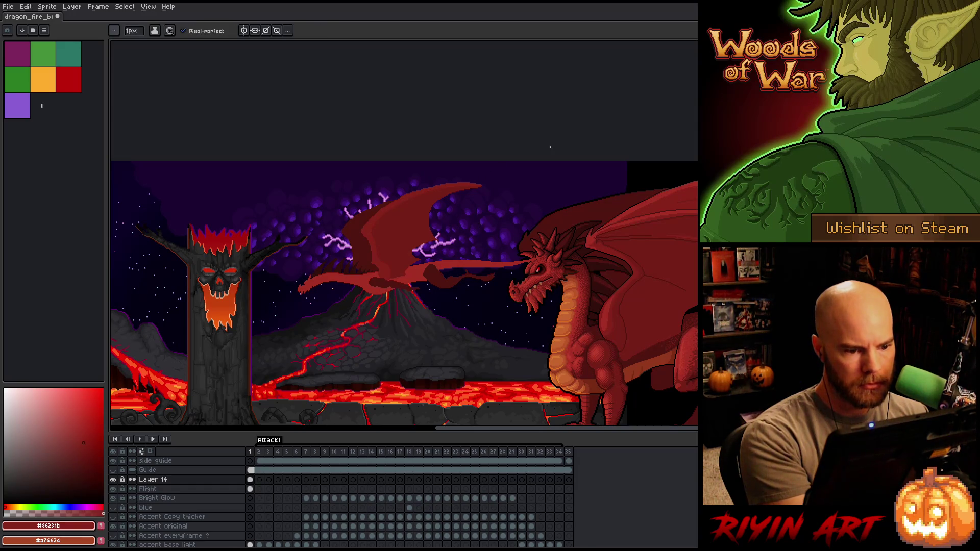
{"action": "key", "text": "m"}
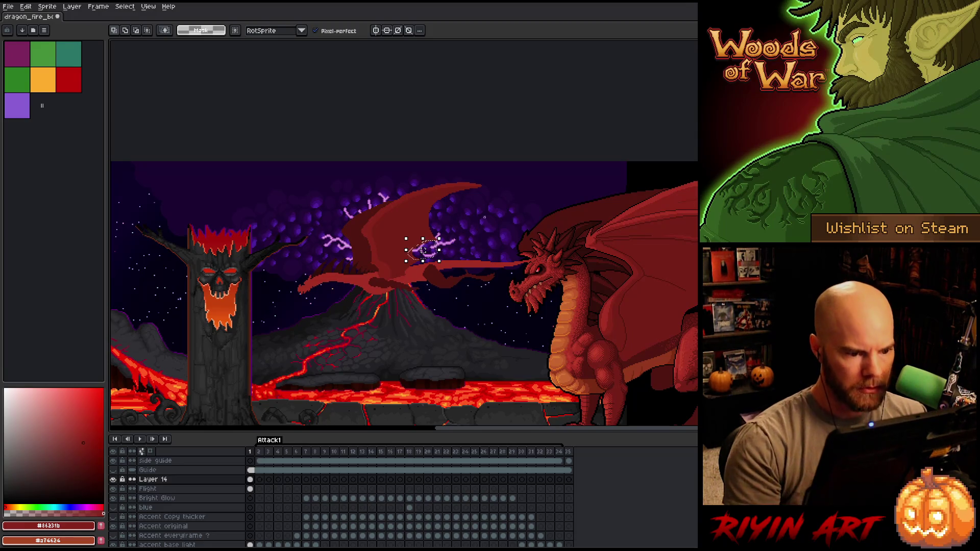
{"action": "key", "text": "ctrl+d"}
{"action": "key", "text": "b"}
Sample the sky purple and wing reds, then select the dark-red wing membrane area.
{"action": "left_click", "coordinate": [484, 217], "text": "alt"}
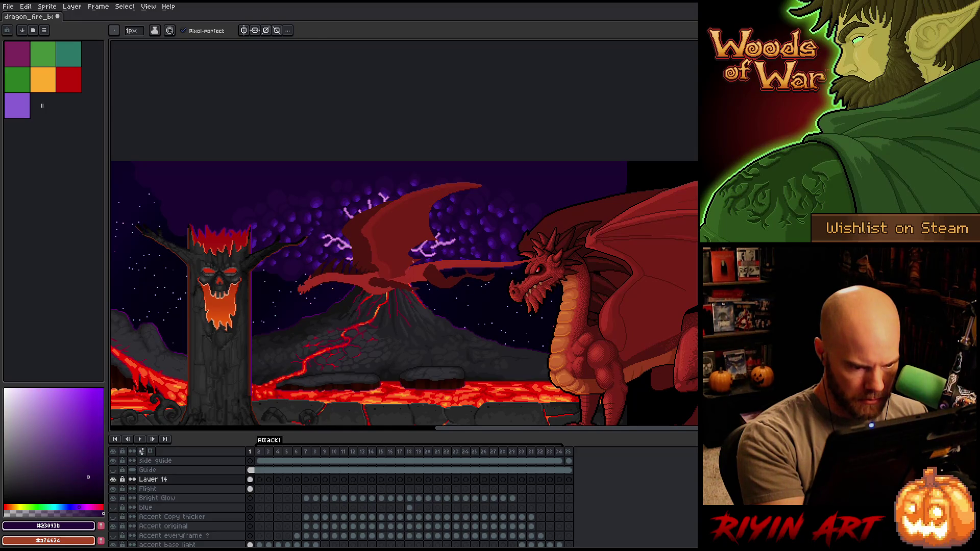
{"action": "left_click", "coordinate": [478, 225], "text": "alt"}
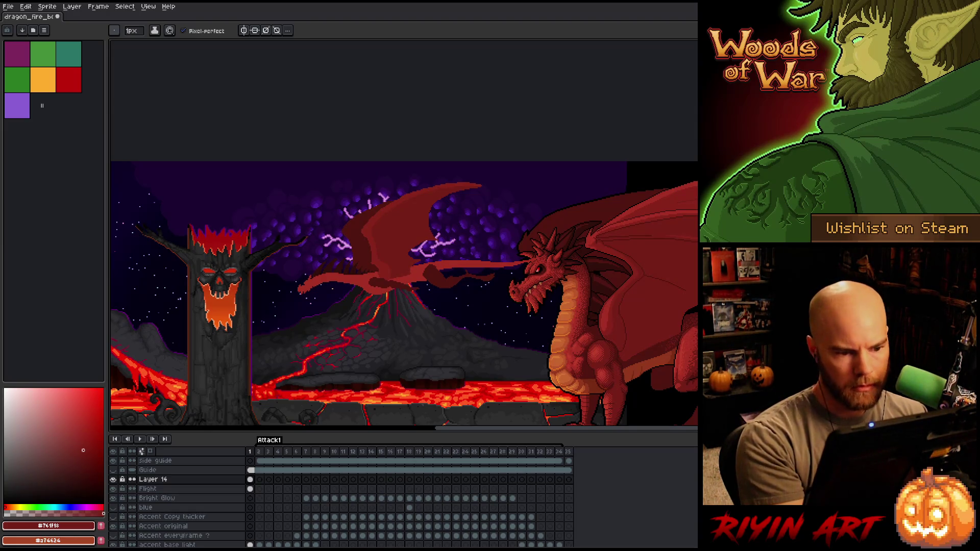
{"action": "left_click", "coordinate": [475, 230], "text": "alt"}
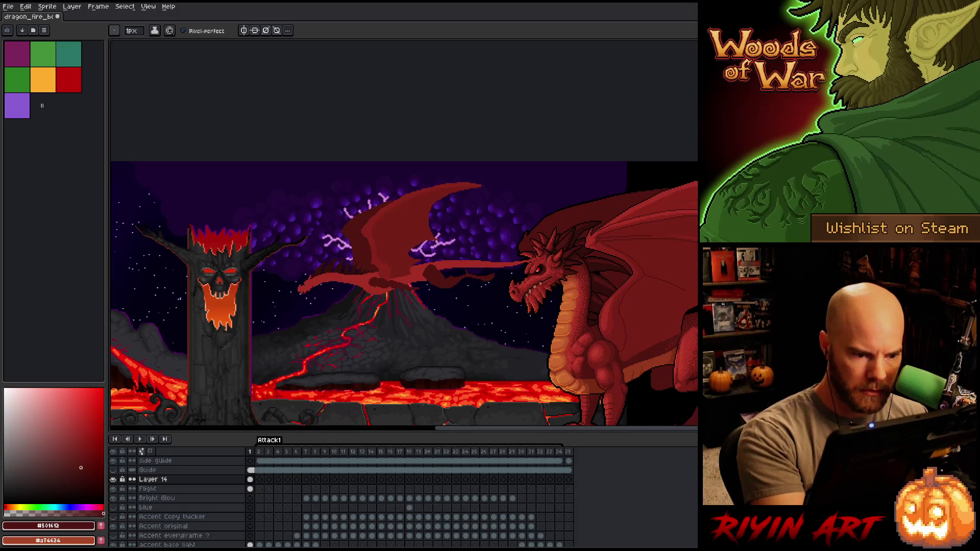
{"action": "key", "text": "g"}
{"action": "key", "text": "b"}
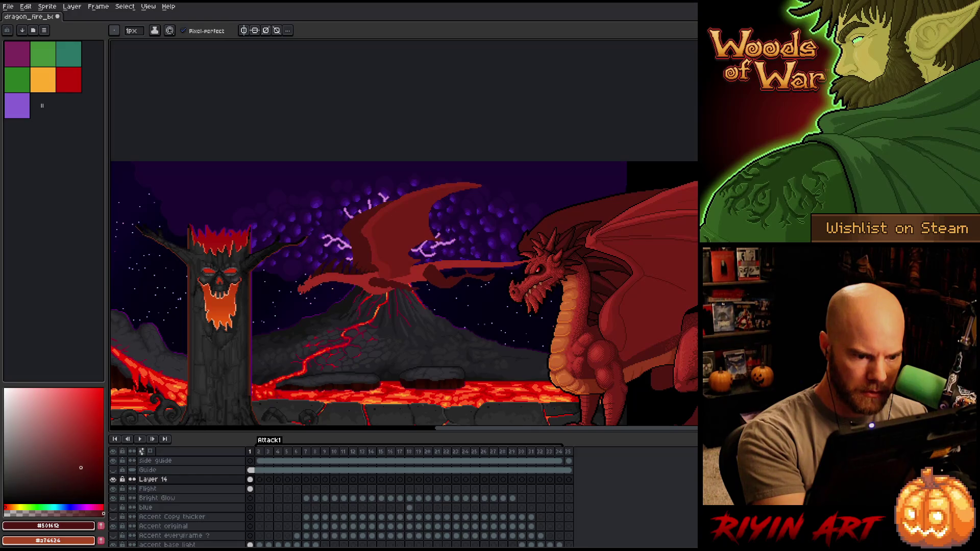
{"action": "left_click", "coordinate": [84, 442]}
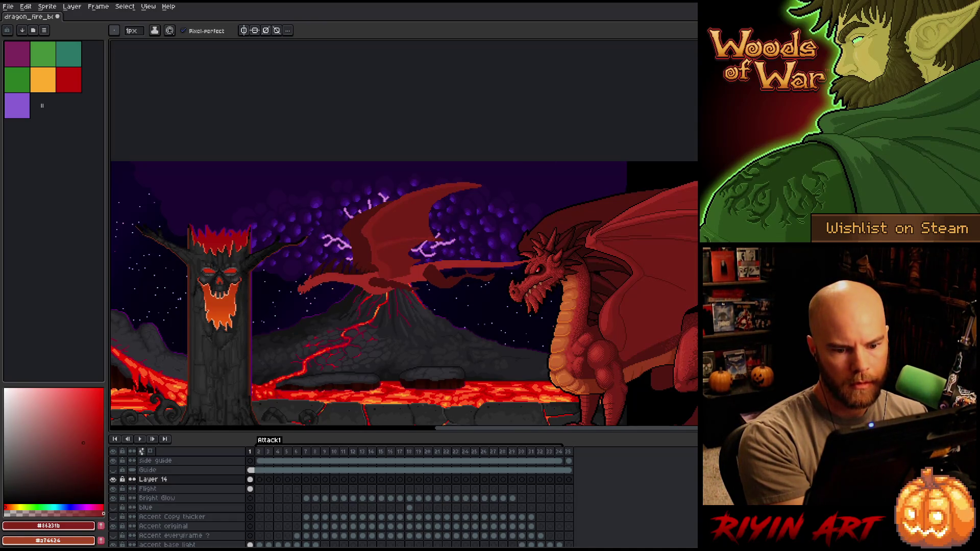
{"action": "key", "text": "ctrl"}
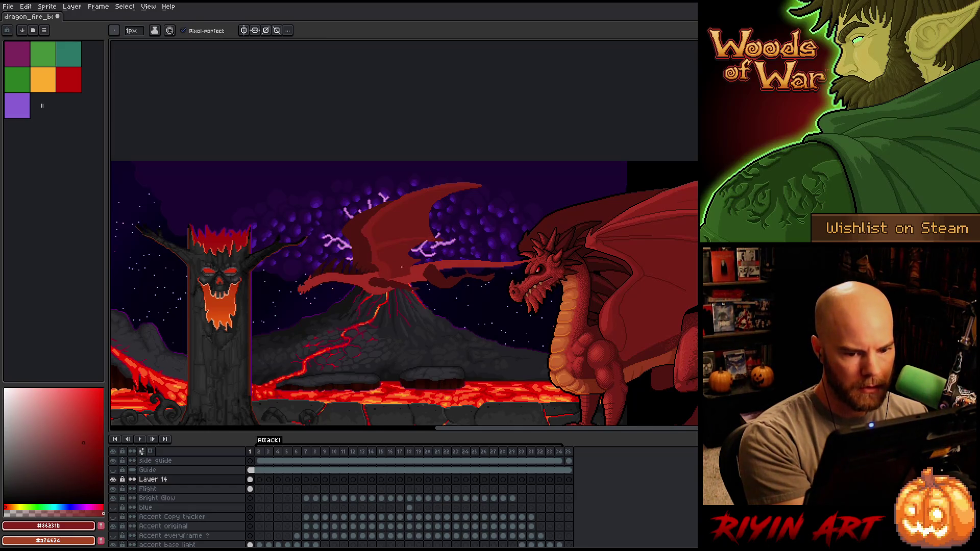
{"action": "left_click", "coordinate": [429, 232], "text": "alt"}
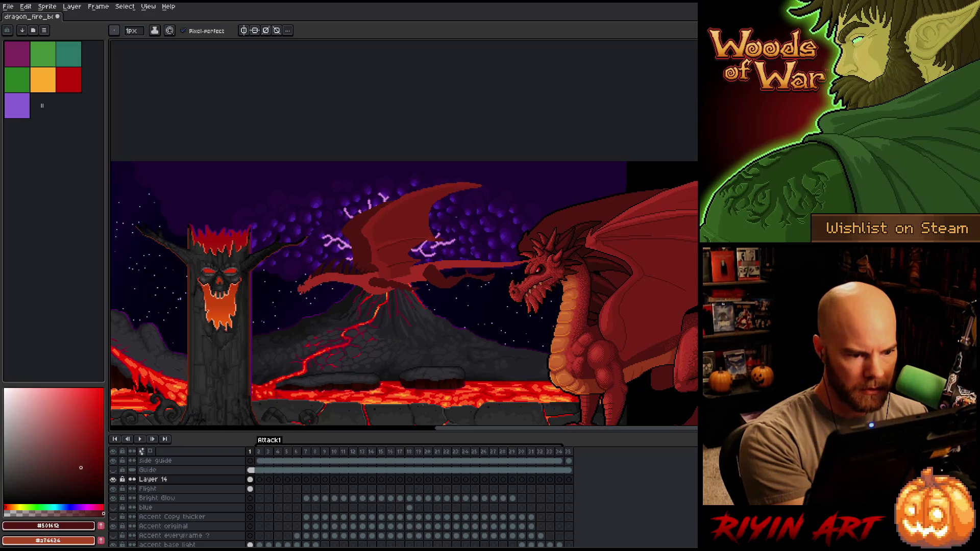
{"action": "left_click", "coordinate": [423, 241]}
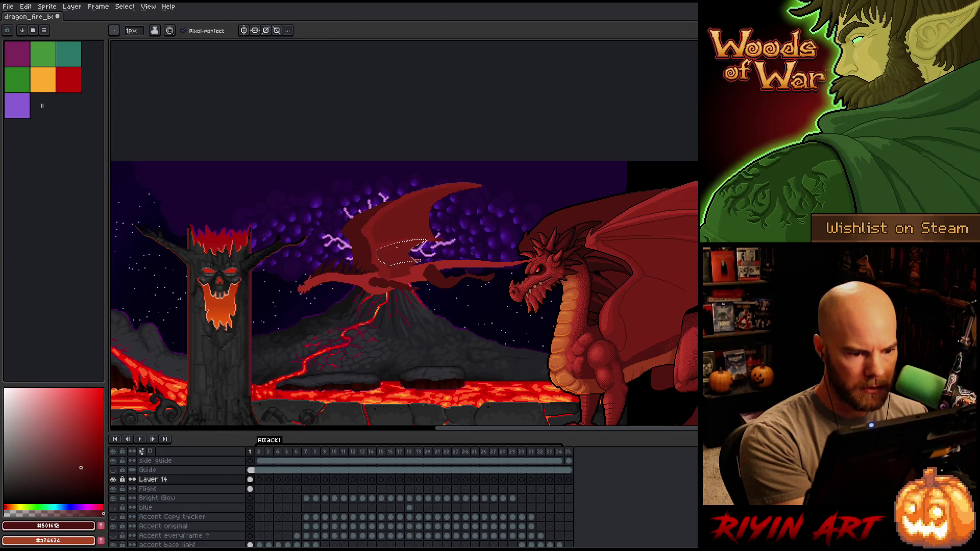
{"action": "scroll", "coordinate": [398, 243], "scroll_direction": "up", "scroll_amount": 3}
Draw dark-red membrane lines through the wing and darken its top edge.
{"action": "left_click_drag", "start_coordinate": [284, 263], "coordinate": [326, 245]}
{"action": "mouse_move", "coordinate": [380, 225]}
{"action": "left_mouse_down"}
{"action": "mouse_move", "coordinate": [463, 215]}
{"action": "mouse_move", "coordinate": [332, 243]}
{"action": "left_mouse_up"}
{"action": "left_click_drag", "start_coordinate": [328, 244], "coordinate": [271, 269]}
{"action": "left_click_drag", "start_coordinate": [452, 213], "coordinate": [527, 205]}
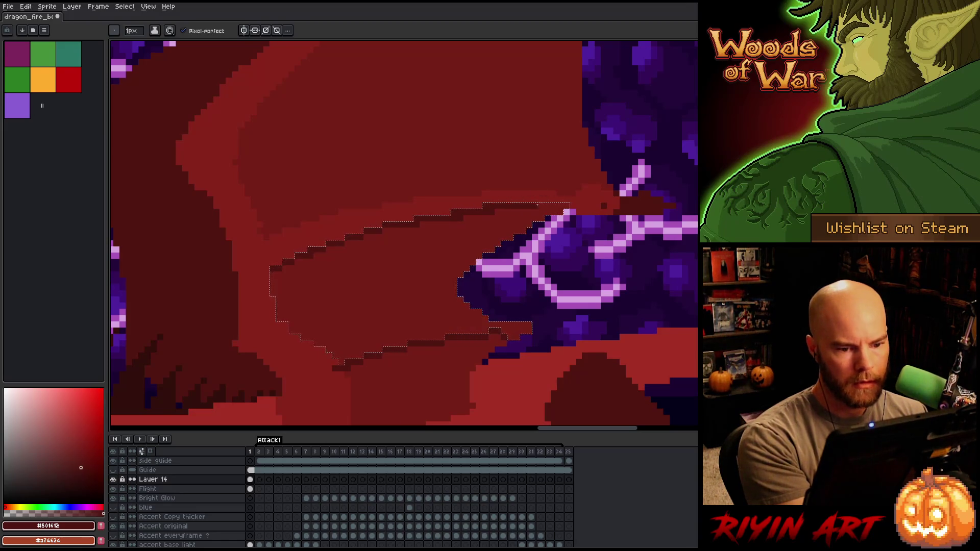
{"action": "left_click", "coordinate": [474, 231], "text": "alt"}
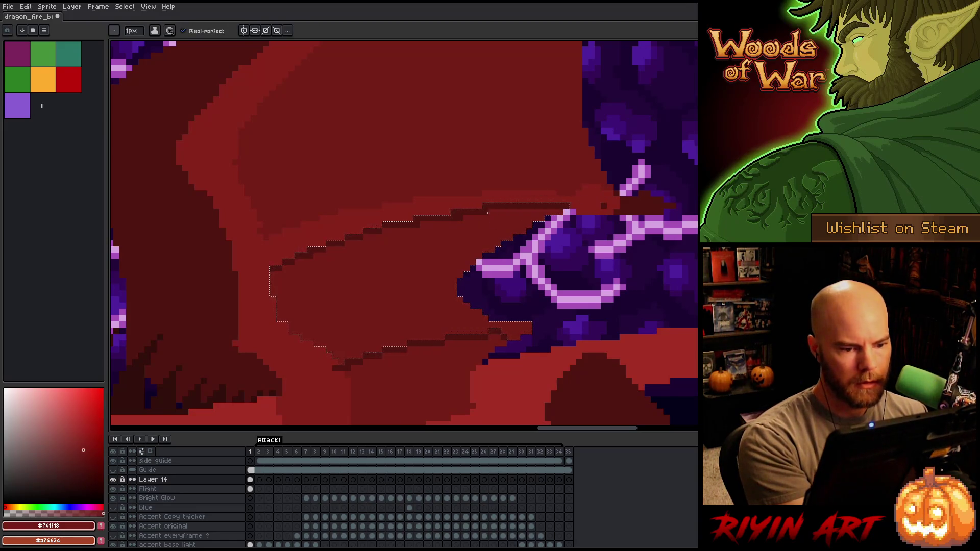
{"action": "key", "text": "ctrl+d"}
Sample the wing reds and erase purple pixels so the wing edge extends outward.
{"action": "left_click", "coordinate": [337, 368], "text": "alt"}
{"action": "left_click", "coordinate": [353, 361], "text": "alt"}
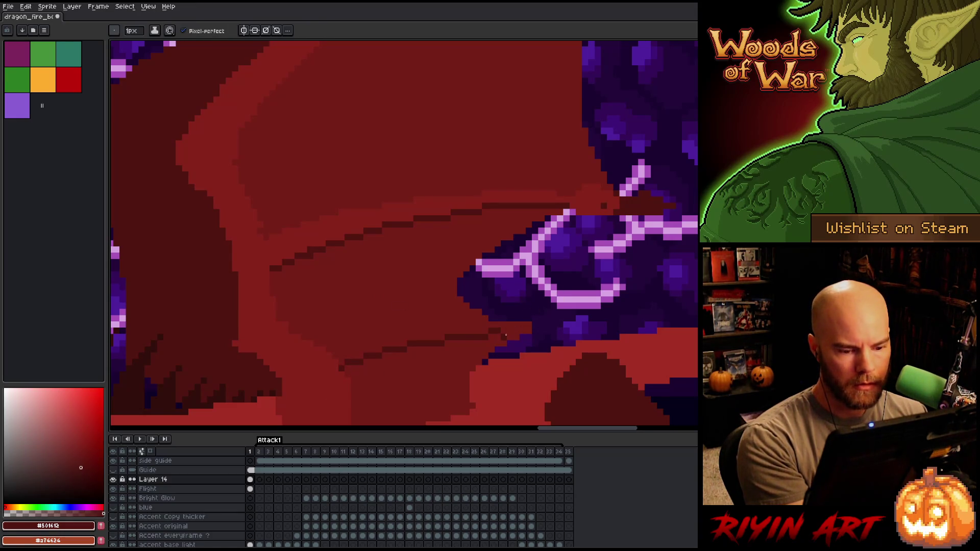
{"action": "left_click", "coordinate": [520, 325], "text": "alt"}
{"action": "left_click", "coordinate": [603, 205], "text": "alt"}
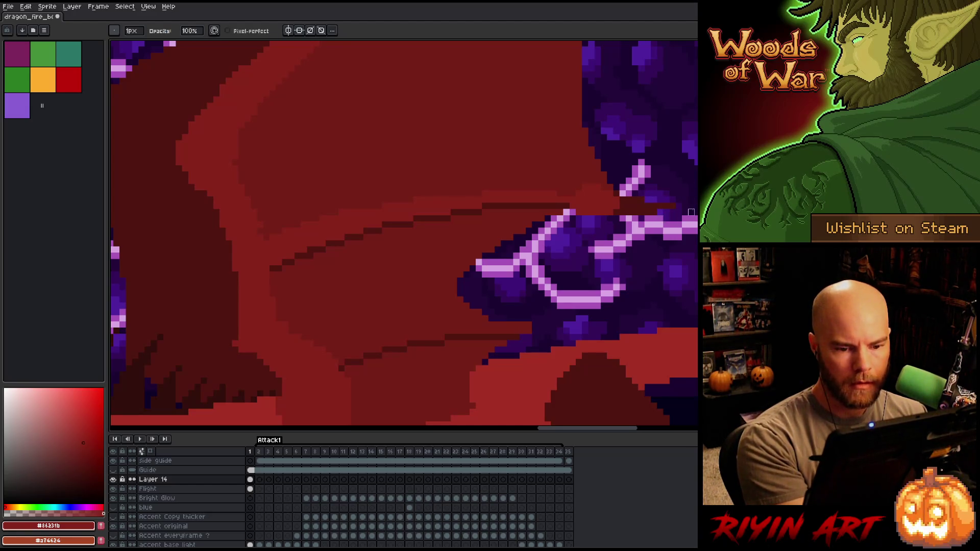
{"action": "key", "text": "e"}
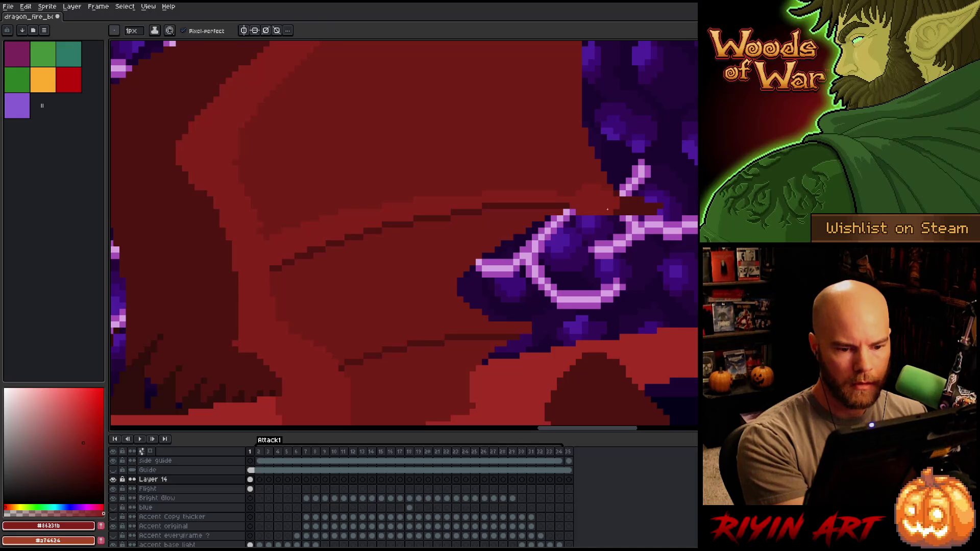
{"action": "mouse_move", "coordinate": [517, 324]}
{"action": "left_mouse_down"}
{"action": "mouse_move", "coordinate": [557, 331]}
{"action": "mouse_move", "coordinate": [527, 327]}
{"action": "left_mouse_up"}
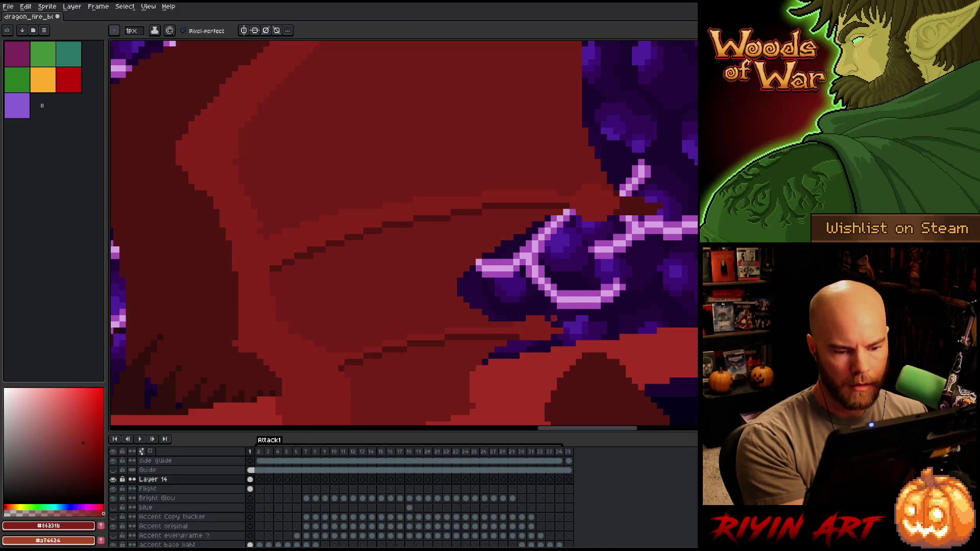
Add a short dark-red line at the wing edge, trim its end, and sample the bright wing red.
{"action": "key", "text": "e"}
{"action": "key", "text": "b"}
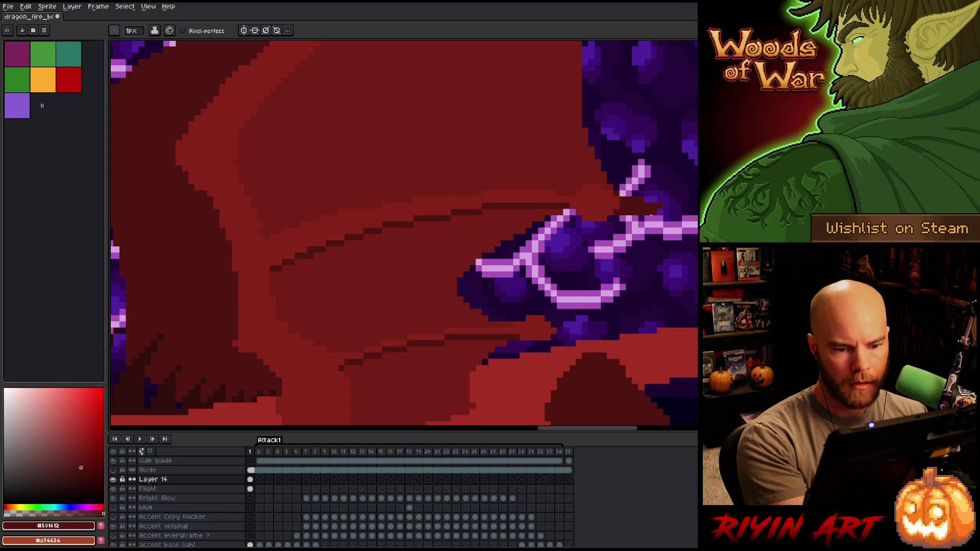
{"action": "left_click", "coordinate": [613, 201], "text": "alt"}
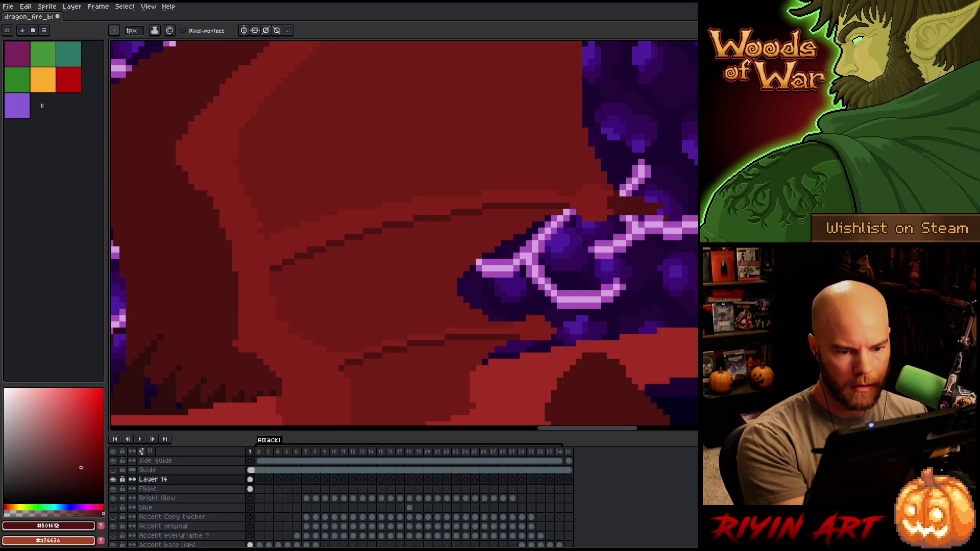
{"action": "mouse_move", "coordinate": [559, 324]}
{"action": "left_mouse_down"}
{"action": "mouse_move", "coordinate": [591, 324]}
{"action": "mouse_move", "coordinate": [580, 331]}
{"action": "left_mouse_up"}
{"action": "key", "text": "e"}
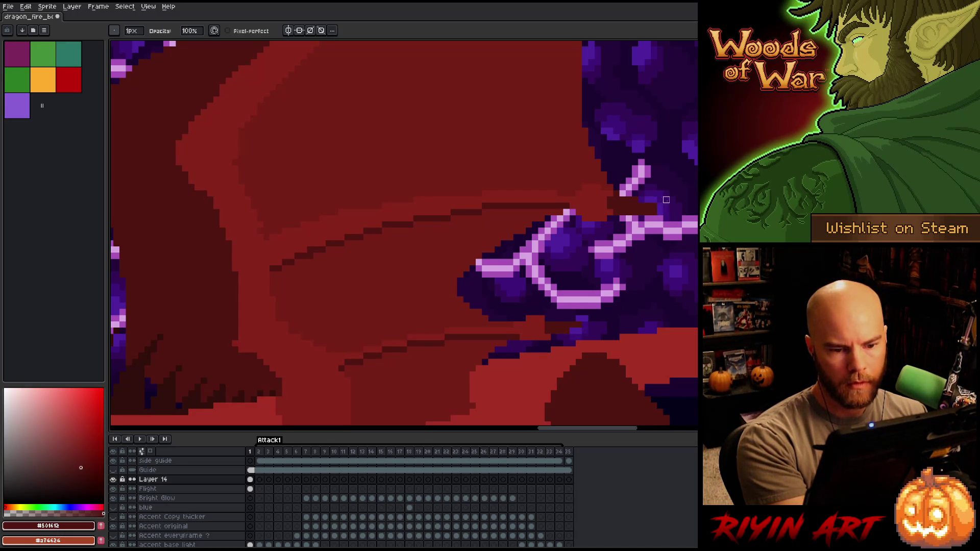
{"action": "key", "text": "b"}
{"action": "left_click_drag", "start_coordinate": [651, 241], "coordinate": [634, 278]}
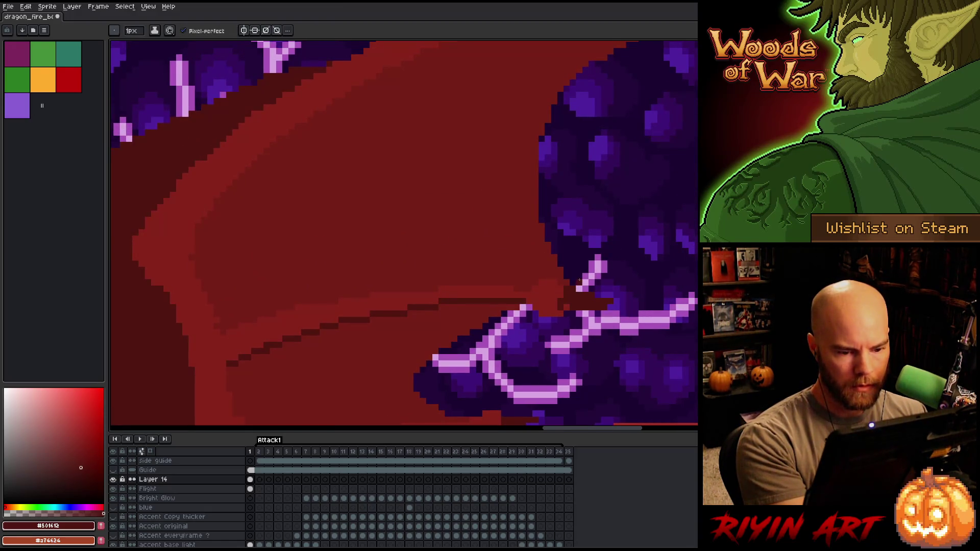
{"action": "left_click", "coordinate": [561, 307], "text": "alt"}
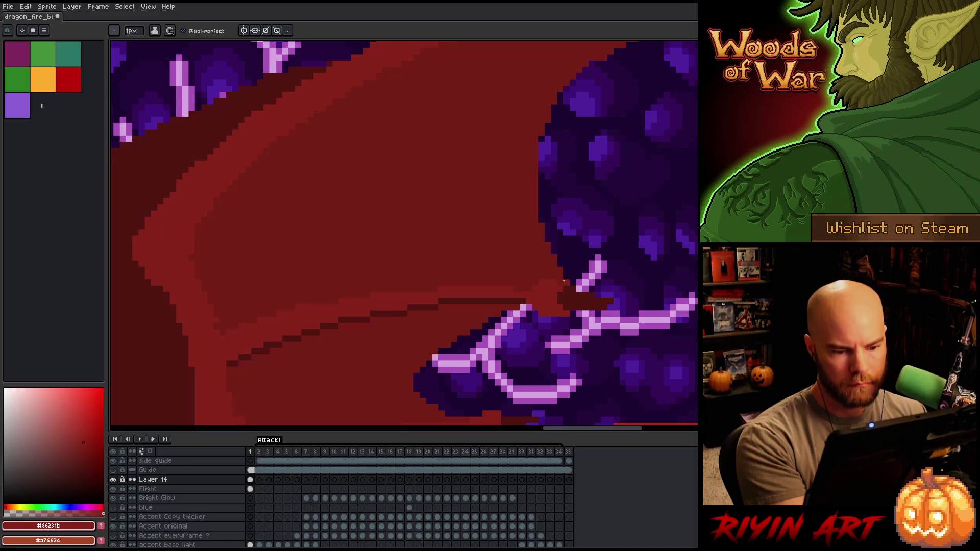
{"action": "key", "text": "space"}
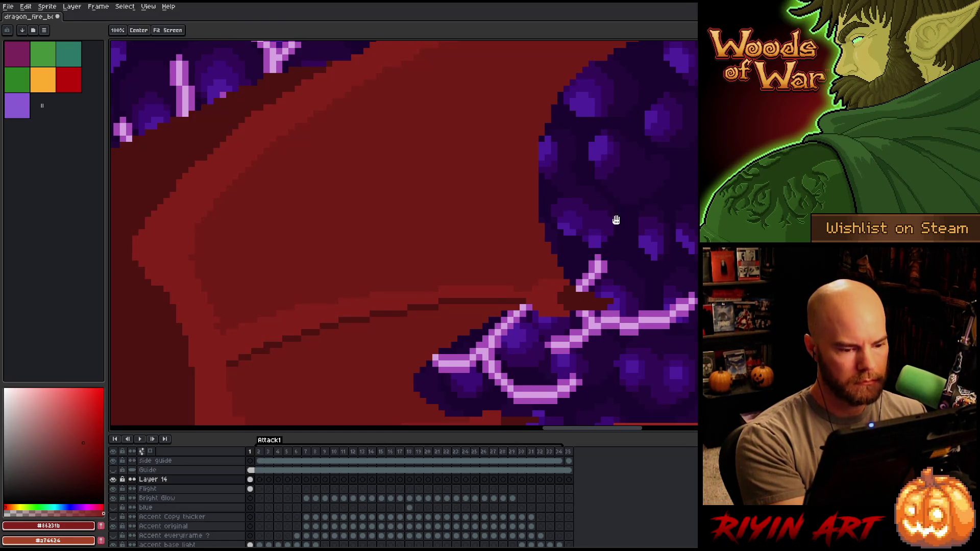
Sketch a longer wing tip and fill the extension with red.
{"action": "left_click_drag", "start_coordinate": [617, 219], "coordinate": [582, 278]}
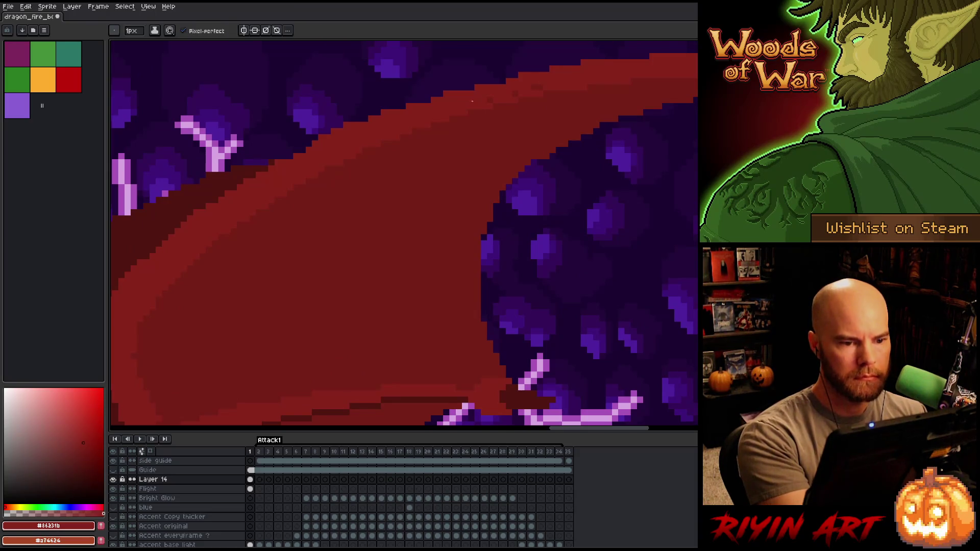
{"action": "key", "text": "space"}
{"action": "left_click_drag", "start_coordinate": [673, 245], "coordinate": [448, 219]}
{"action": "key", "text": "space"}
{"action": "mouse_move", "coordinate": [499, 274]}
{"action": "left_mouse_down"}
{"action": "mouse_move", "coordinate": [456, 154]}
{"action": "mouse_move", "coordinate": [510, 133]}
{"action": "left_mouse_up"}
{"action": "key", "text": "ctrl+z"}
{"action": "mouse_move", "coordinate": [454, 119]}
{"action": "left_mouse_down"}
{"action": "mouse_move", "coordinate": [526, 128]}
{"action": "mouse_move", "coordinate": [456, 116]}
{"action": "mouse_move", "coordinate": [526, 133]}
{"action": "mouse_move", "coordinate": [497, 148]}
{"action": "left_mouse_up"}
{"action": "key", "text": "ctrl+z"}
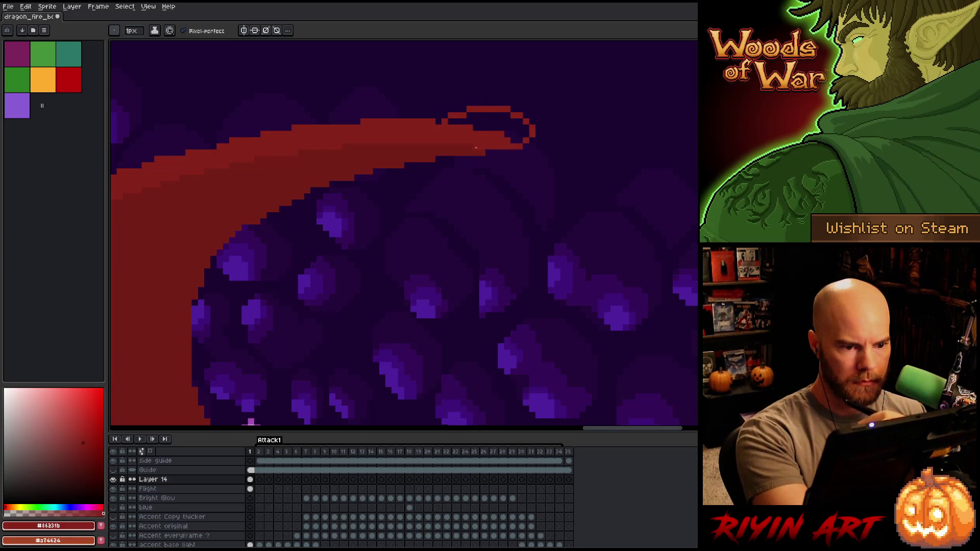
{"action": "key", "text": "g"}
{"action": "left_click", "coordinate": [513, 114]}
Outline the extended wing tip in dark red.
{"action": "key", "text": "space"}
{"action": "mouse_move", "coordinate": [513, 114]}
{"action": "left_mouse_down"}
{"action": "mouse_move", "coordinate": [562, 225]}
{"action": "mouse_move", "coordinate": [555, 308]}
{"action": "left_mouse_up"}
{"action": "scroll", "coordinate": [555, 307], "scroll_direction": "down", "scroll_amount": 2}
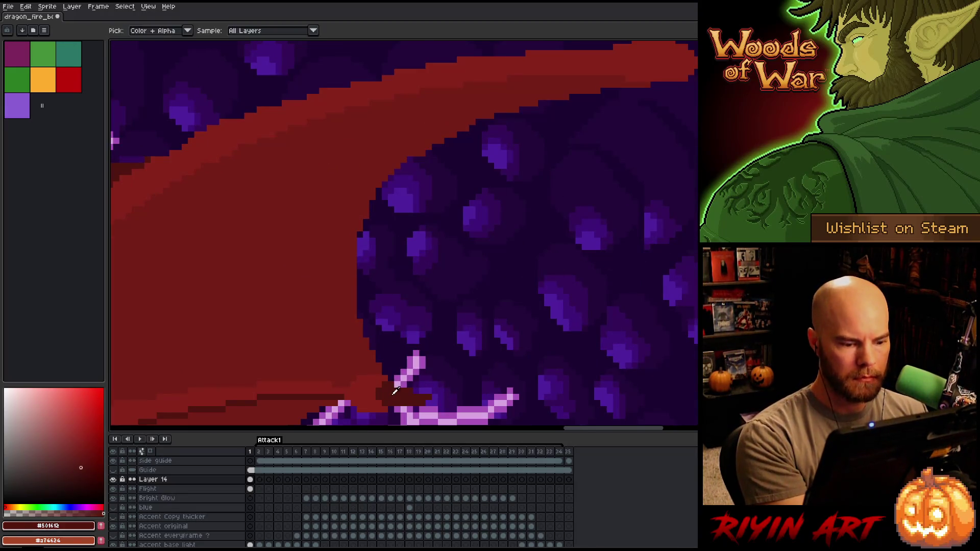
{"action": "scroll", "coordinate": [507, 280], "scroll_direction": "up", "scroll_amount": 2}
{"action": "mouse_move", "coordinate": [447, 170]}
{"action": "left_mouse_down"}
{"action": "mouse_move", "coordinate": [483, 193]}
{"action": "mouse_move", "coordinate": [513, 190]}
{"action": "mouse_move", "coordinate": [488, 171]}
{"action": "mouse_move", "coordinate": [472, 183]}
{"action": "mouse_move", "coordinate": [507, 193]}
{"action": "mouse_move", "coordinate": [457, 189]}
{"action": "mouse_move", "coordinate": [472, 190]}
{"action": "left_mouse_up"}
{"action": "key", "text": "e"}
{"action": "key", "text": "b"}
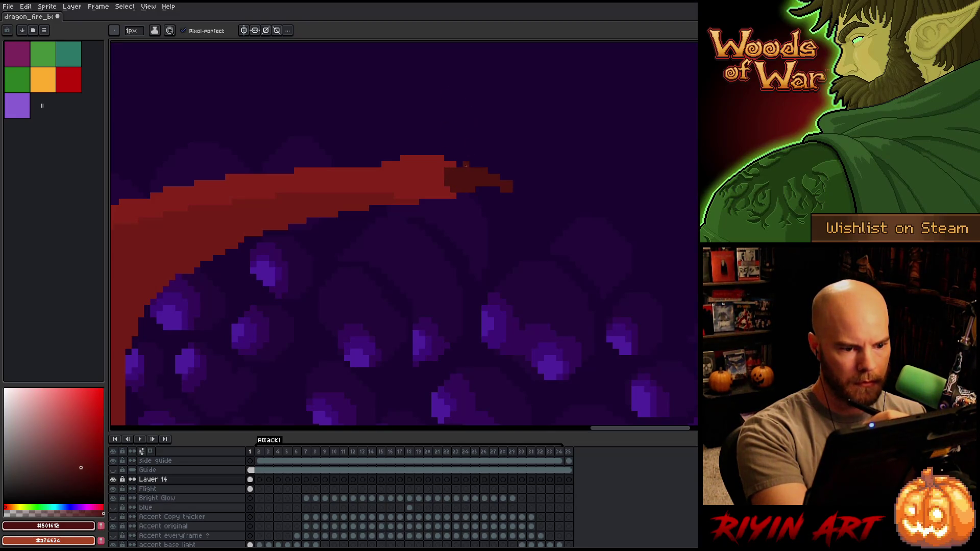
Add a red bump along the wing's top edge and erase stray pixels at the tip.
{"action": "key", "text": "i"}
{"action": "left_click", "coordinate": [438, 160]}
{"action": "key", "text": "b"}
{"action": "left_click_drag", "start_coordinate": [461, 152], "coordinate": [428, 152]}
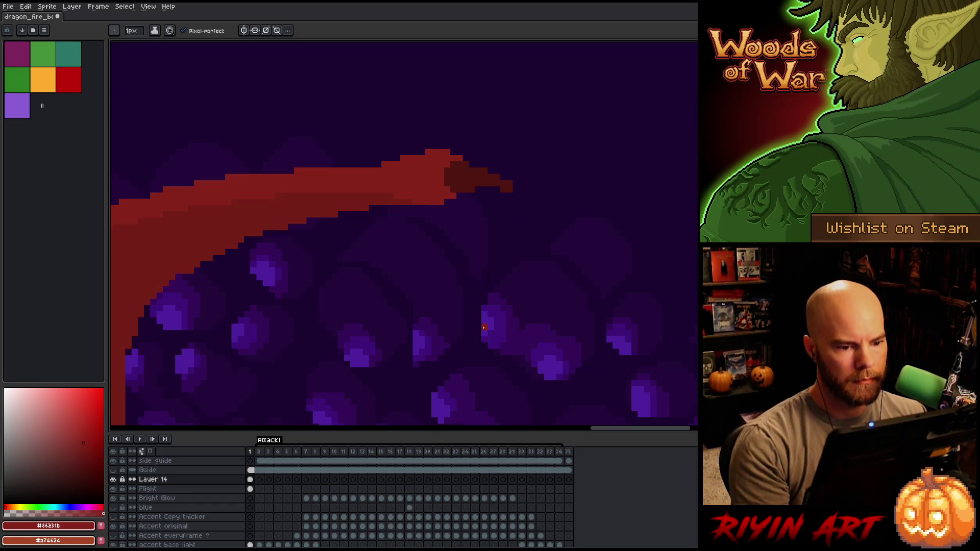
{"action": "key", "text": "e"}
{"action": "left_click", "coordinate": [510, 183]}
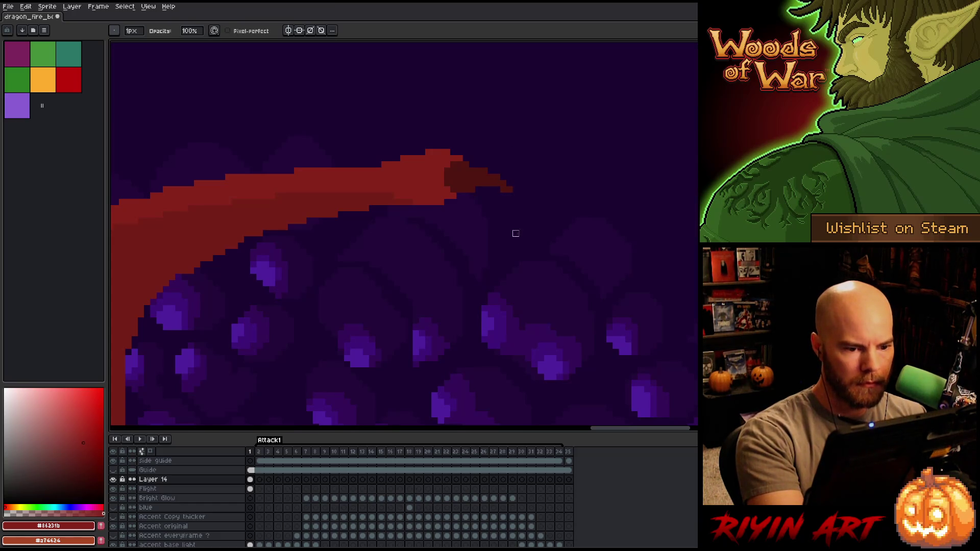
{"action": "scroll", "coordinate": [479, 284], "scroll_direction": "down", "scroll_amount": 3}
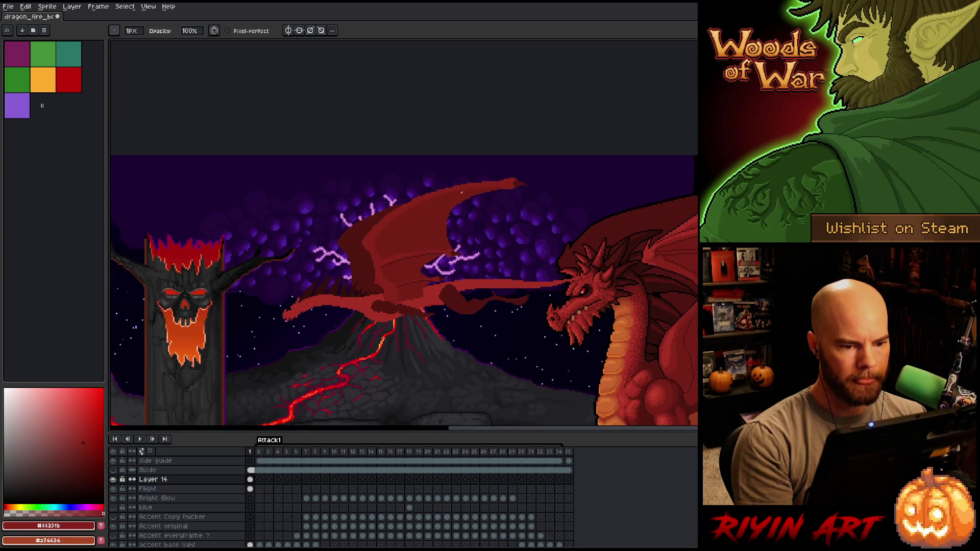
{"action": "scroll", "coordinate": [461, 193], "scroll_direction": "up", "scroll_amount": 3}
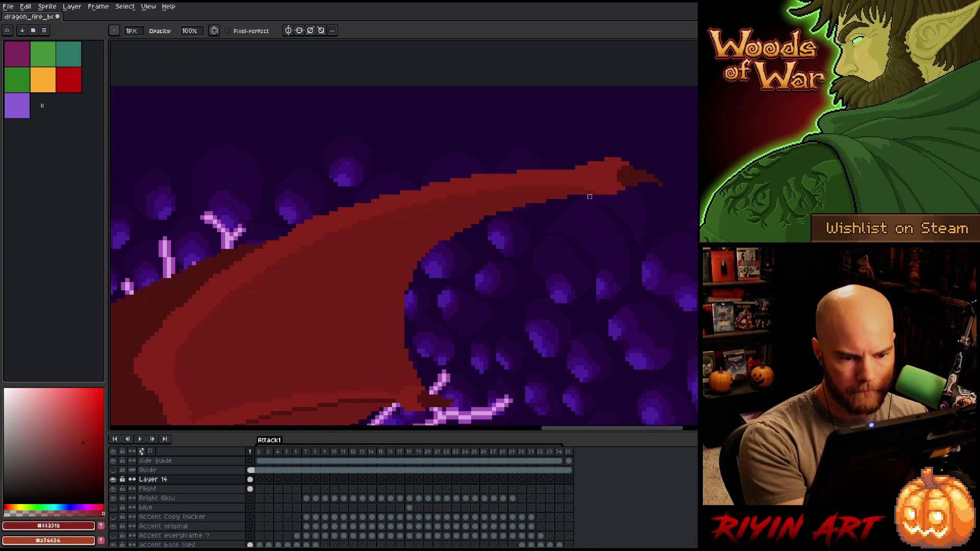
{"action": "left_click", "coordinate": [494, 208], "text": "alt"}
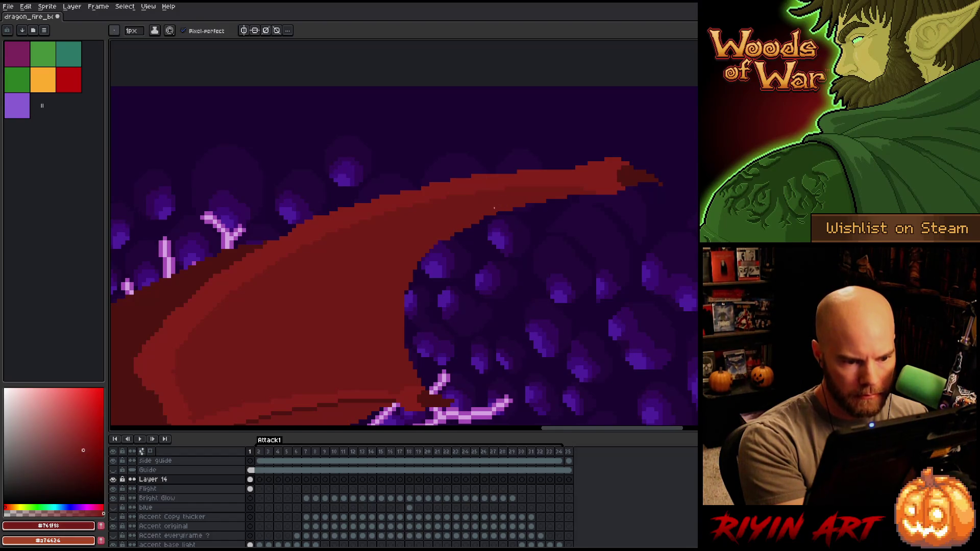
{"action": "key", "text": "b"}
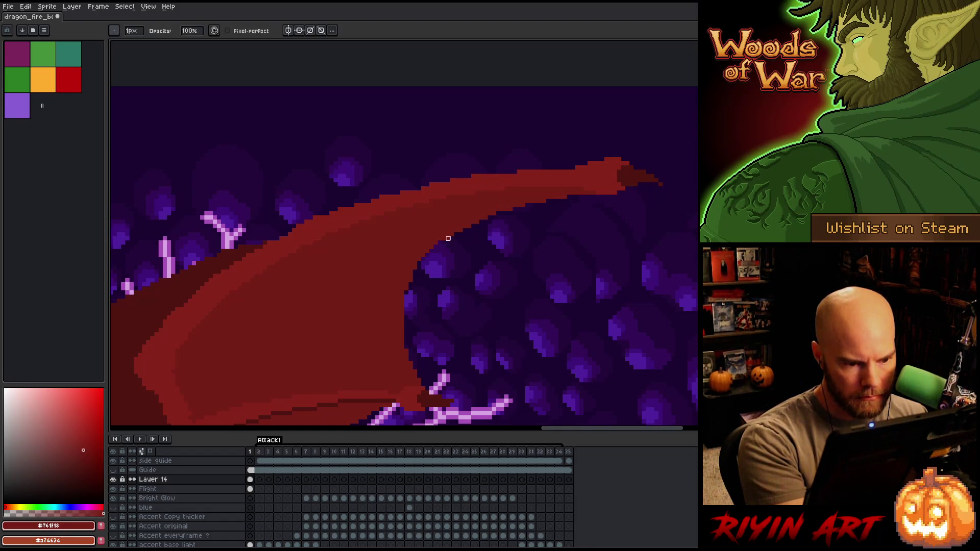
{"action": "key", "text": "e"}
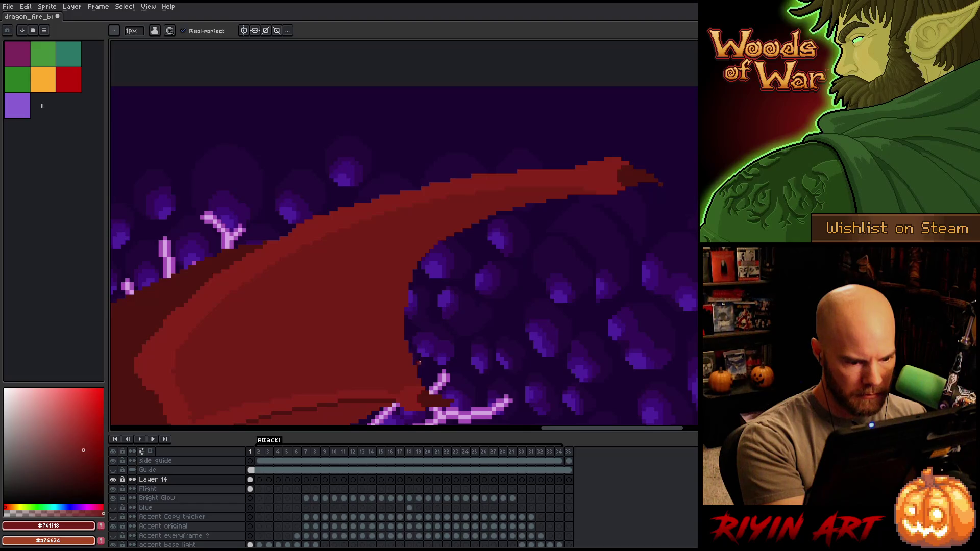
{"action": "key", "text": "e"}
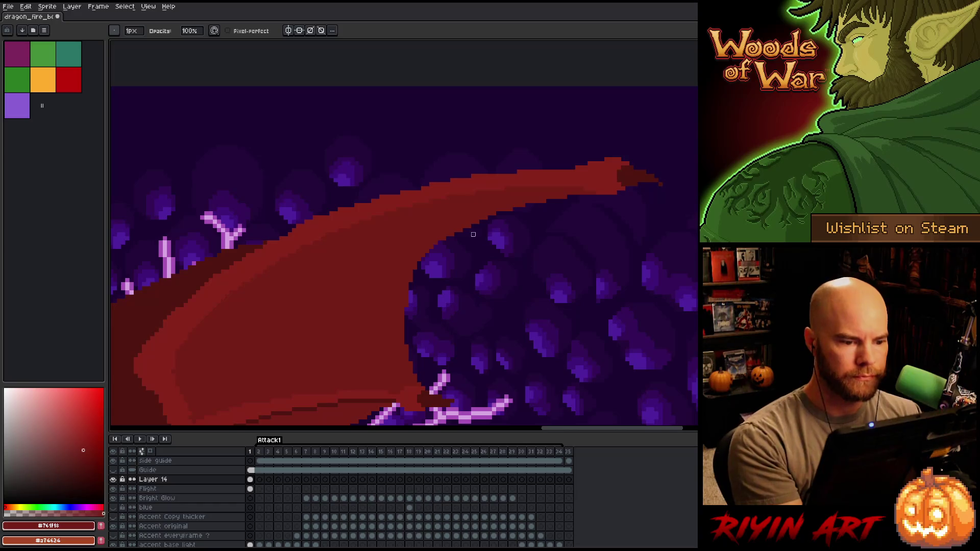
{"action": "key", "text": "b"}
{"action": "left_click", "coordinate": [400, 194], "text": "alt"}
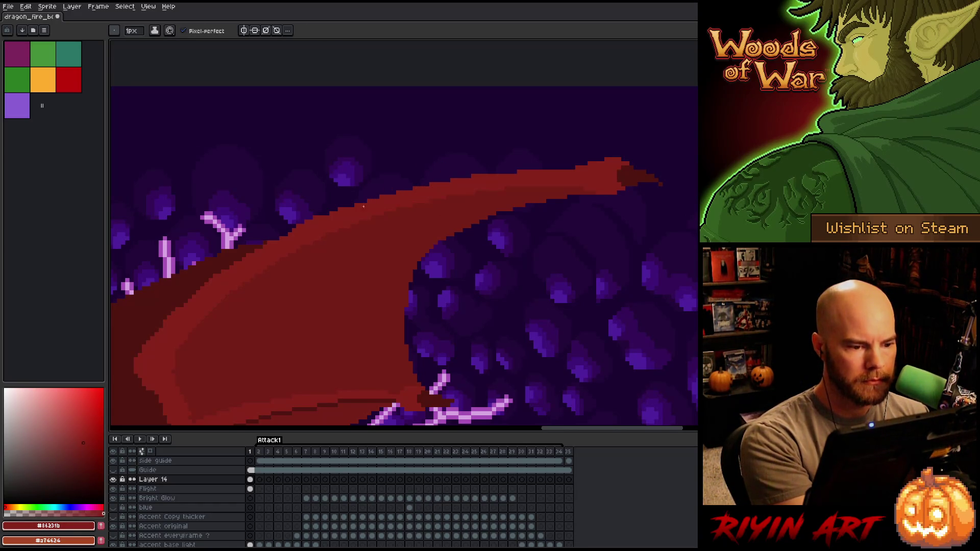
{"action": "left_click_drag", "start_coordinate": [321, 223], "coordinate": [539, 170]}
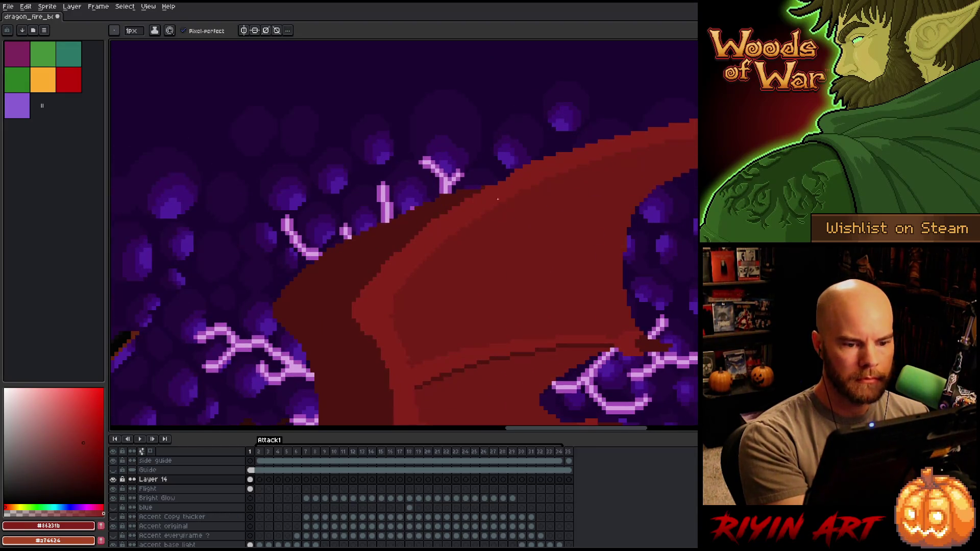
Erase a few red pixels along the wing's edge.
{"action": "key", "text": "b"}
{"action": "key", "text": "e"}
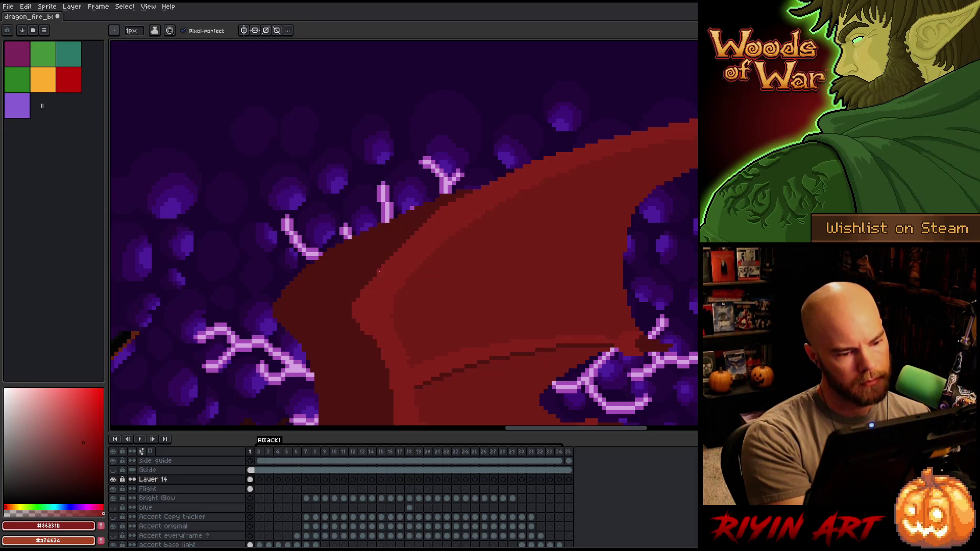
{"action": "key", "text": "e"}
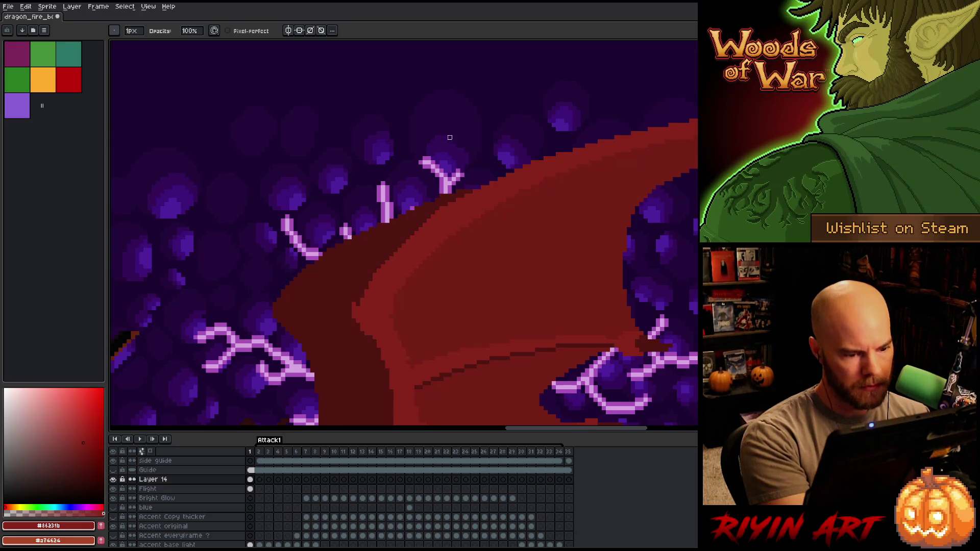
{"action": "left_click_drag", "start_coordinate": [362, 308], "coordinate": [362, 299]}
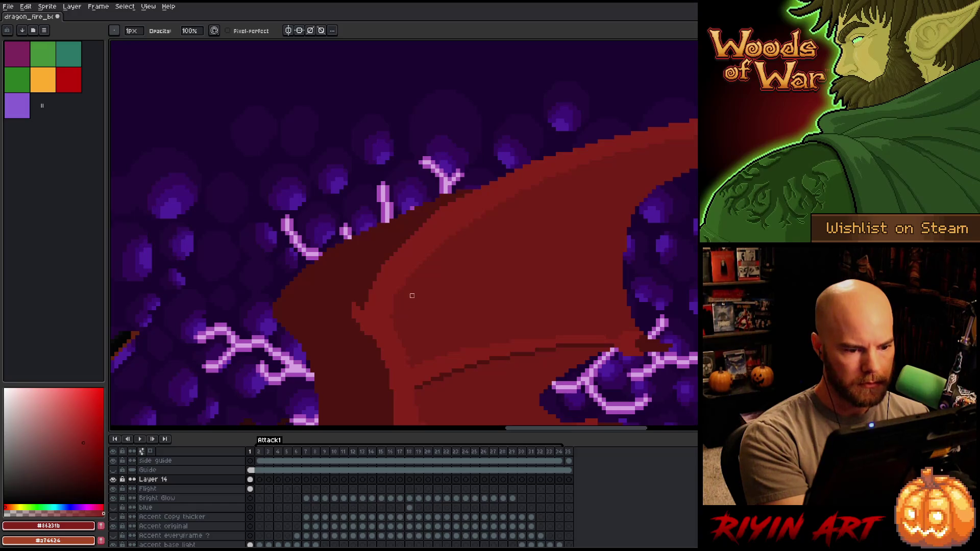
{"action": "key", "text": "e"}
{"action": "left_click", "coordinate": [376, 320], "text": "alt"}
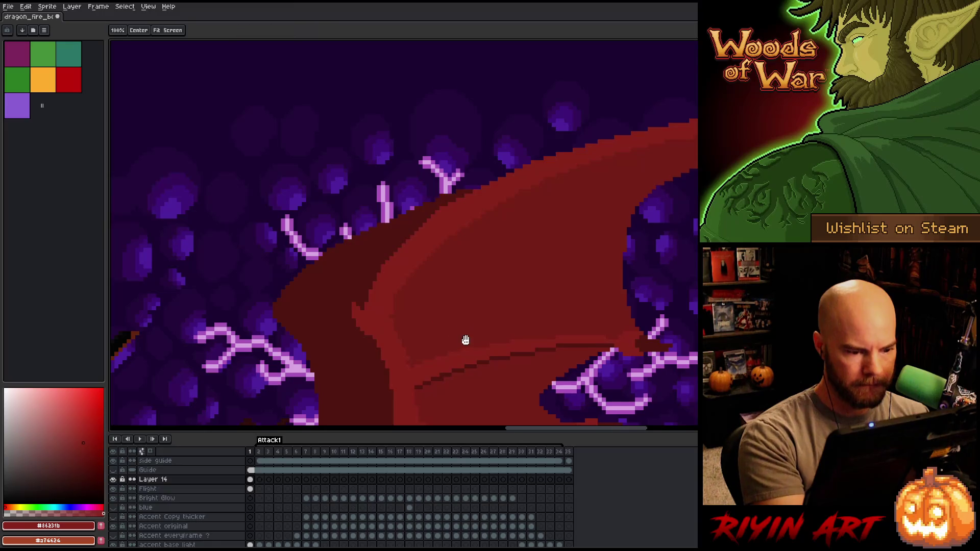
Lasso the dark wing spike, shift it down-right and commit the move.
{"action": "left_click_drag", "start_coordinate": [464, 339], "coordinate": [456, 284]}
{"action": "mouse_move", "coordinate": [549, 349]}
{"action": "left_mouse_down"}
{"action": "mouse_move", "coordinate": [520, 296]}
{"action": "mouse_move", "coordinate": [628, 289]}
{"action": "mouse_move", "coordinate": [638, 313]}
{"action": "mouse_move", "coordinate": [624, 307]}
{"action": "left_mouse_up"}
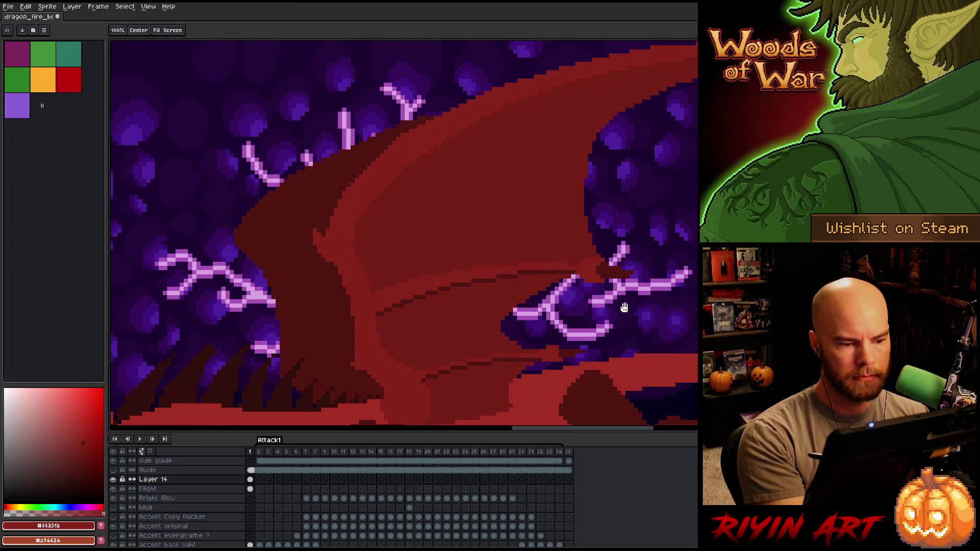
{"action": "key", "text": "m"}
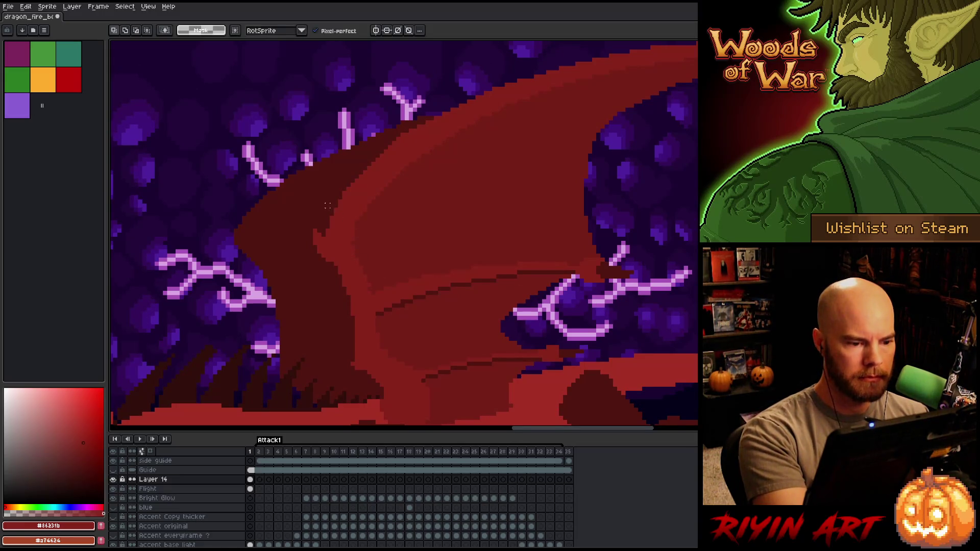
{"action": "mouse_move", "coordinate": [316, 197]}
{"action": "left_mouse_down"}
{"action": "mouse_move", "coordinate": [350, 256]}
{"action": "mouse_move", "coordinate": [343, 247]}
{"action": "mouse_move", "coordinate": [328, 278]}
{"action": "mouse_move", "coordinate": [335, 256]}
{"action": "left_mouse_up"}
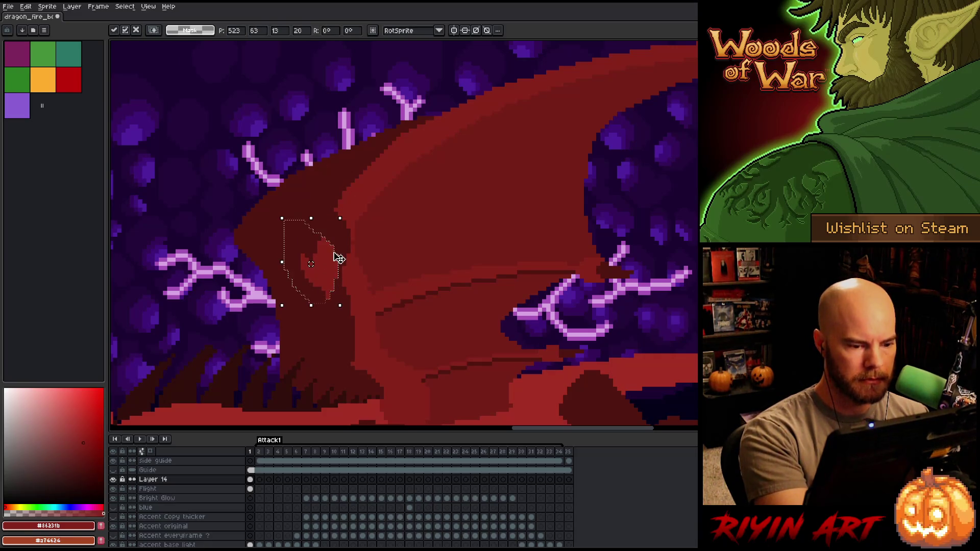
{"action": "key", "text": "ctrl+d"}
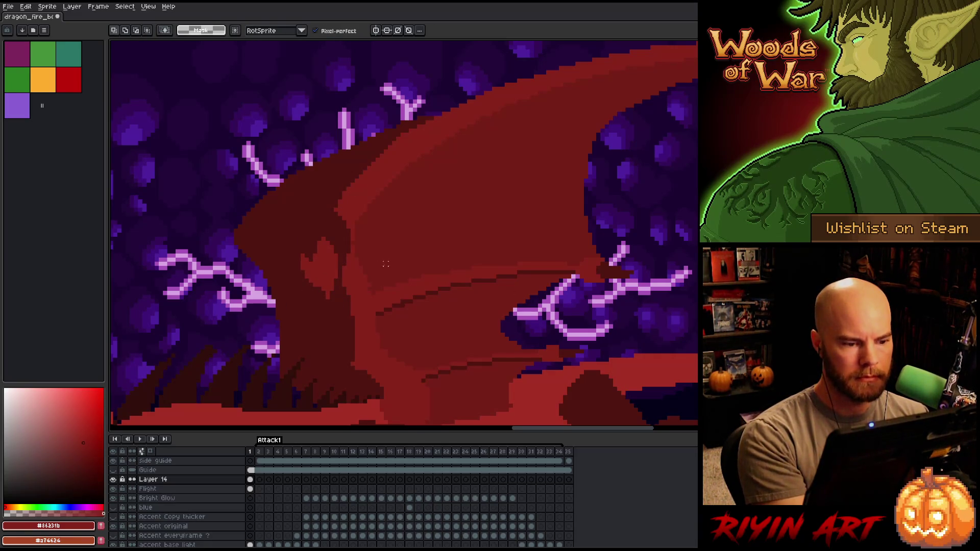
Add lighter red highlight pixels along the moved wing spike.
{"action": "key", "text": "b"}
{"action": "left_click_drag", "start_coordinate": [327, 228], "coordinate": [325, 237]}
{"action": "mouse_move", "coordinate": [341, 196]}
{"action": "left_mouse_down"}
{"action": "mouse_move", "coordinate": [322, 232]}
{"action": "mouse_move", "coordinate": [341, 255]}
{"action": "left_mouse_up"}
{"action": "left_click_drag", "start_coordinate": [336, 222], "coordinate": [349, 263]}
{"action": "key", "text": "h"}
{"action": "mouse_move", "coordinate": [515, 294]}
{"action": "left_mouse_down"}
{"action": "mouse_move", "coordinate": [540, 238]}
{"action": "mouse_move", "coordinate": [536, 269]}
{"action": "mouse_move", "coordinate": [546, 284]}
{"action": "mouse_move", "coordinate": [488, 234]}
{"action": "left_mouse_up"}
Paint darker red over part of the wing's dark shadow line.
{"action": "key", "text": "b"}
{"action": "key", "text": "m"}
{"action": "key", "text": "b"}
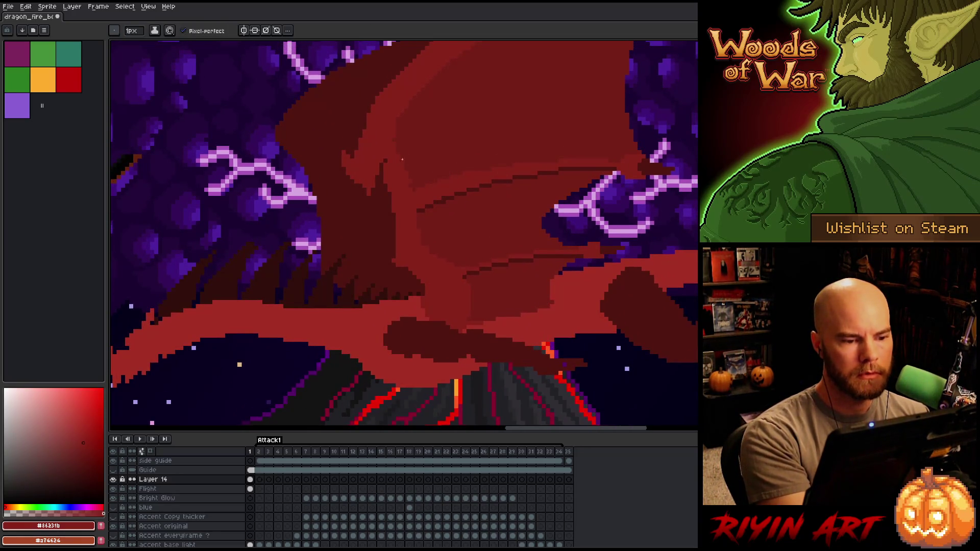
{"action": "left_click", "coordinate": [410, 106], "text": "alt"}
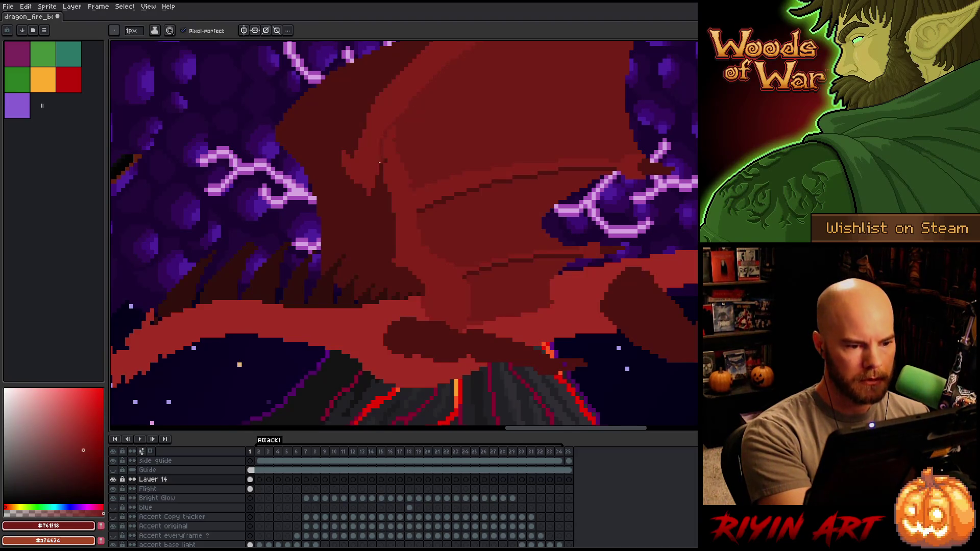
{"action": "left_click", "coordinate": [426, 172], "text": "alt"}
{"action": "left_click", "coordinate": [474, 212], "text": "alt"}
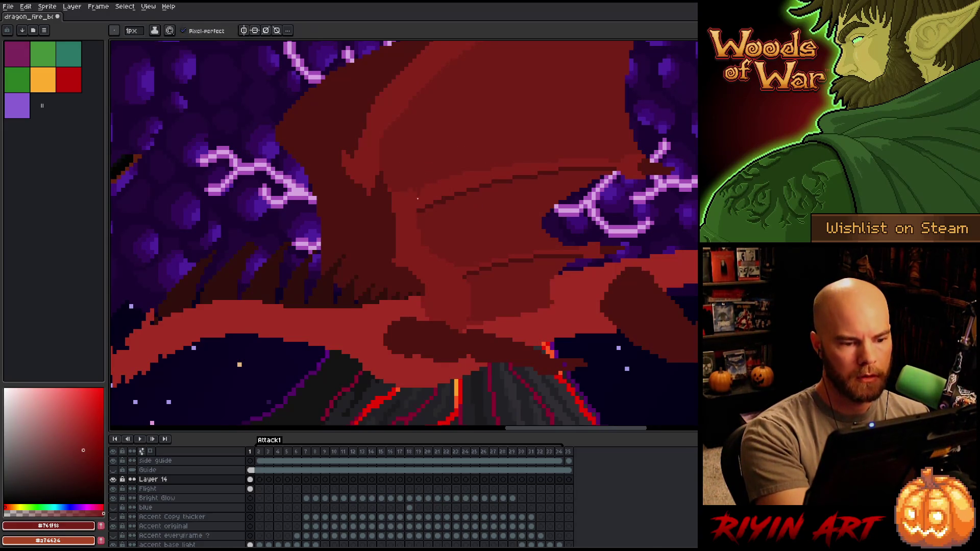
{"action": "key", "text": "g"}
{"action": "key", "text": "b"}
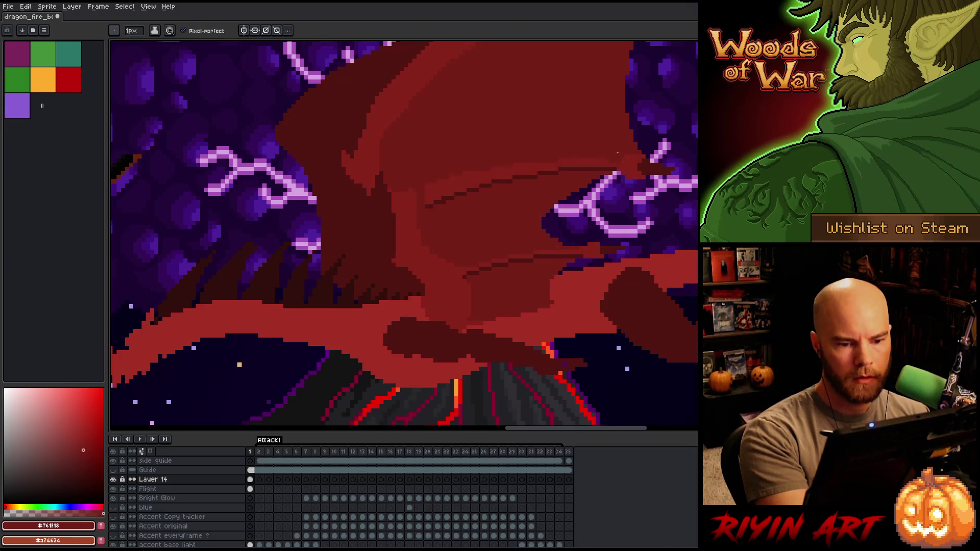
{"action": "left_click_drag", "start_coordinate": [605, 168], "coordinate": [438, 203]}
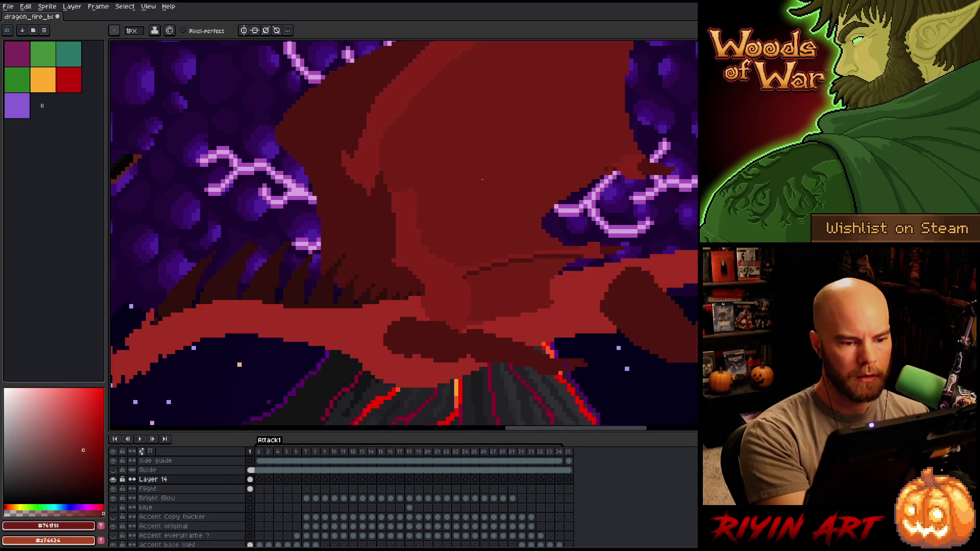
Cover the dark shadow edge on the wing with lighter red.
{"action": "left_click", "coordinate": [547, 252], "text": "alt"}
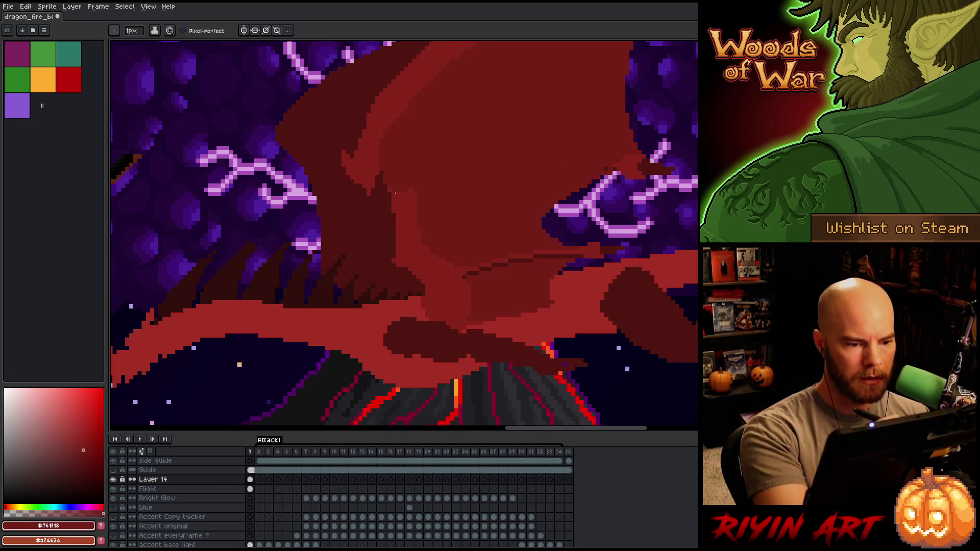
{"action": "left_click", "coordinate": [360, 179], "text": "alt"}
{"action": "left_click_drag", "start_coordinate": [371, 193], "coordinate": [389, 265]}
{"action": "left_click_drag", "start_coordinate": [378, 193], "coordinate": [394, 260]}
{"action": "left_click_drag", "start_coordinate": [390, 222], "coordinate": [380, 184]}
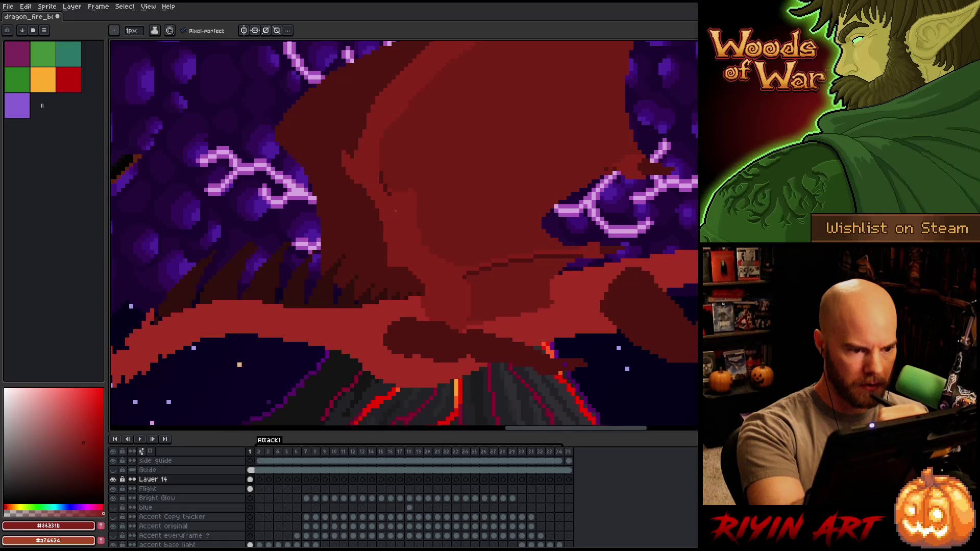
{"action": "left_click", "coordinate": [381, 170], "text": "alt"}
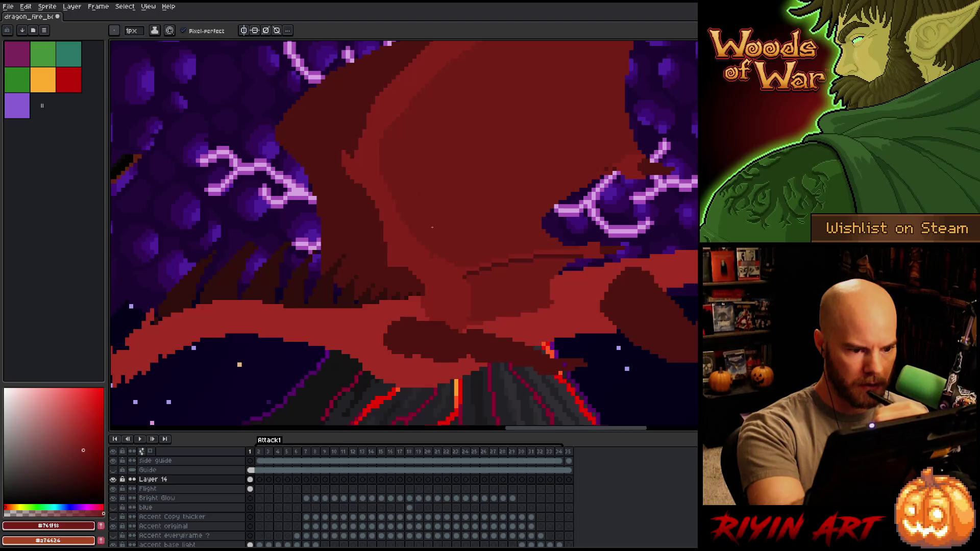
{"action": "left_click", "coordinate": [419, 250], "text": "alt"}
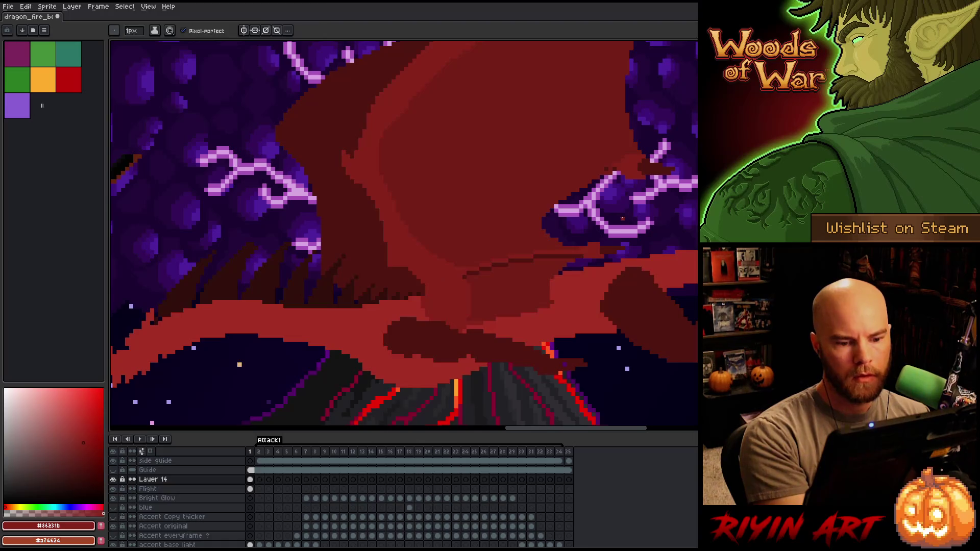
Draw a darkest-red arched fold line across the wing, touching it up with medium red.
{"action": "left_click", "coordinate": [585, 254], "text": "alt"}
{"action": "left_click_drag", "start_coordinate": [575, 255], "coordinate": [460, 270]}
{"action": "left_click", "coordinate": [573, 257], "text": "alt"}
{"action": "left_click_drag", "start_coordinate": [573, 256], "coordinate": [465, 274]}
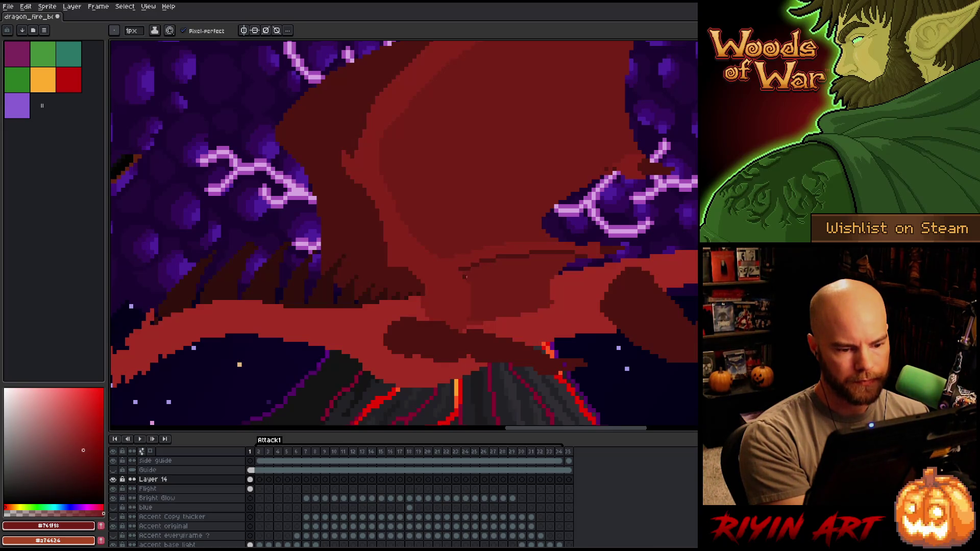
{"action": "left_click", "coordinate": [615, 165], "text": "alt"}
{"action": "mouse_move", "coordinate": [615, 165]}
{"action": "left_mouse_down"}
{"action": "mouse_move", "coordinate": [541, 148]}
{"action": "mouse_move", "coordinate": [372, 165]}
{"action": "left_mouse_up"}
{"action": "scroll", "coordinate": [655, 147], "scroll_direction": "down", "scroll_amount": 1}
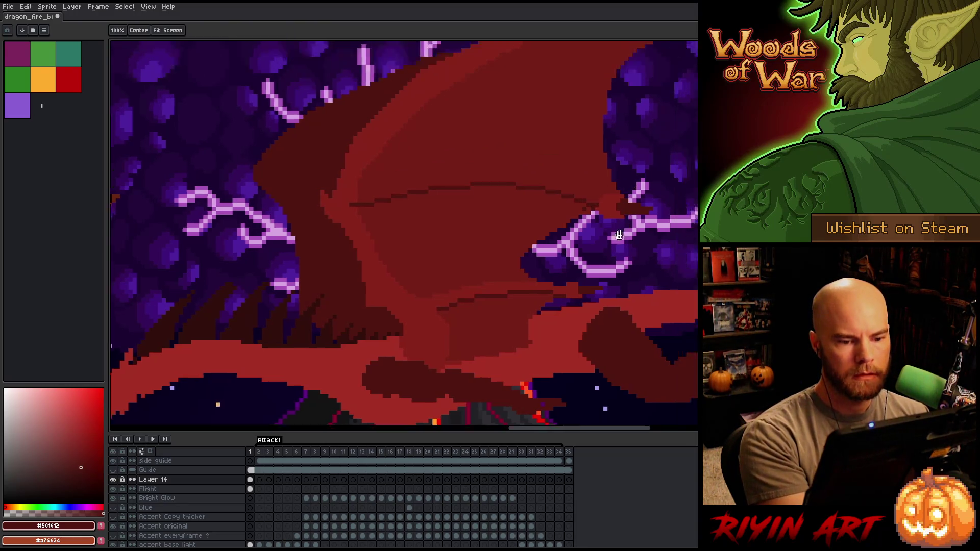
Sample the medium and brighter reds from the upper wing.
{"action": "scroll", "coordinate": [576, 297], "scroll_direction": "up", "scroll_amount": 1}
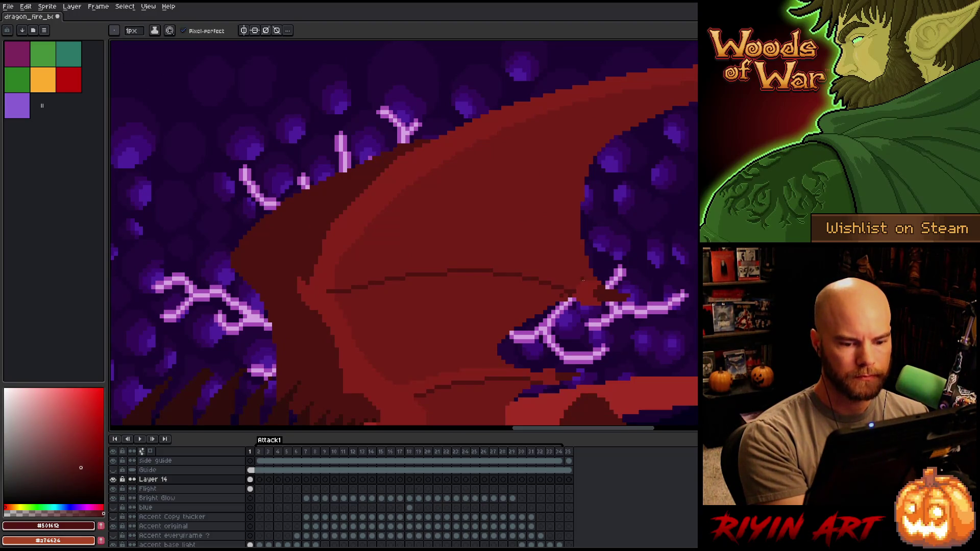
{"action": "left_click", "coordinate": [567, 292], "text": "alt"}
{"action": "left_click", "coordinate": [582, 283], "text": "alt"}
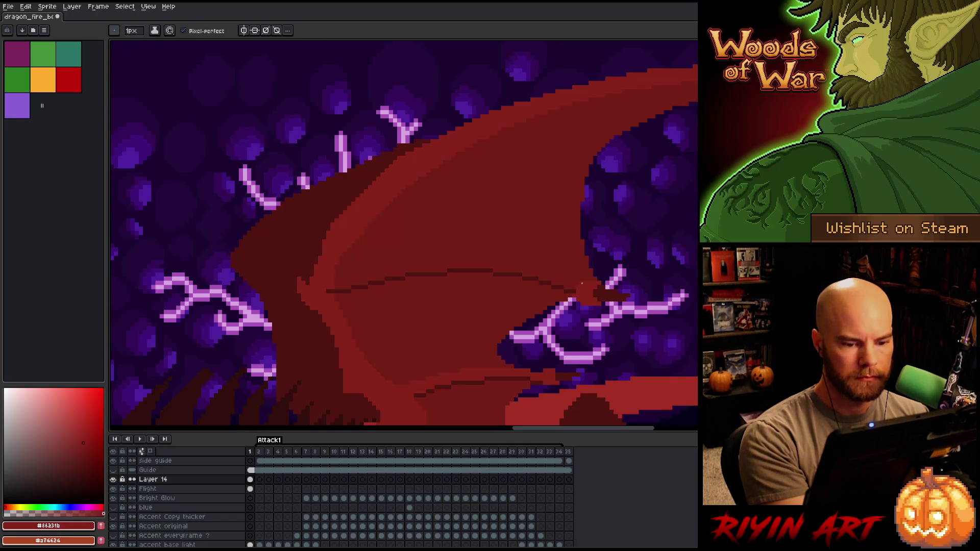
{"action": "key", "text": "g"}
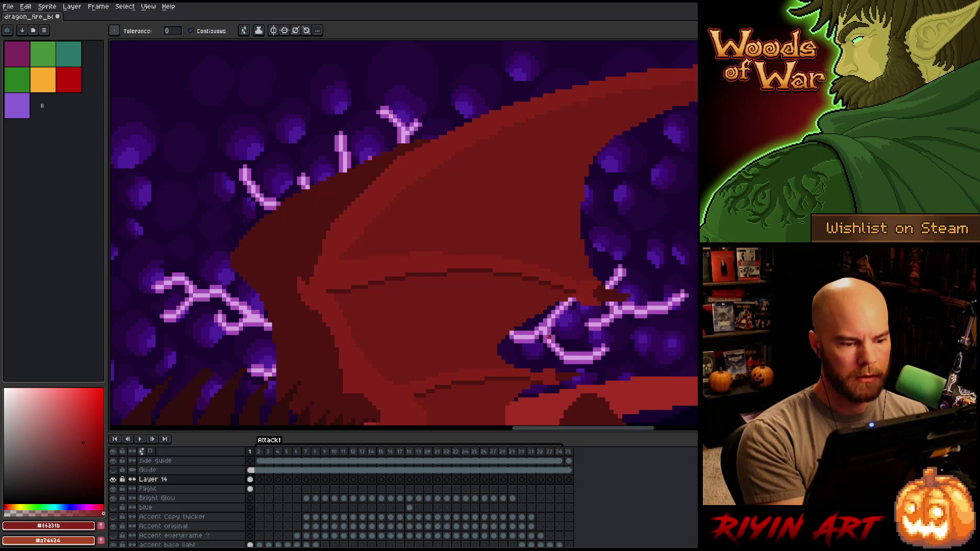
{"action": "left_click", "coordinate": [339, 284], "text": "alt"}
{"action": "key", "text": "b"}
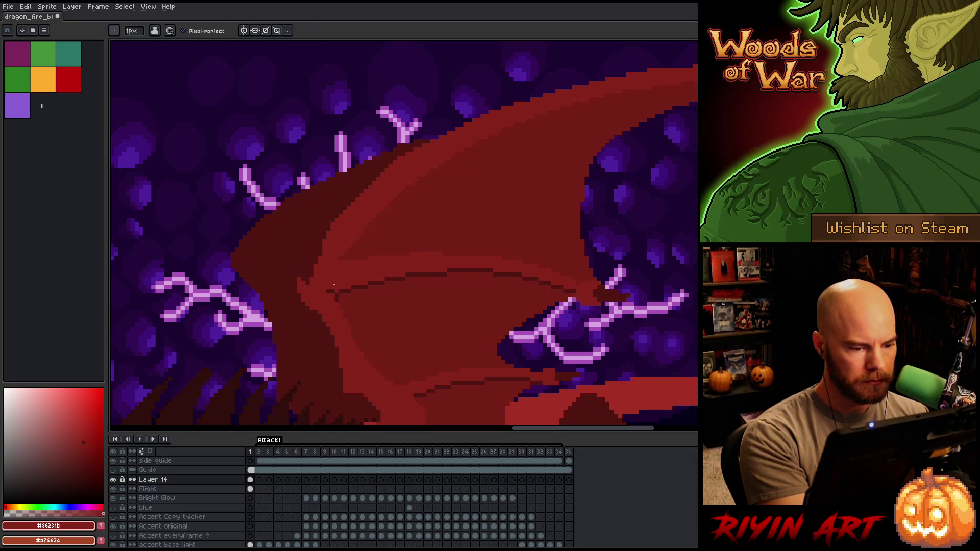
{"action": "left_click_drag", "start_coordinate": [376, 239], "coordinate": [447, 219]}
{"action": "left_click", "coordinate": [401, 251], "text": "alt"}
{"action": "left_click", "coordinate": [411, 245], "text": "alt"}
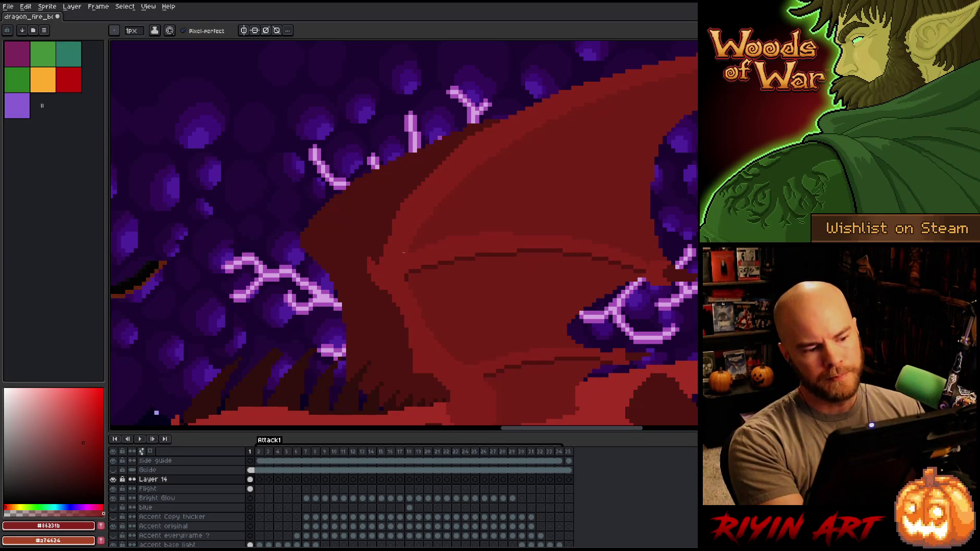
{"action": "left_click_drag", "start_coordinate": [520, 254], "coordinate": [497, 330]}
{"action": "key", "text": "b"}
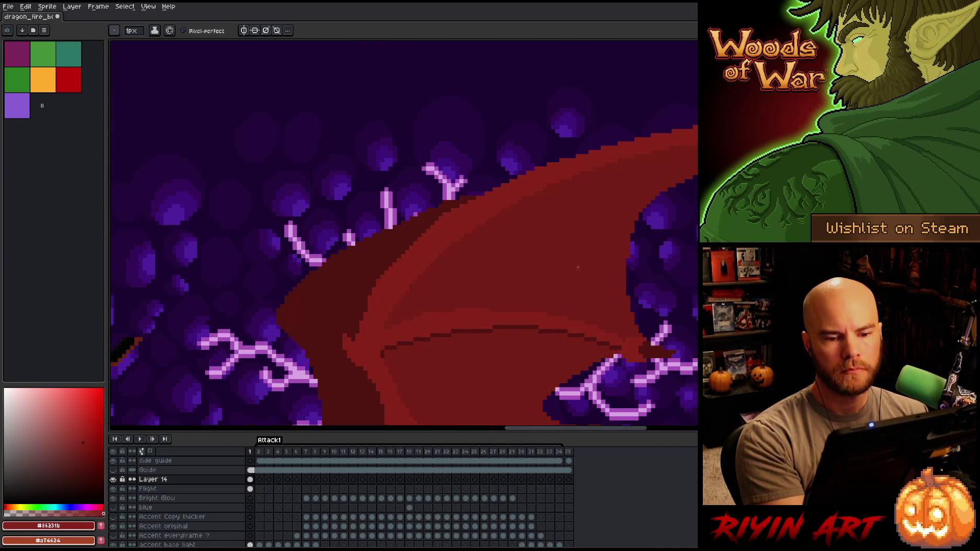
Outline part of the wing with a freehand selection, then clear it.
{"action": "key", "text": "w"}
{"action": "key", "text": "q"}
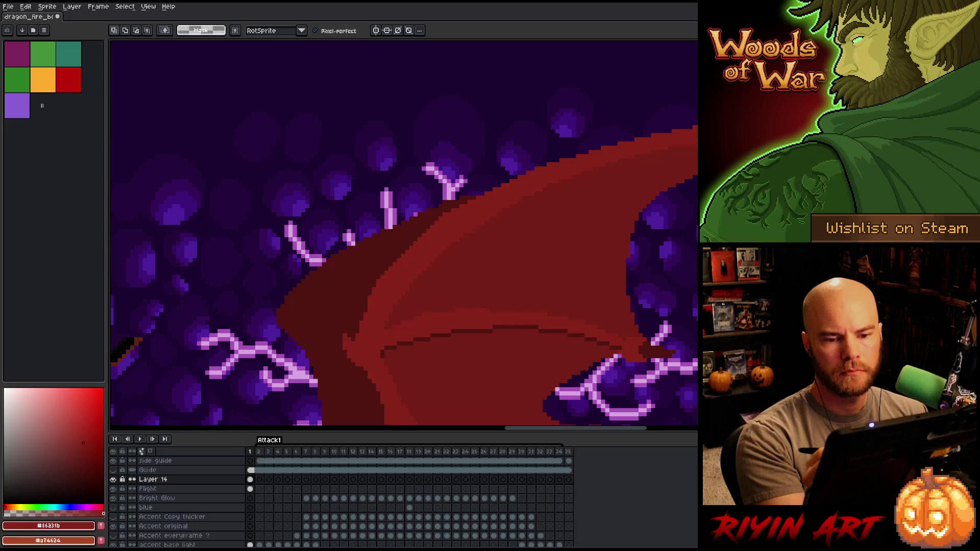
{"action": "mouse_move", "coordinate": [697, 138]}
{"action": "left_mouse_down"}
{"action": "mouse_move", "coordinate": [572, 169]}
{"action": "mouse_move", "coordinate": [469, 224]}
{"action": "mouse_move", "coordinate": [398, 292]}
{"action": "mouse_move", "coordinate": [401, 317]}
{"action": "mouse_move", "coordinate": [697, 159]}
{"action": "left_mouse_up"}
{"action": "key", "text": "b"}
{"action": "left_click", "coordinate": [567, 265], "text": "alt"}
{"action": "key", "text": "ctrl+d"}
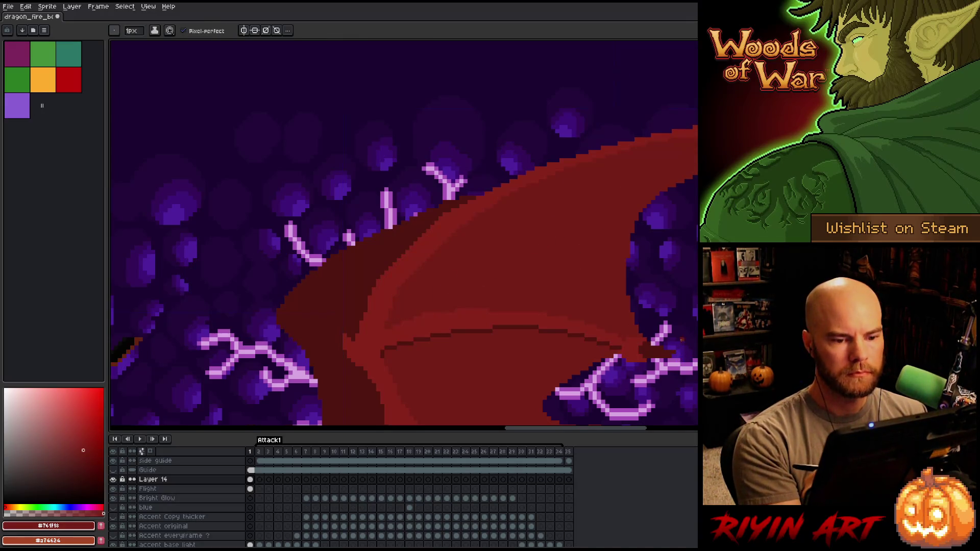
Raise the lower purple lightning strokes beside the wing a few pixels and deselect.
{"action": "left_click", "coordinate": [83, 443]}
{"action": "left_click_drag", "start_coordinate": [663, 316], "coordinate": [536, 278]}
{"action": "mouse_move", "coordinate": [582, 307]}
{"action": "left_mouse_down"}
{"action": "mouse_move", "coordinate": [580, 274]}
{"action": "mouse_move", "coordinate": [624, 252]}
{"action": "mouse_move", "coordinate": [602, 297]}
{"action": "mouse_move", "coordinate": [473, 270]}
{"action": "left_mouse_up"}
{"action": "left_click_drag", "start_coordinate": [502, 304], "coordinate": [498, 276]}
{"action": "key", "text": "ctrl+d"}
{"action": "key", "text": "b"}
{"action": "key", "text": "e"}
{"action": "left_click", "coordinate": [489, 248], "text": "alt"}
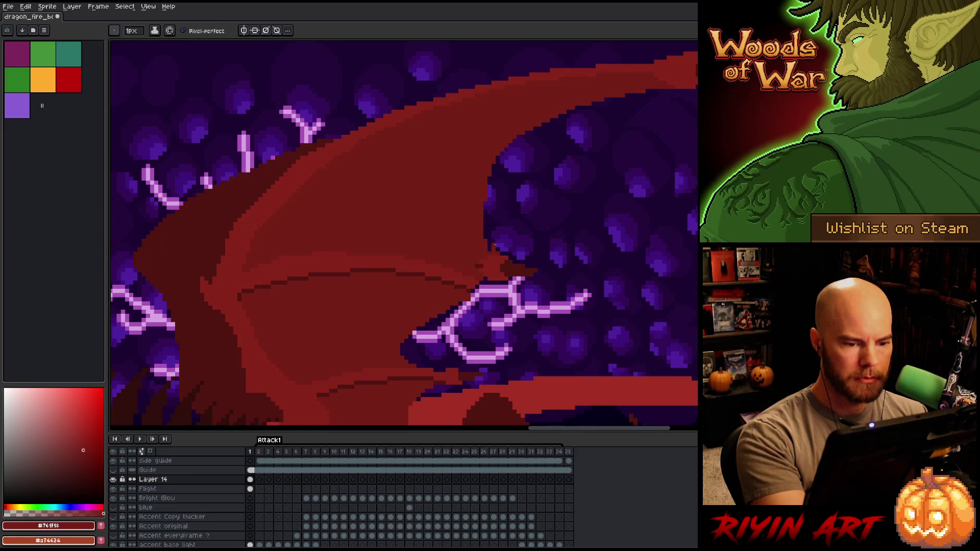
Fill the jagged purple pixels along the wing's right border with medium red.
{"action": "left_click_drag", "start_coordinate": [485, 214], "coordinate": [487, 239]}
{"action": "left_click_drag", "start_coordinate": [489, 176], "coordinate": [484, 222]}
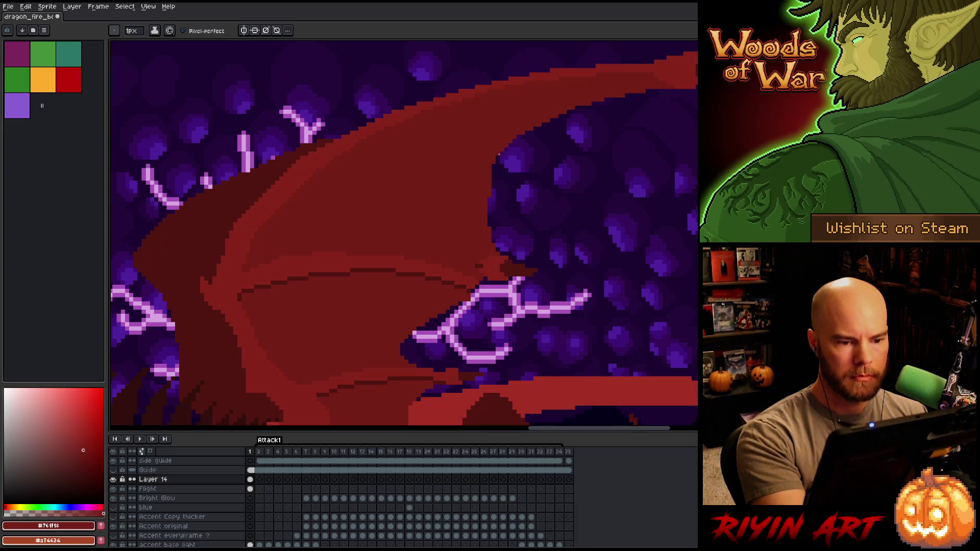
{"action": "left_click_drag", "start_coordinate": [493, 169], "coordinate": [504, 142]}
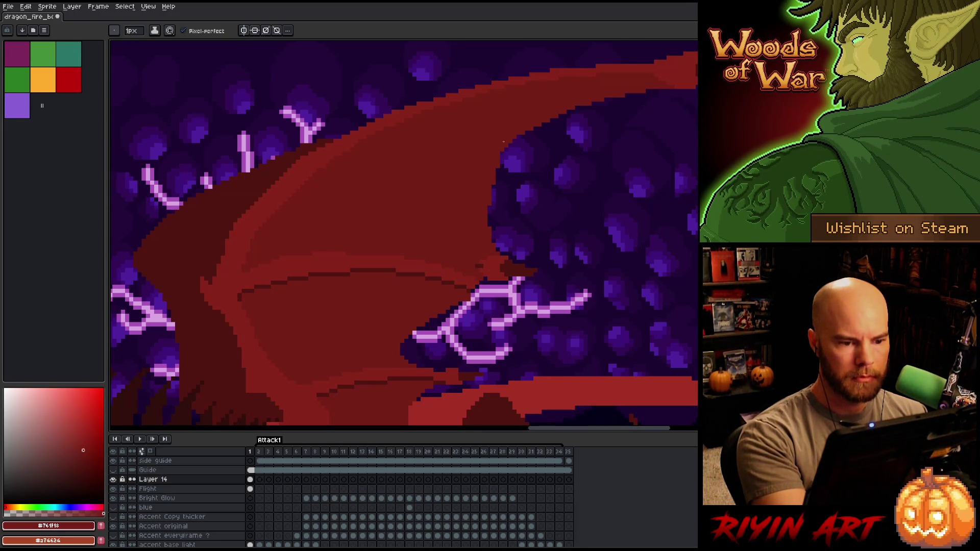
{"action": "key", "text": "e"}
{"action": "key", "text": "b"}
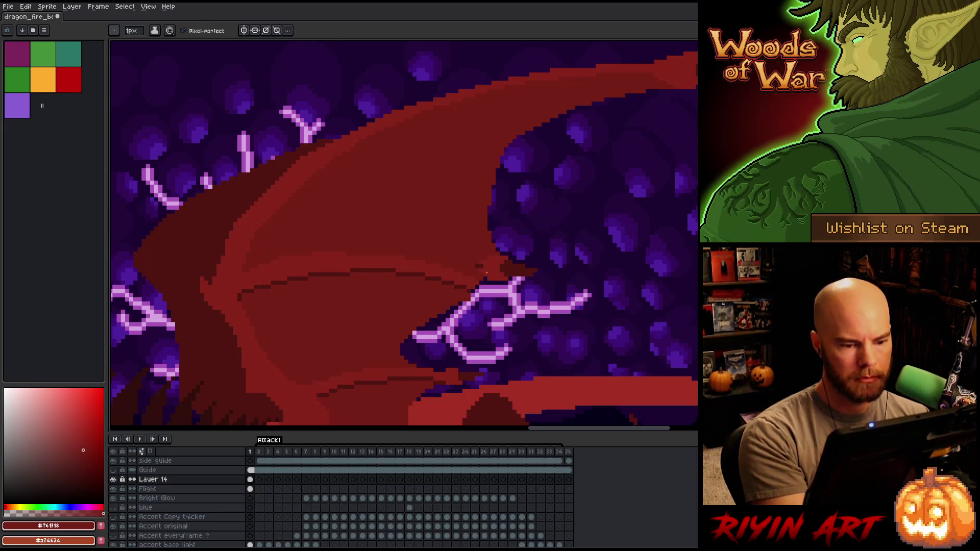
Paint over the dark arc line across the wing, then lasso the nearby lightning strokes.
{"action": "key", "text": "i"}
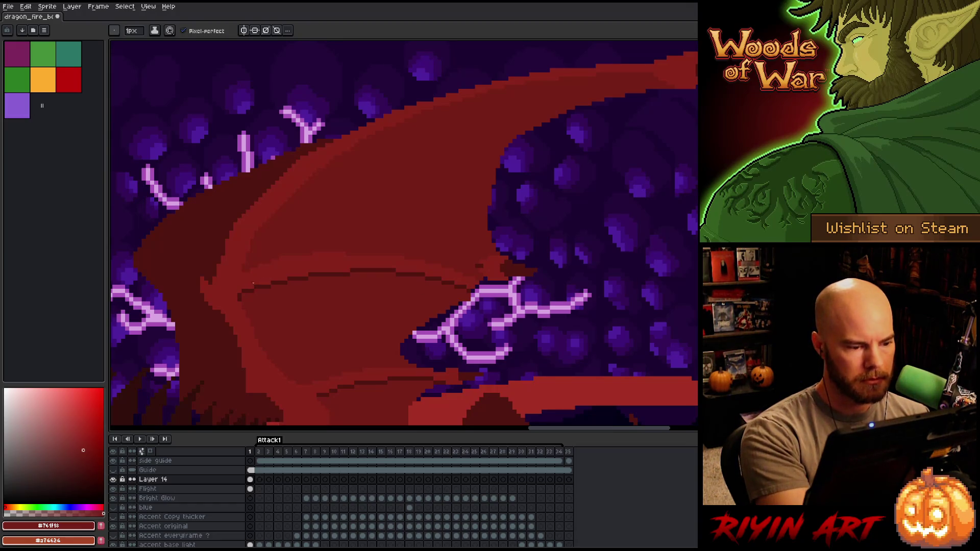
{"action": "key", "text": "b"}
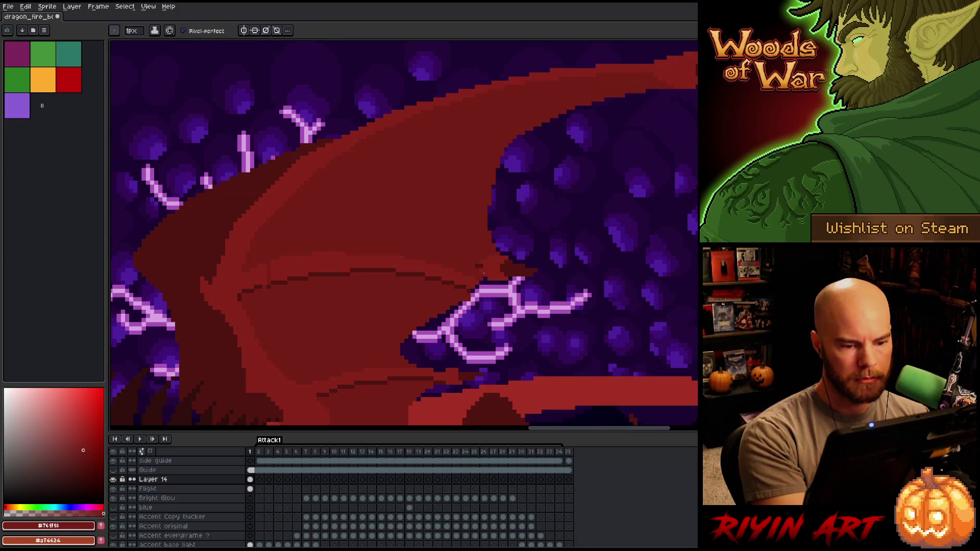
{"action": "mouse_move", "coordinate": [282, 282]}
{"action": "left_mouse_down"}
{"action": "mouse_move", "coordinate": [377, 270]}
{"action": "mouse_move", "coordinate": [456, 280]}
{"action": "left_mouse_up"}
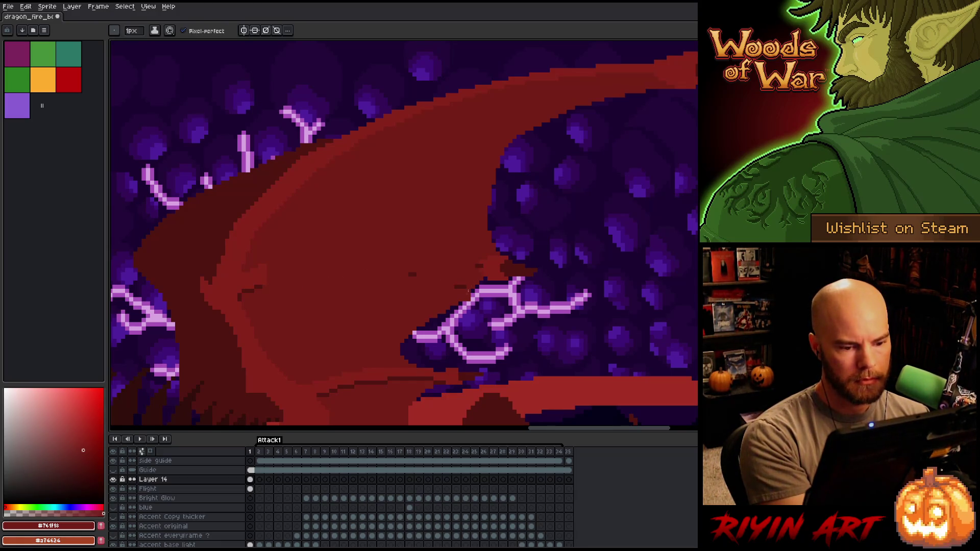
{"action": "key", "text": "q"}
{"action": "mouse_move", "coordinate": [486, 279]}
{"action": "left_mouse_down"}
{"action": "mouse_move", "coordinate": [401, 328]}
{"action": "mouse_move", "coordinate": [489, 356]}
{"action": "left_mouse_up"}
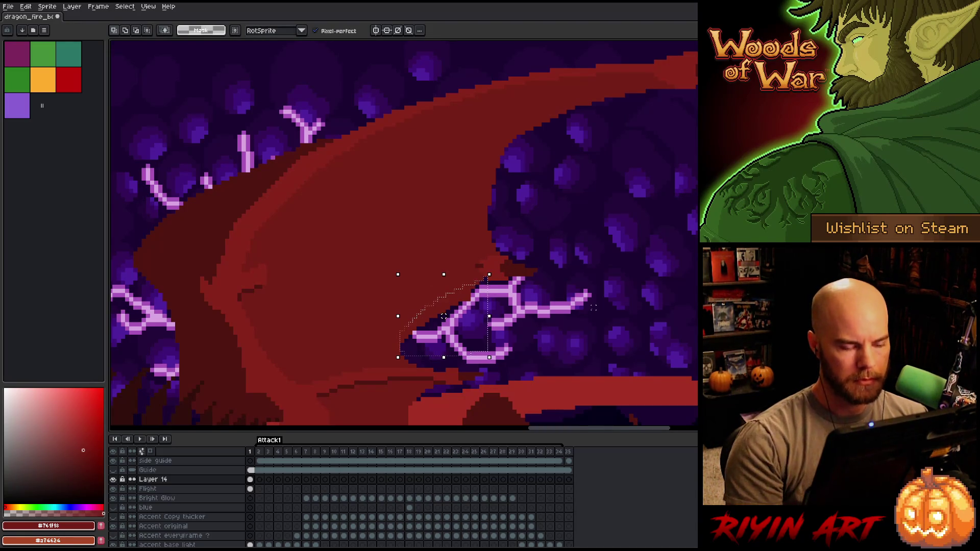
Draw a new darkest-red fold line across the wing.
{"action": "key", "text": "ctrl+d"}
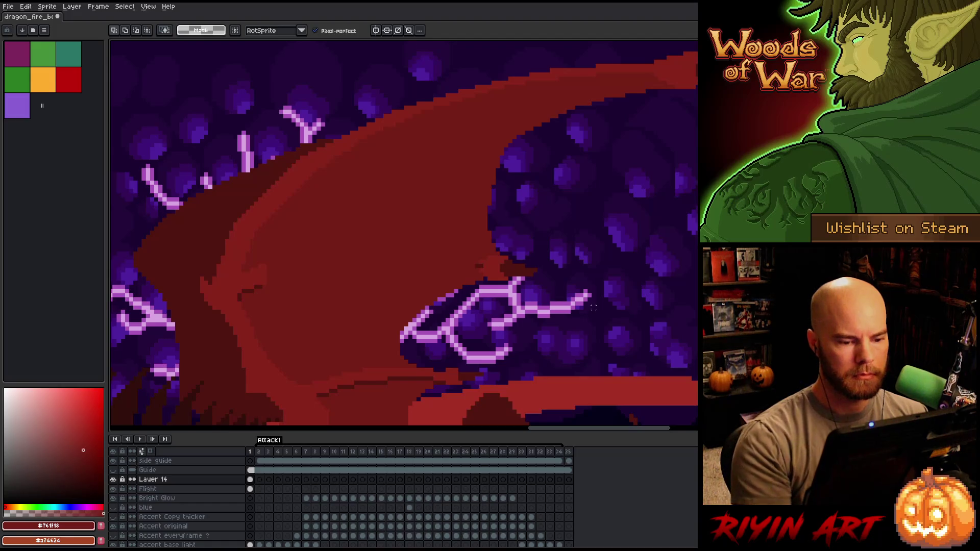
{"action": "key", "text": "b"}
{"action": "left_click", "coordinate": [482, 265], "text": "alt"}
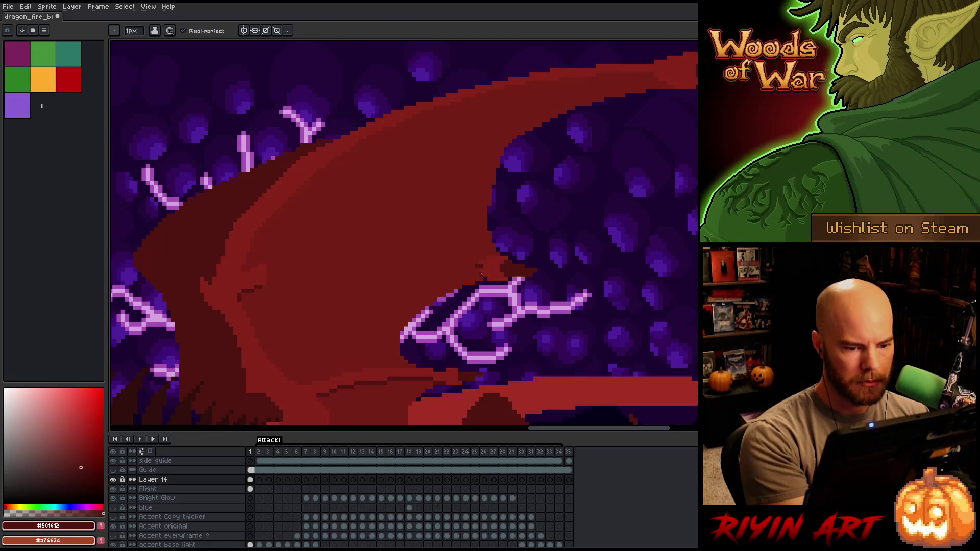
{"action": "left_click", "coordinate": [255, 288], "text": "alt"}
{"action": "left_click", "coordinate": [498, 266], "text": "alt"}
{"action": "mouse_move", "coordinate": [480, 275]}
{"action": "left_mouse_down"}
{"action": "mouse_move", "coordinate": [423, 266]}
{"action": "mouse_move", "coordinate": [299, 276]}
{"action": "mouse_move", "coordinate": [259, 292]}
{"action": "left_mouse_up"}
Soften the fold line with medium red and redraw part of it dark.
{"action": "left_click", "coordinate": [252, 269], "text": "alt"}
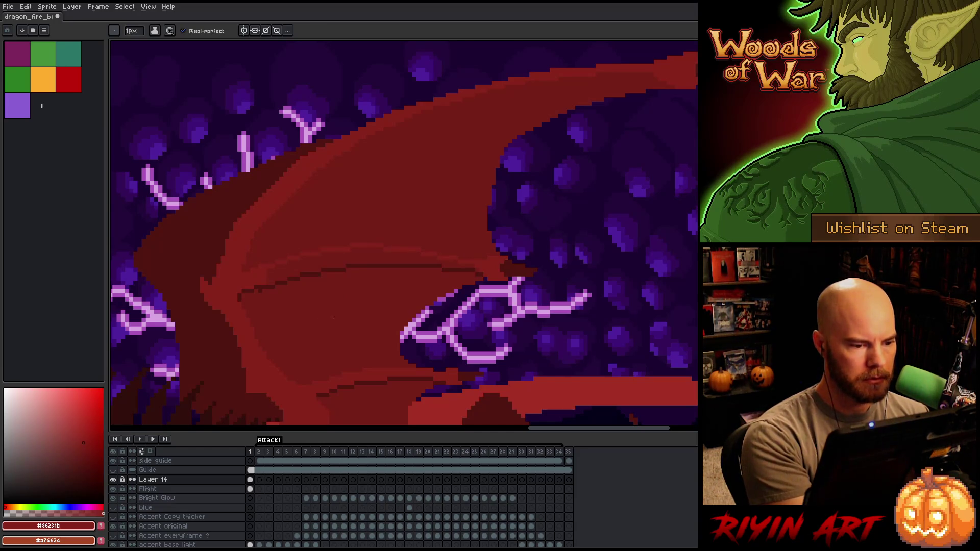
{"action": "left_click", "coordinate": [265, 296], "text": "alt"}
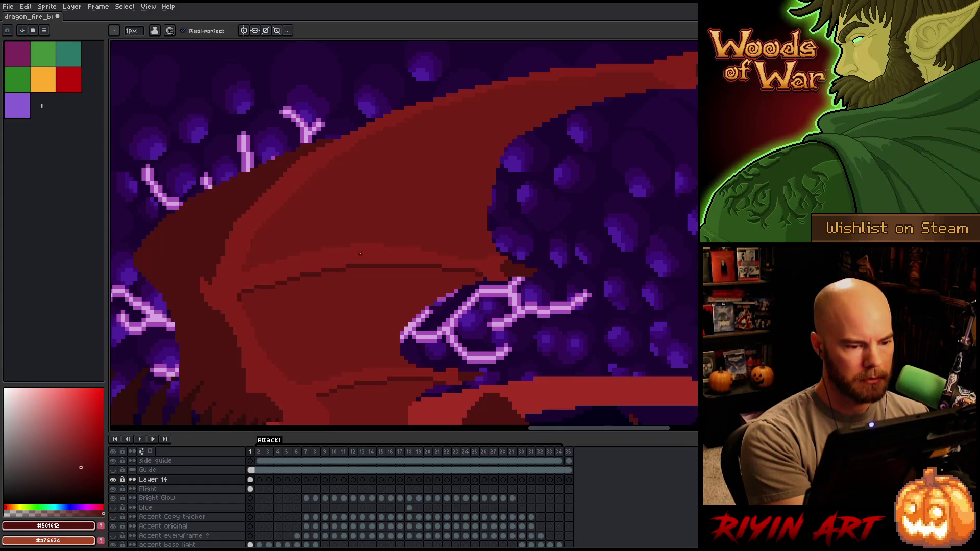
{"action": "left_click_drag", "start_coordinate": [347, 269], "coordinate": [262, 287]}
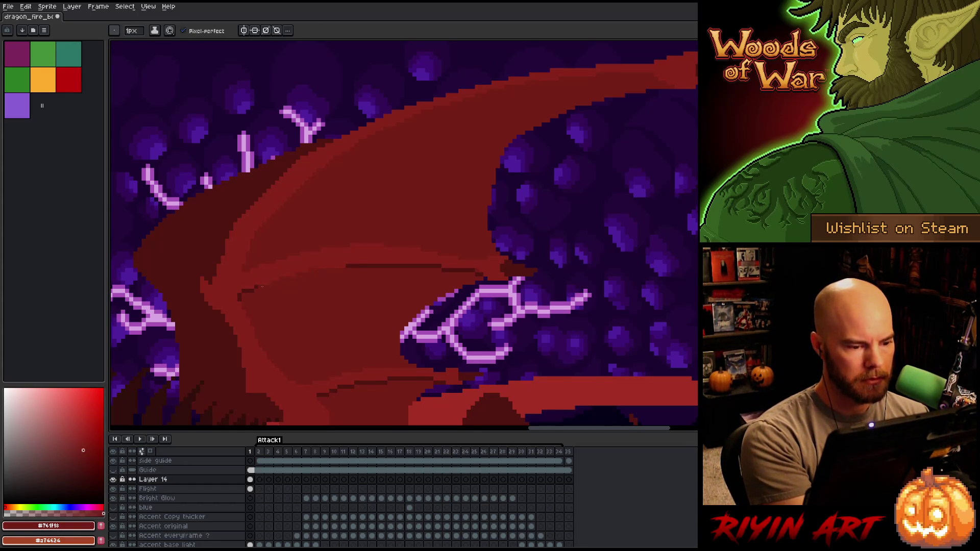
{"action": "left_click", "coordinate": [357, 265], "text": "alt"}
{"action": "left_click_drag", "start_coordinate": [347, 266], "coordinate": [240, 287]}
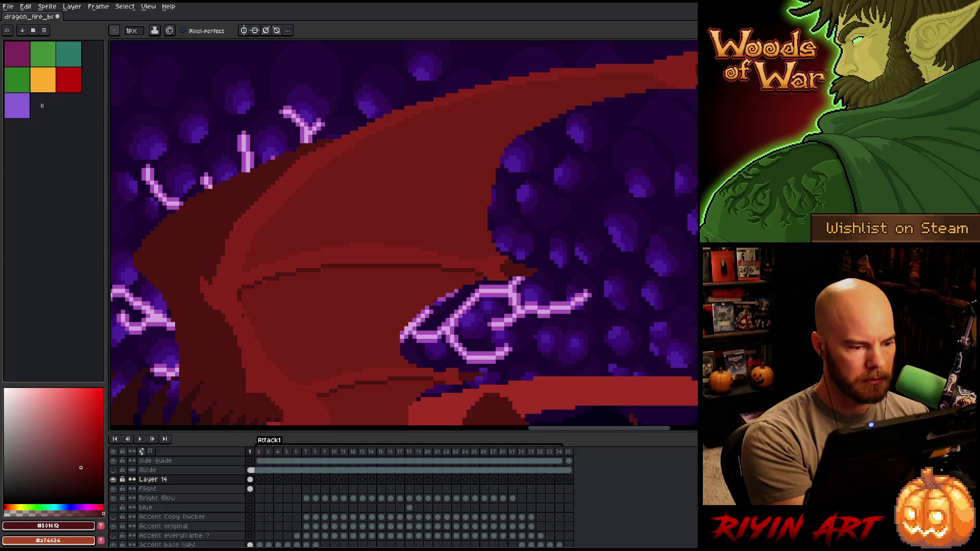
Compare the wing's medium and dark reds, settling on the dark red #761f18.
{"action": "left_click", "coordinate": [256, 290], "text": "alt"}
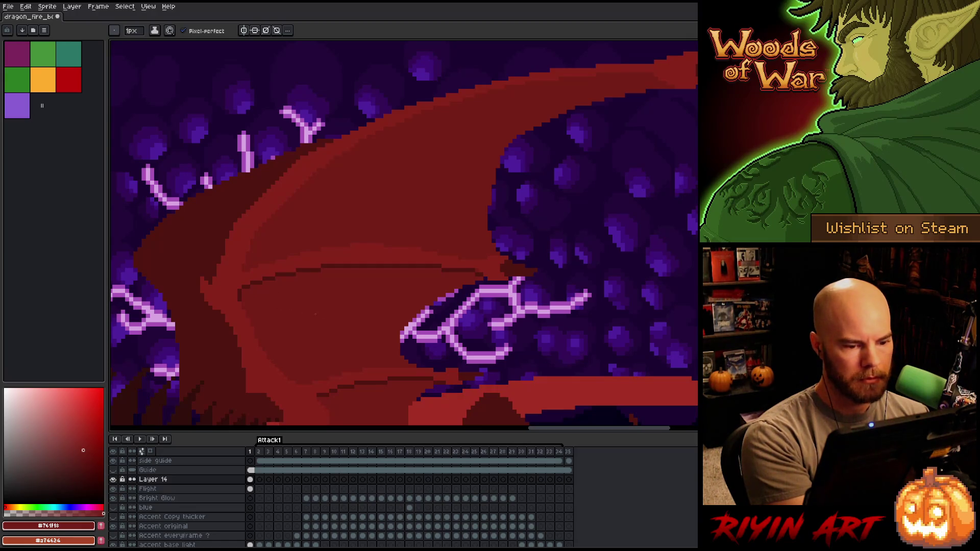
{"action": "left_click", "coordinate": [364, 264], "text": "alt"}
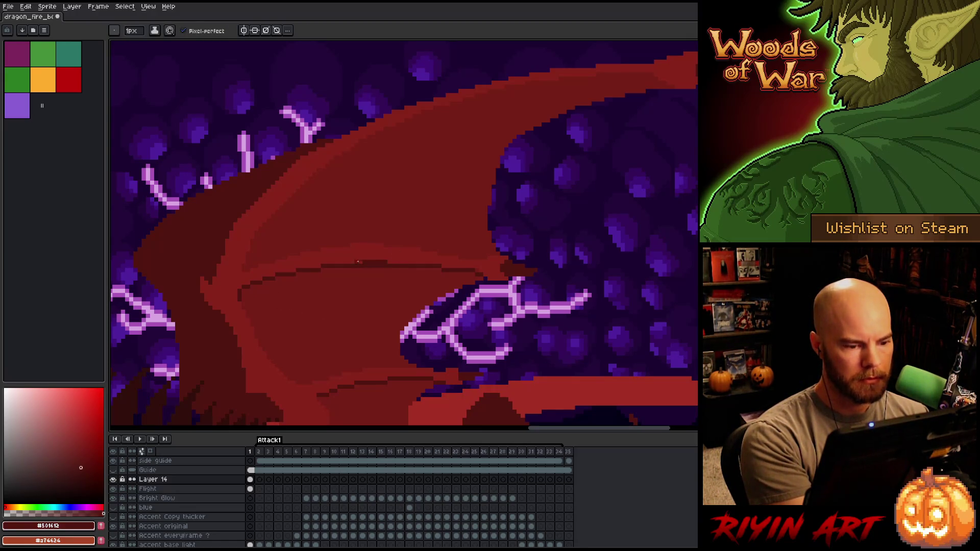
{"action": "left_click", "coordinate": [375, 263], "text": "alt"}
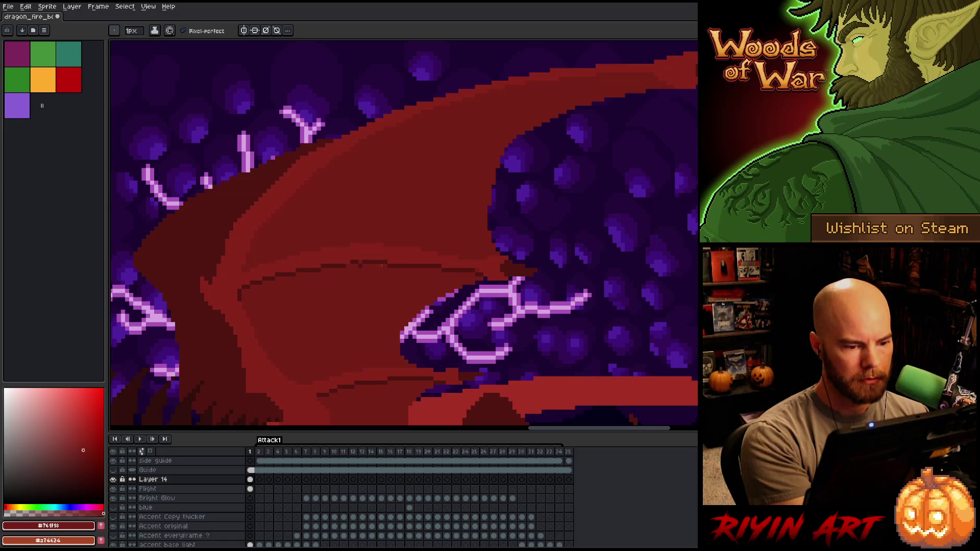
{"action": "left_click", "coordinate": [359, 261], "text": "alt"}
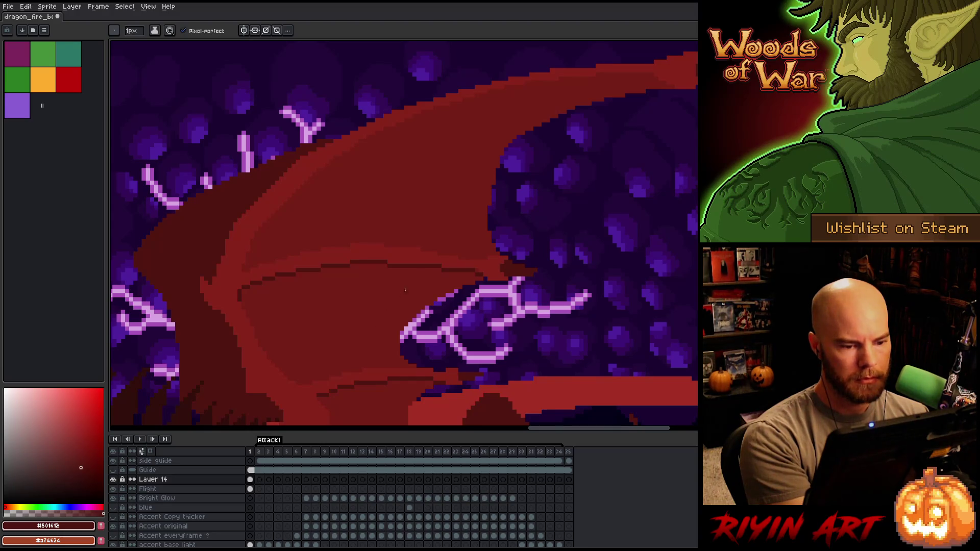
{"action": "left_click", "coordinate": [429, 238], "text": "alt"}
{"action": "left_click", "coordinate": [452, 308], "text": "alt"}
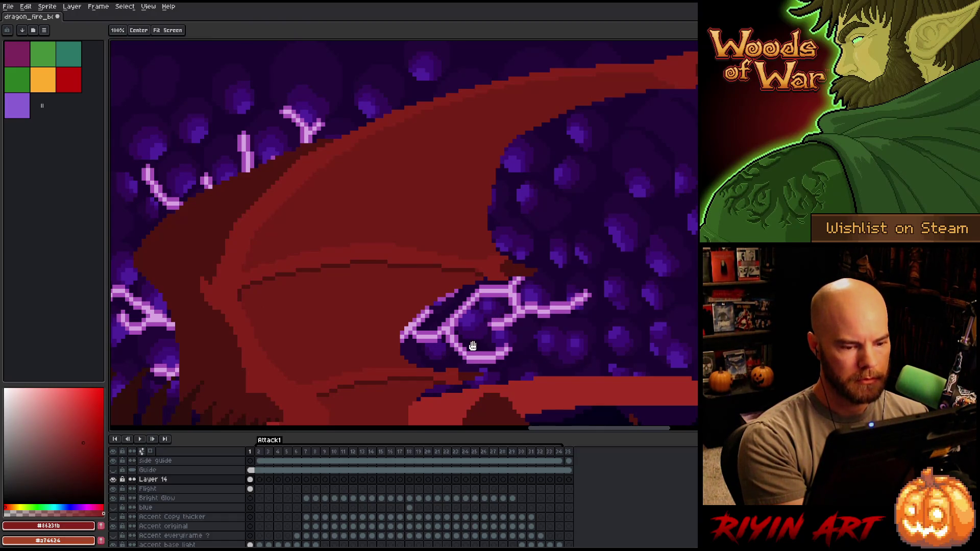
{"action": "left_click_drag", "start_coordinate": [470, 343], "coordinate": [498, 290]}
{"action": "left_click", "coordinate": [497, 218], "text": "alt"}
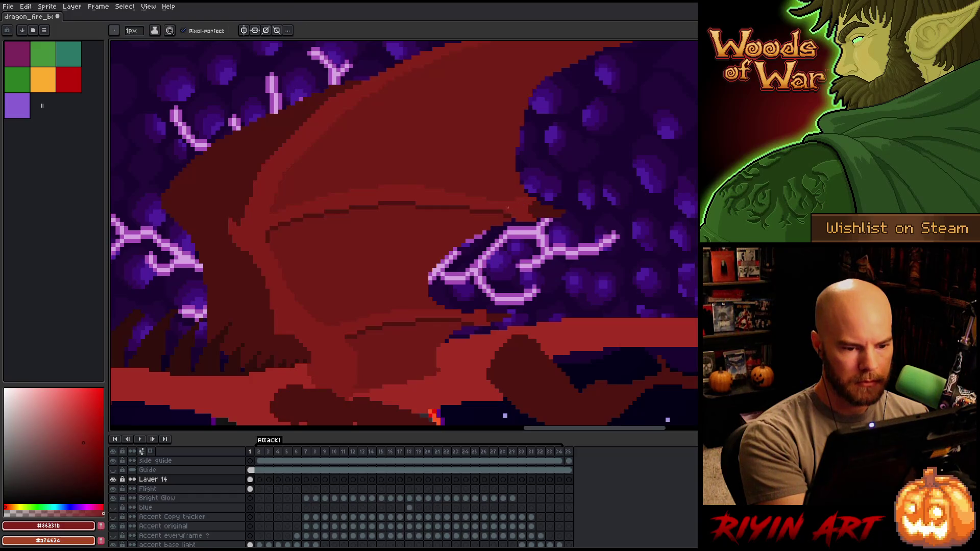
{"action": "left_click", "coordinate": [517, 192], "text": "alt"}
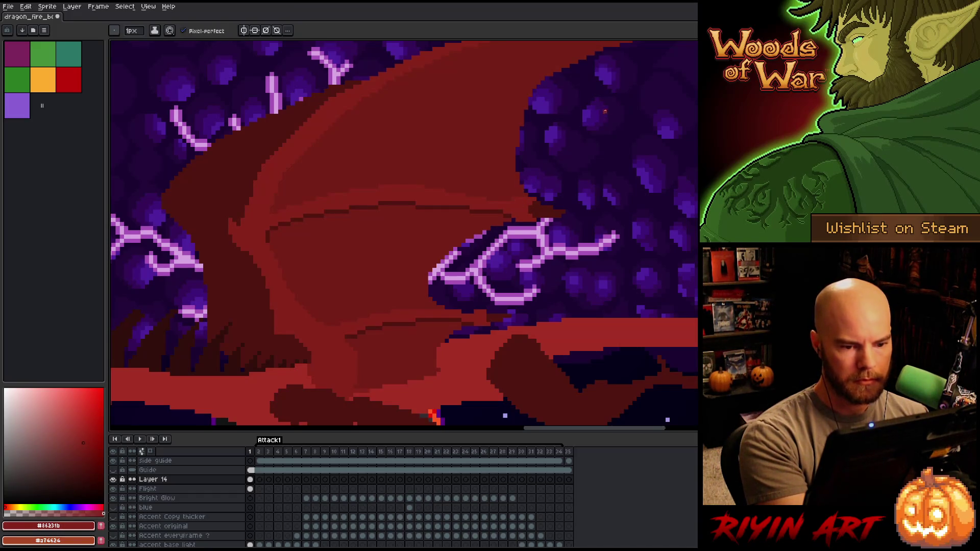
{"action": "left_click", "coordinate": [513, 219], "text": "alt"}
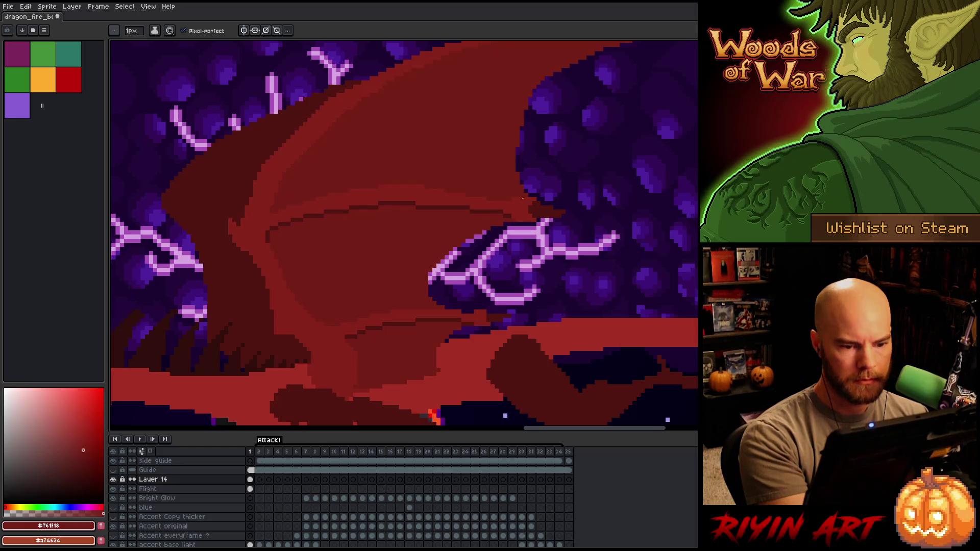
{"action": "left_click", "coordinate": [509, 220], "text": "alt"}
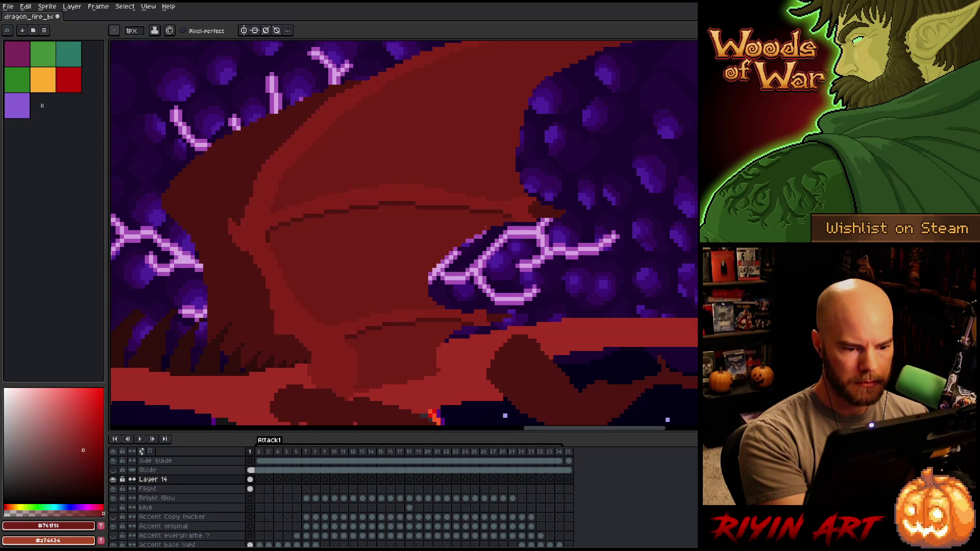
Paint #761f18 over the lightning's left tip where it pokes through the wing.
{"action": "left_click_drag", "start_coordinate": [438, 266], "coordinate": [443, 305]}
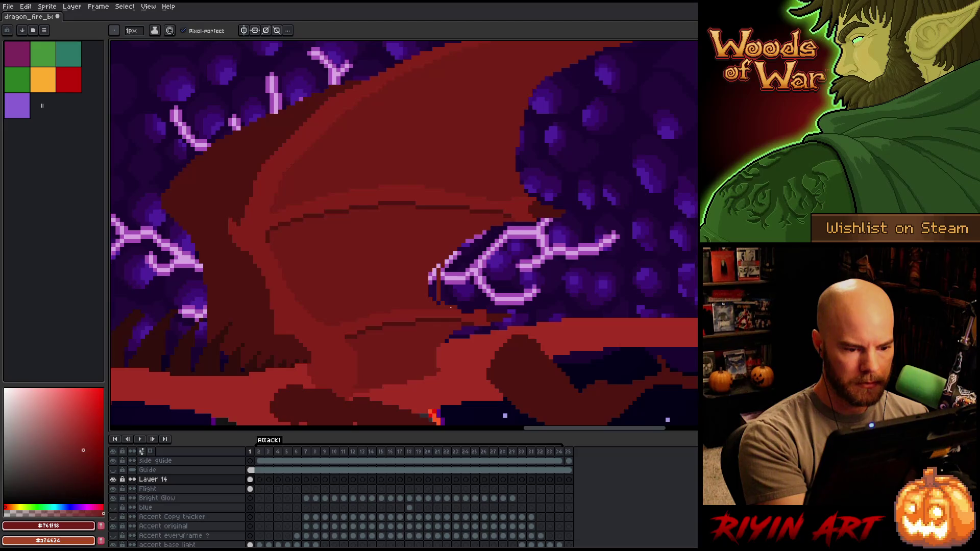
{"action": "left_click_drag", "start_coordinate": [435, 270], "coordinate": [437, 305]}
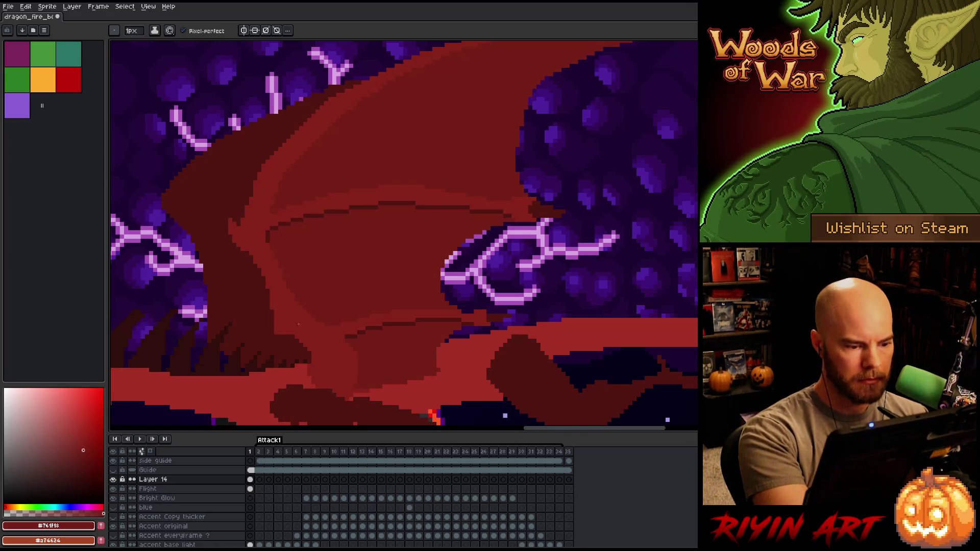
{"action": "key", "text": "b"}
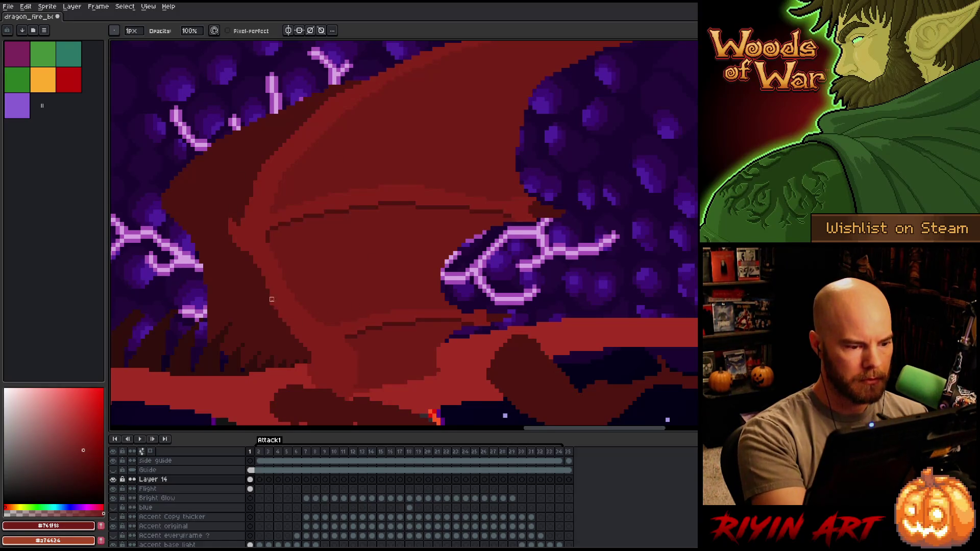
{"action": "left_click", "coordinate": [289, 328], "text": "alt"}
{"action": "key", "text": "b"}
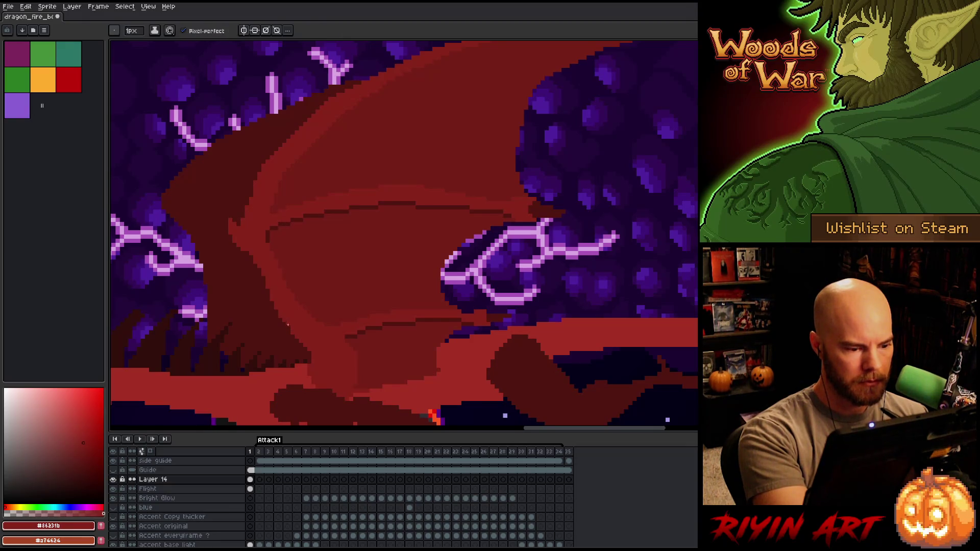
{"action": "left_click_drag", "start_coordinate": [446, 367], "coordinate": [508, 262]}
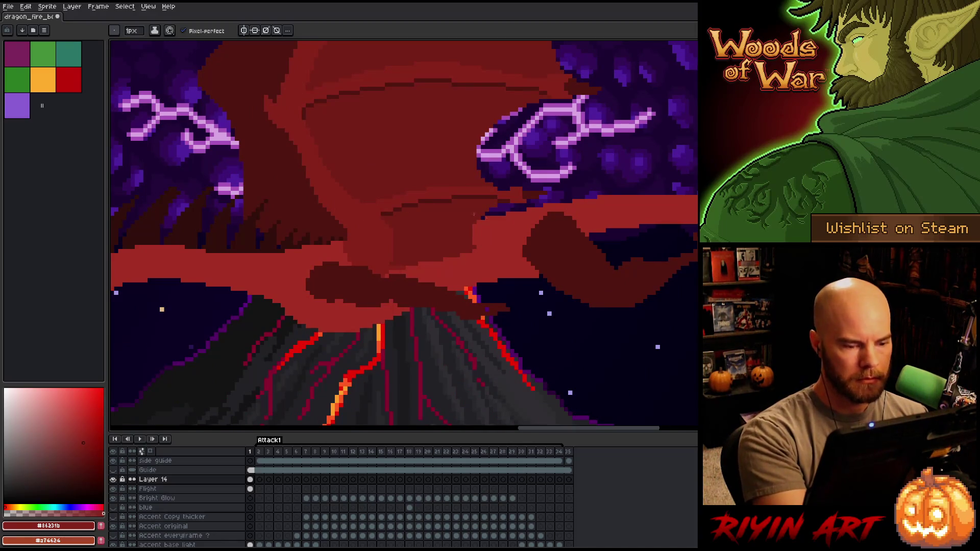
Eyedrop several wing reds, including #86231b, ending on the brighter red #a52f24.
{"action": "key", "text": "alt"}
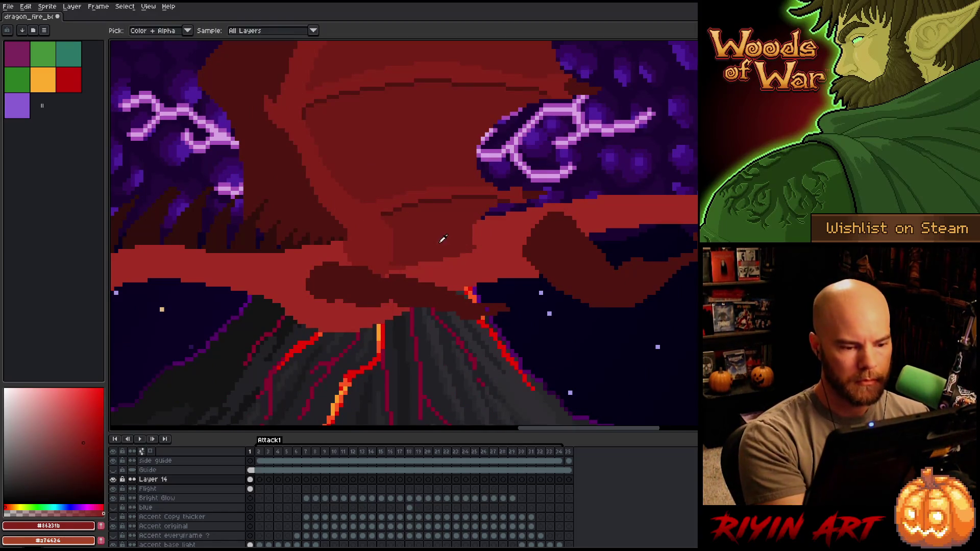
{"action": "left_click", "coordinate": [443, 239], "text": "alt"}
{"action": "left_click", "coordinate": [392, 260], "text": "alt"}
{"action": "left_click", "coordinate": [355, 294], "text": "alt"}
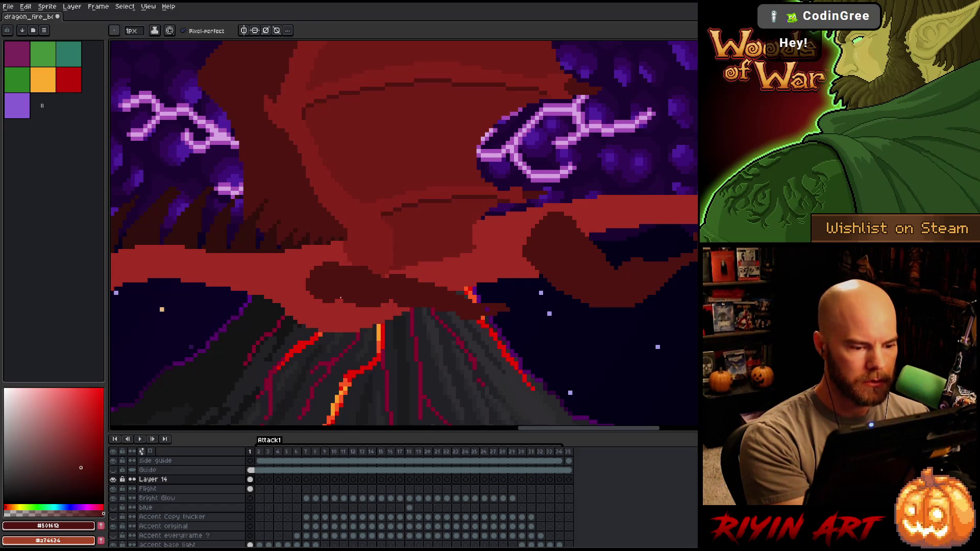
{"action": "left_click", "coordinate": [349, 302], "text": "alt"}
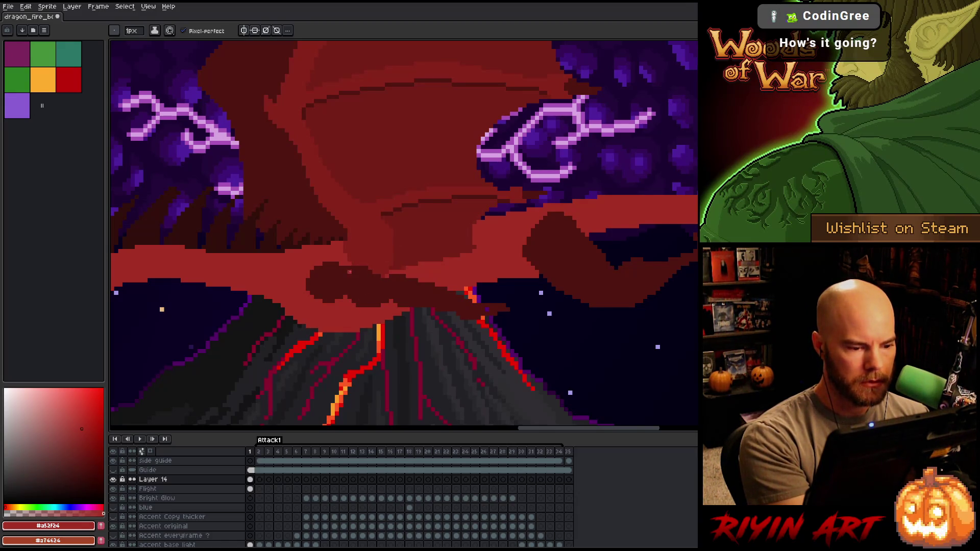
{"action": "left_click", "coordinate": [371, 251], "text": "alt"}
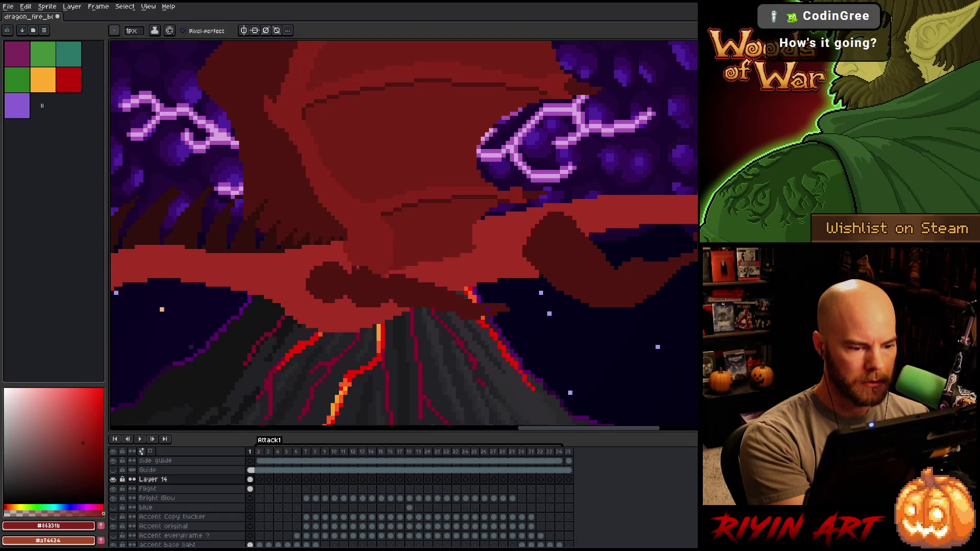
{"action": "left_click", "coordinate": [352, 268], "text": "alt"}
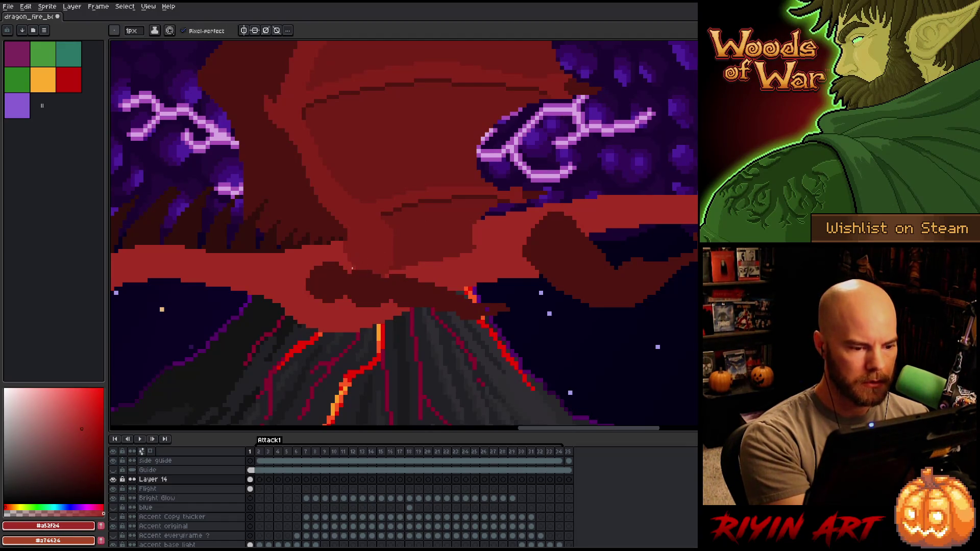
Zoom out to review the whole scene, then start lassoing around the upper wing.
{"action": "scroll", "coordinate": [423, 204], "scroll_direction": "up", "scroll_amount": 2}
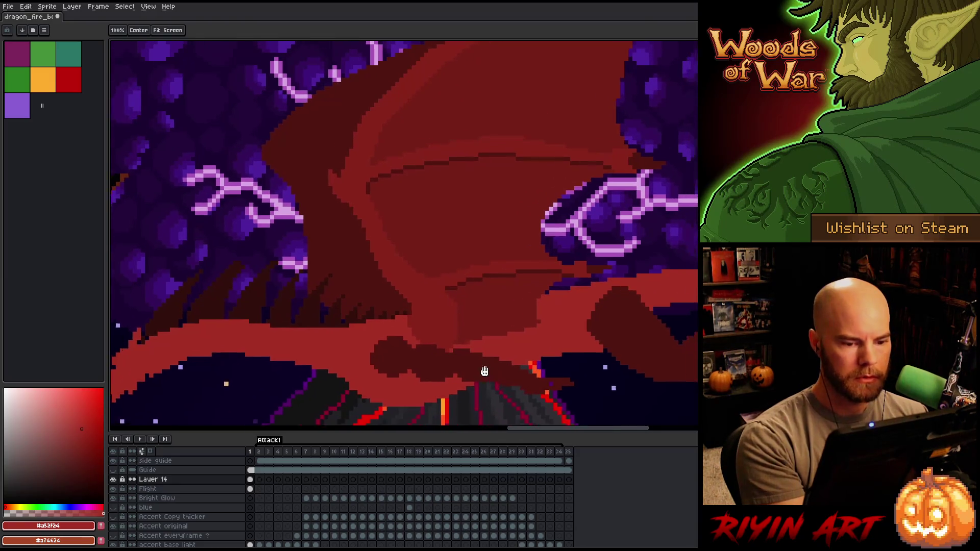
{"action": "scroll", "coordinate": [529, 350], "scroll_direction": "down", "scroll_amount": 2}
{"action": "scroll", "coordinate": [529, 349], "scroll_direction": "down", "scroll_amount": 2}
{"action": "scroll", "coordinate": [498, 345], "scroll_direction": "up", "scroll_amount": 1}
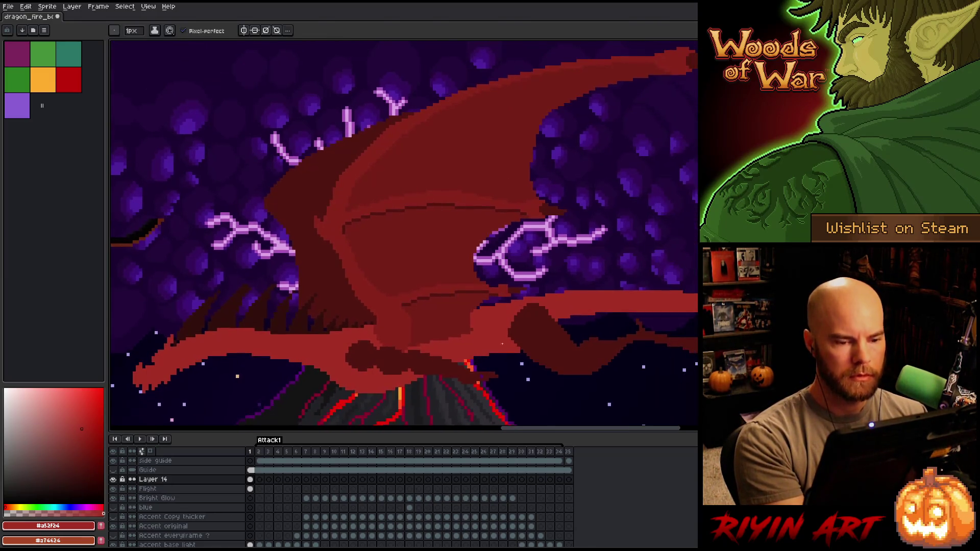
{"action": "scroll", "coordinate": [498, 345], "scroll_direction": "down", "scroll_amount": 1}
{"action": "scroll", "coordinate": [500, 324], "scroll_direction": "right", "scroll_amount": 3}
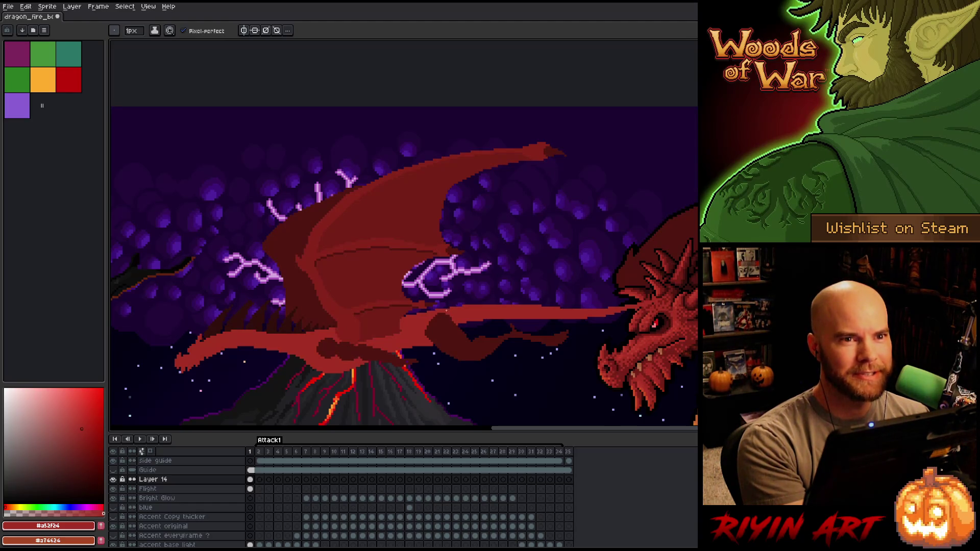
{"action": "scroll", "coordinate": [447, 309], "scroll_direction": "up", "scroll_amount": 1}
{"action": "left_click_drag", "start_coordinate": [427, 298], "coordinate": [506, 298]}
{"action": "key", "text": "m"}
{"action": "mouse_move", "coordinate": [540, 64]}
{"action": "left_mouse_down"}
{"action": "mouse_move", "coordinate": [431, 184]}
{"action": "mouse_move", "coordinate": [410, 330]}
{"action": "mouse_move", "coordinate": [390, 357]}
{"action": "mouse_move", "coordinate": [364, 361]}
{"action": "mouse_move", "coordinate": [352, 327]}
{"action": "mouse_move", "coordinate": [281, 244]}
{"action": "mouse_move", "coordinate": [439, 60]}
{"action": "left_mouse_up"}
Close the lasso around the upper wing and drag it up and left toward 514,13.
{"action": "left_click", "coordinate": [364, 335]}
{"action": "left_click_drag", "start_coordinate": [364, 334], "coordinate": [359, 338]}
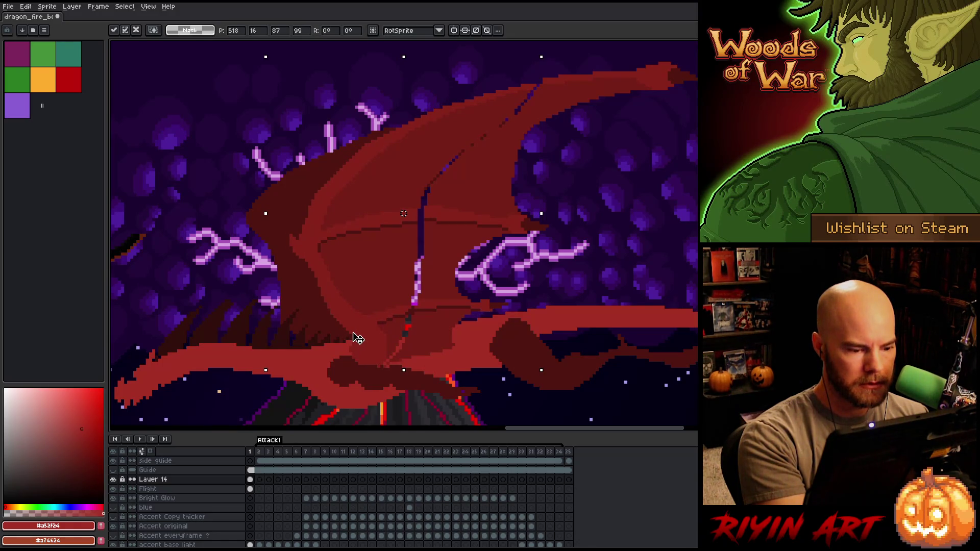
{"action": "left_click_drag", "start_coordinate": [358, 339], "coordinate": [344, 328]}
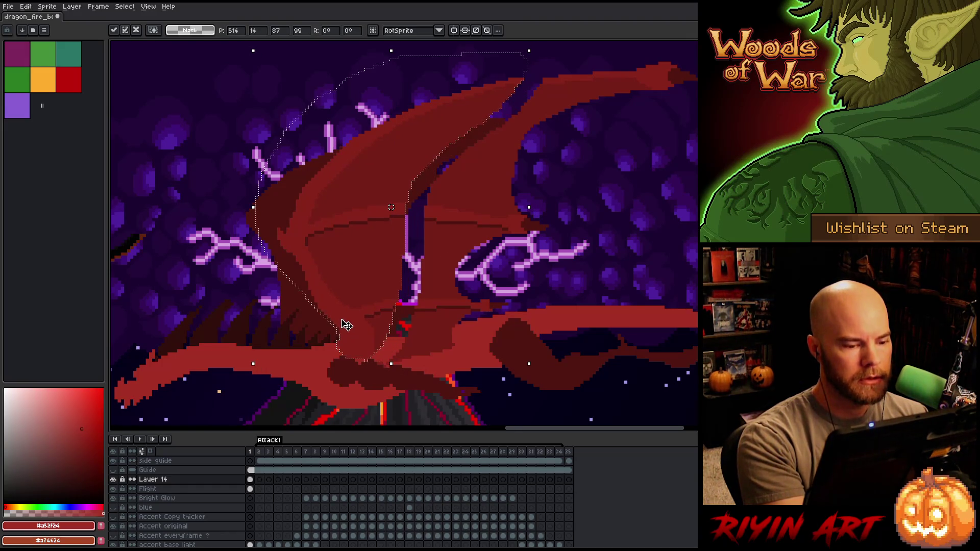
{"action": "left_click_drag", "start_coordinate": [368, 324], "coordinate": [374, 337]}
Zoom out to check the wing's new position and drop it into place.
{"action": "scroll", "coordinate": [374, 337], "scroll_direction": "down", "scroll_amount": 4}
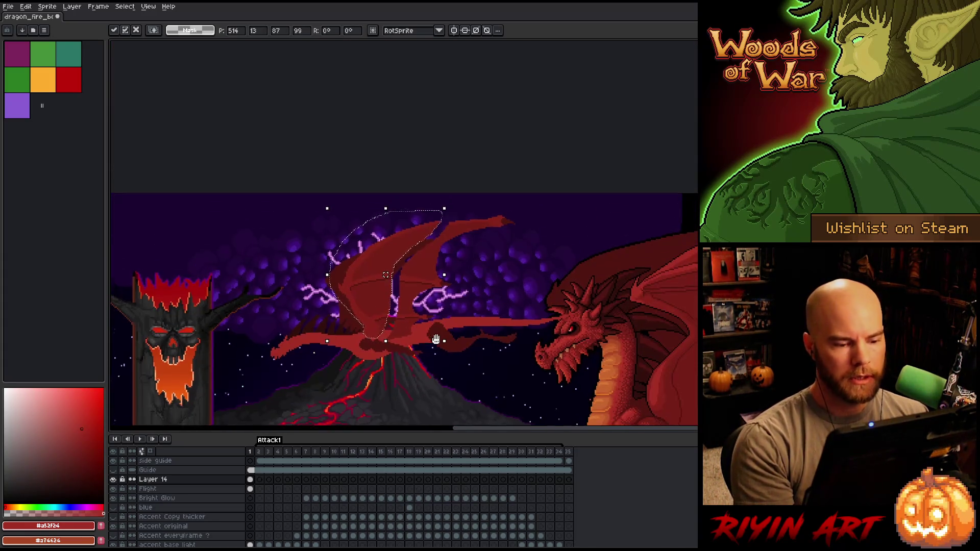
{"action": "scroll", "coordinate": [407, 253], "scroll_direction": "down", "scroll_amount": 1}
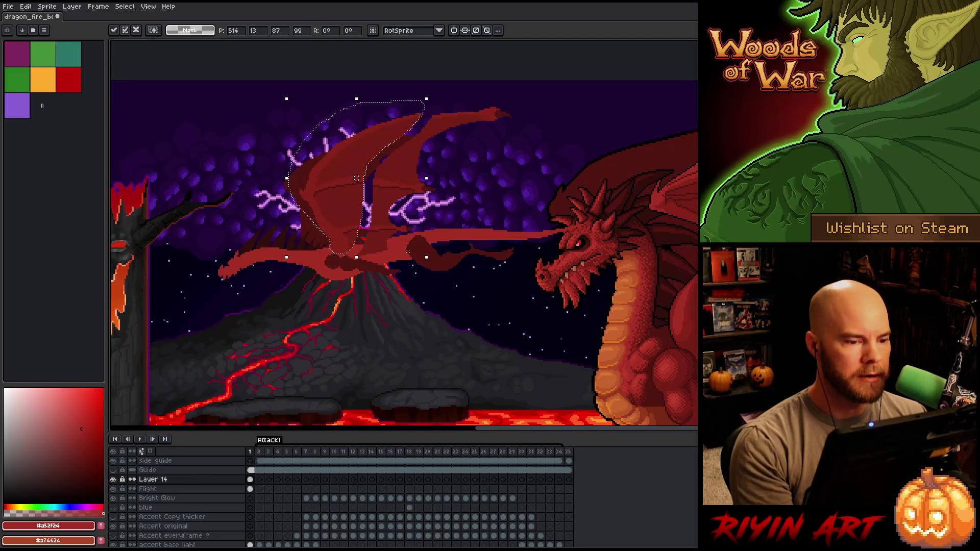
{"action": "scroll", "coordinate": [407, 253], "scroll_direction": "down", "scroll_amount": 1}
{"action": "scroll", "coordinate": [371, 202], "scroll_direction": "up", "scroll_amount": 1}
{"action": "scroll", "coordinate": [375, 209], "scroll_direction": "down", "scroll_amount": 2}
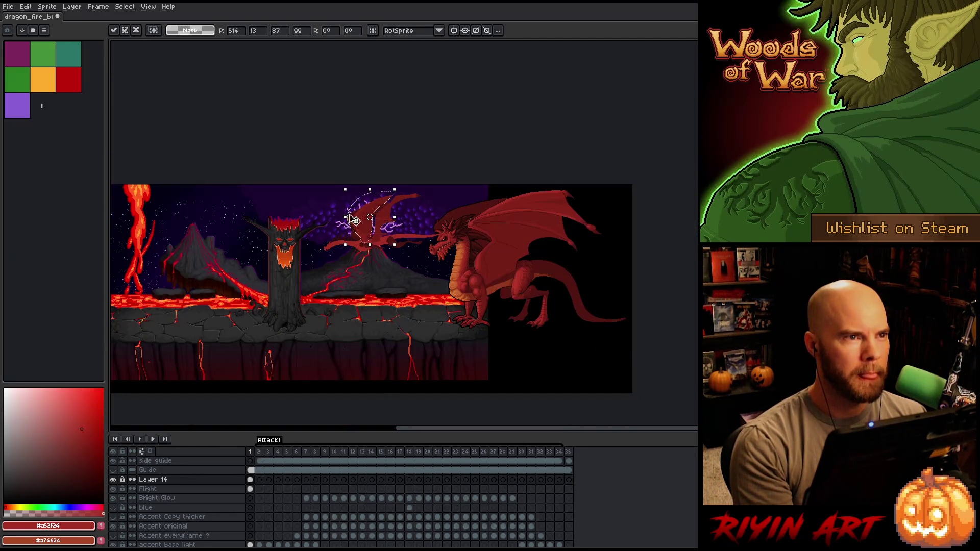
{"action": "scroll", "coordinate": [381, 218], "scroll_direction": "up", "scroll_amount": 2}
{"action": "scroll", "coordinate": [381, 218], "scroll_direction": "up", "scroll_amount": 1}
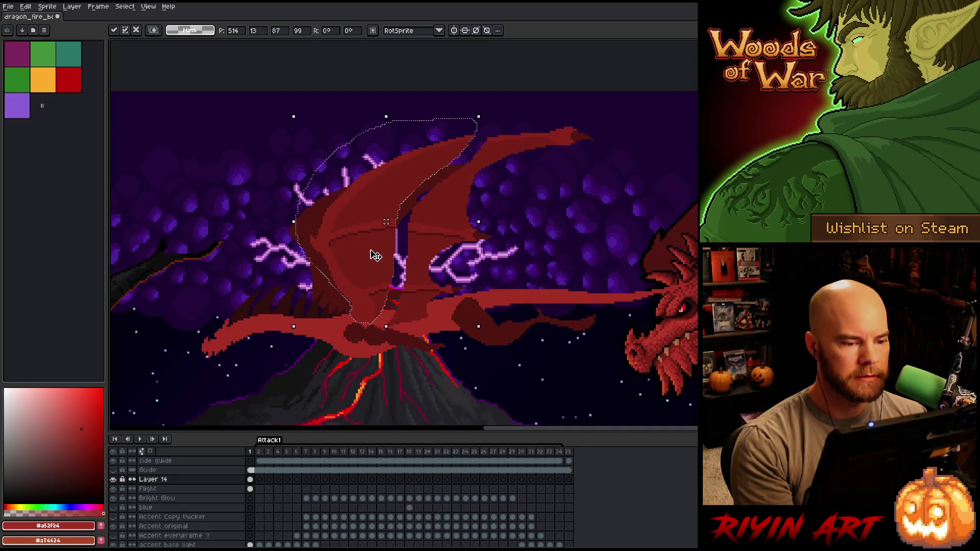
{"action": "scroll", "coordinate": [372, 261], "scroll_direction": "down", "scroll_amount": 2}
{"action": "scroll", "coordinate": [368, 266], "scroll_direction": "up", "scroll_amount": 1}
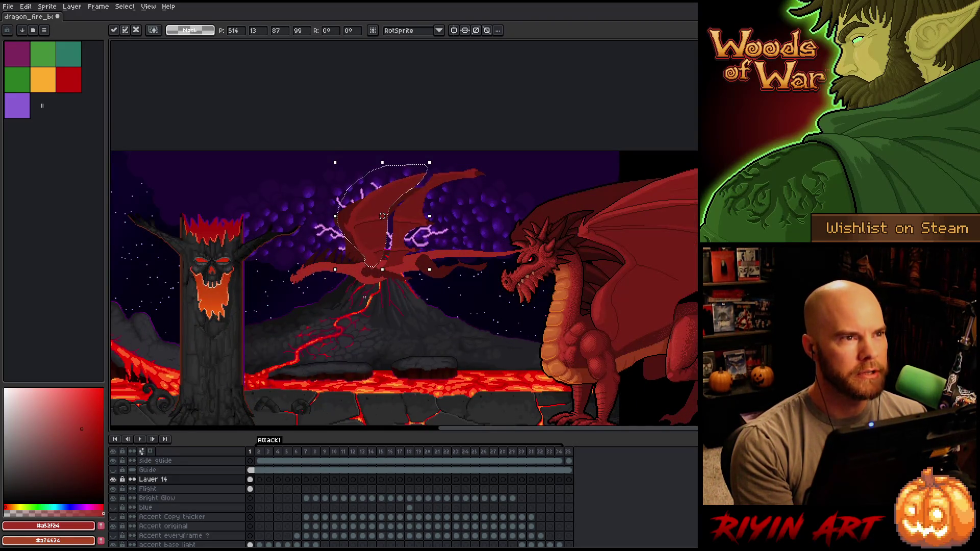
{"action": "scroll", "coordinate": [382, 216], "scroll_direction": "up", "scroll_amount": 1}
{"action": "scroll", "coordinate": [372, 228], "scroll_direction": "up", "scroll_amount": 1}
{"action": "scroll", "coordinate": [363, 235], "scroll_direction": "down", "scroll_amount": 1}
{"action": "scroll", "coordinate": [362, 235], "scroll_direction": "up", "scroll_amount": 1}
{"action": "scroll", "coordinate": [378, 220], "scroll_direction": "up", "scroll_amount": 1}
{"action": "scroll", "coordinate": [392, 204], "scroll_direction": "up", "scroll_amount": 1}
{"action": "scroll", "coordinate": [392, 204], "scroll_direction": "down", "scroll_amount": 1}
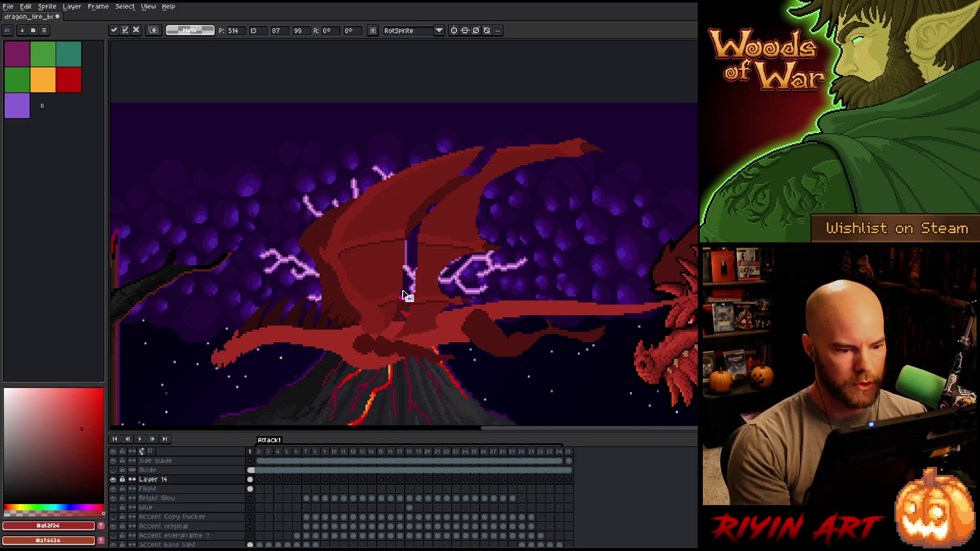
{"action": "key", "text": "ctrl+d"}
Touch up the upper wing's top edge with dark red and brighten a short wing-edge run.
{"action": "key", "text": "b"}
{"action": "left_click", "coordinate": [502, 146], "text": "alt"}
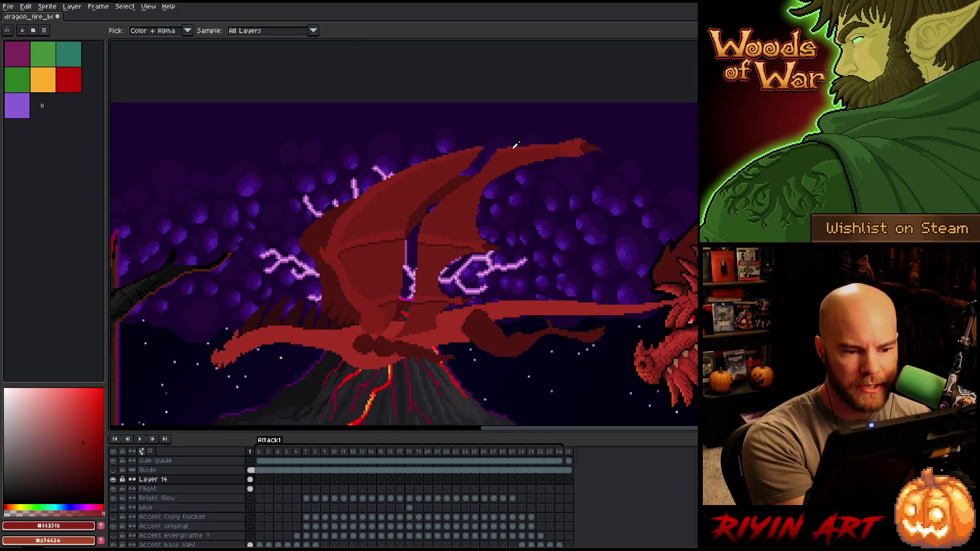
{"action": "mouse_move", "coordinate": [506, 148]}
{"action": "left_mouse_down"}
{"action": "mouse_move", "coordinate": [483, 150]}
{"action": "mouse_move", "coordinate": [530, 145]}
{"action": "left_mouse_up"}
{"action": "left_click", "coordinate": [494, 152], "text": "alt"}
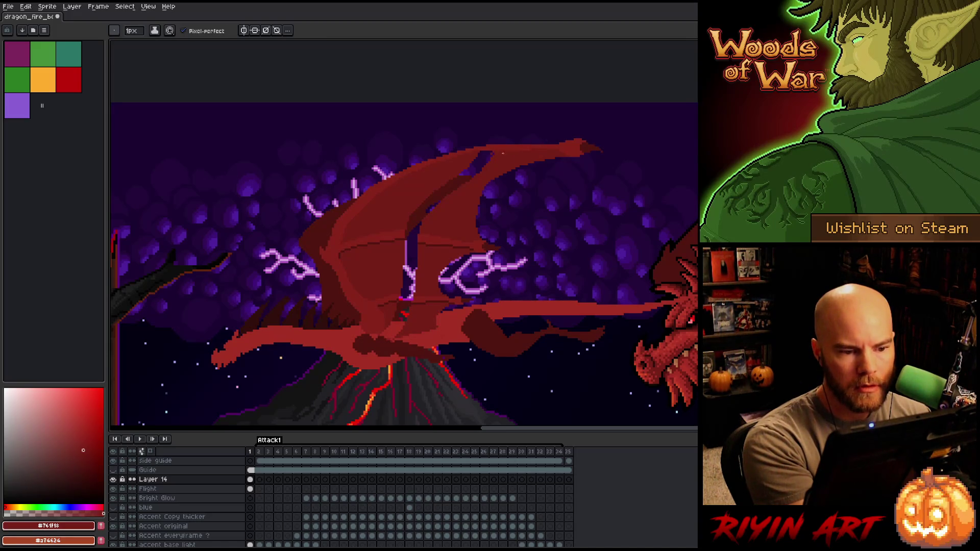
{"action": "left_click", "coordinate": [421, 236], "text": "alt"}
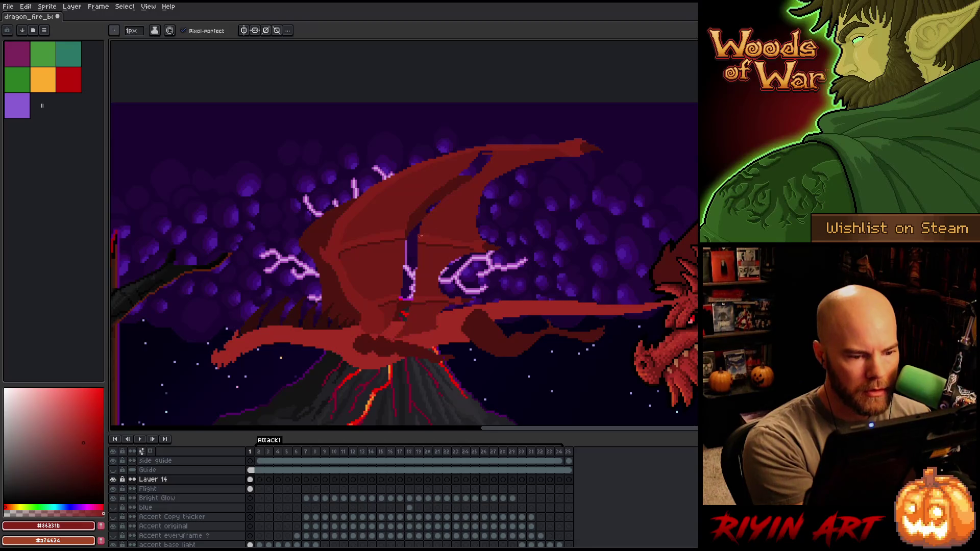
{"action": "mouse_move", "coordinate": [418, 239]}
{"action": "left_mouse_down"}
{"action": "mouse_move", "coordinate": [395, 239]}
{"action": "mouse_move", "coordinate": [417, 236]}
{"action": "left_mouse_up"}
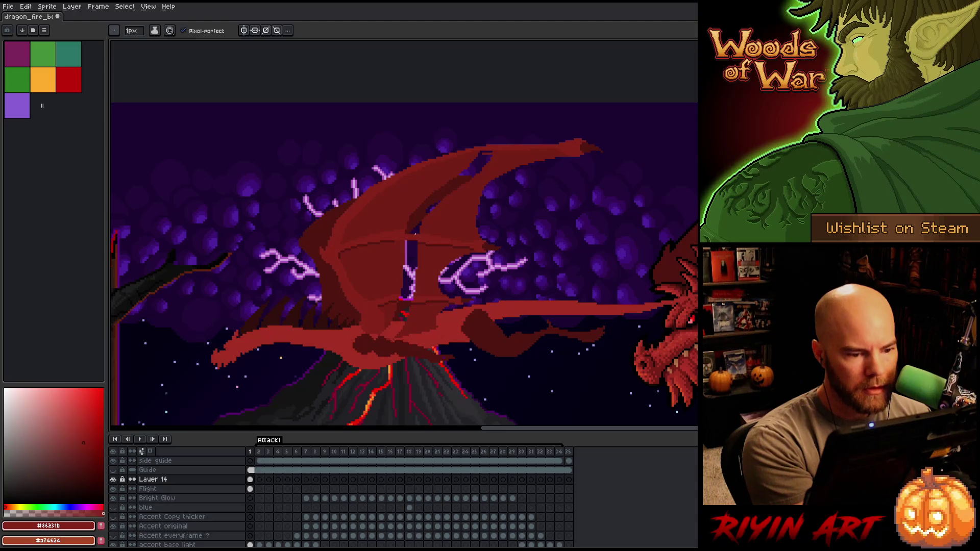
{"action": "left_click", "coordinate": [411, 232], "text": "alt"}
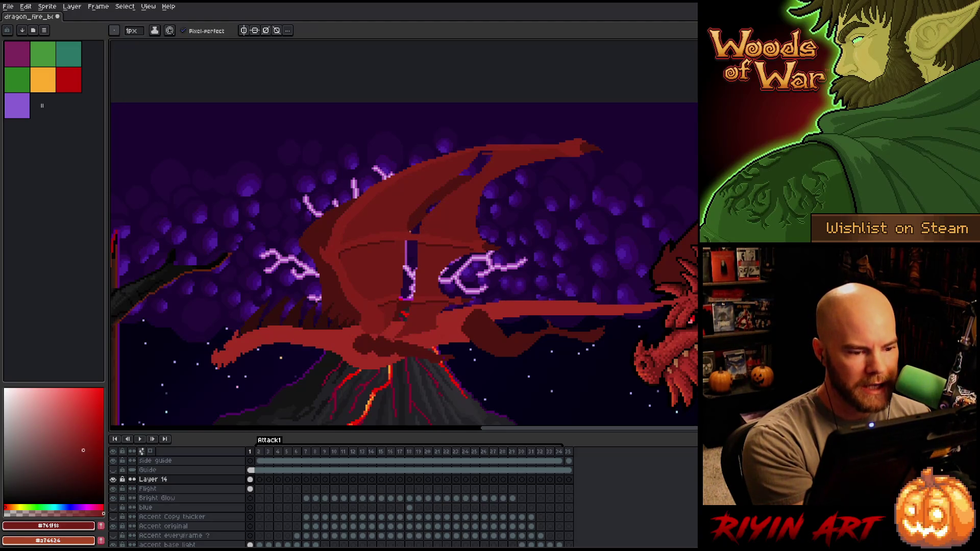
Fill the darker upper-wing patch with red, undo stray fills, and pick mid red #86231b.
{"action": "key", "text": "g"}
{"action": "left_click", "coordinate": [425, 210]}
{"action": "key", "text": "b"}
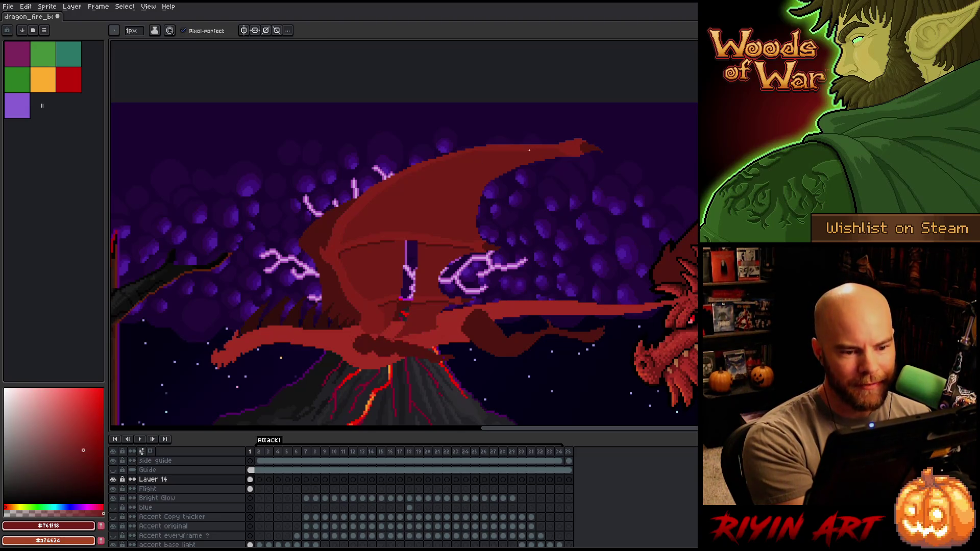
{"action": "key", "text": "g"}
{"action": "left_click", "coordinate": [436, 246]}
{"action": "key", "text": "ctrl+z"}
{"action": "key", "text": "b"}
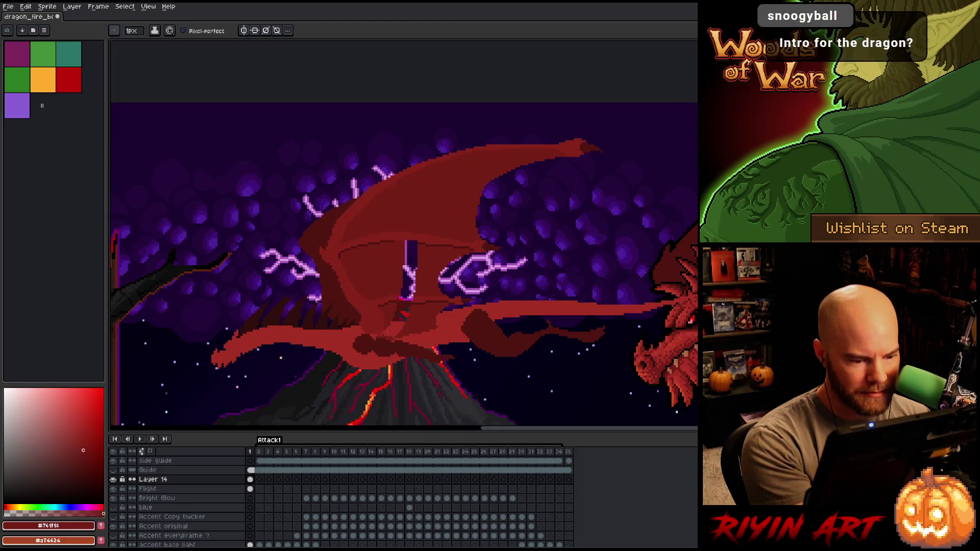
{"action": "key", "text": "g"}
{"action": "left_click", "coordinate": [376, 332]}
{"action": "key", "text": "ctrl+z"}
{"action": "key", "text": "b"}
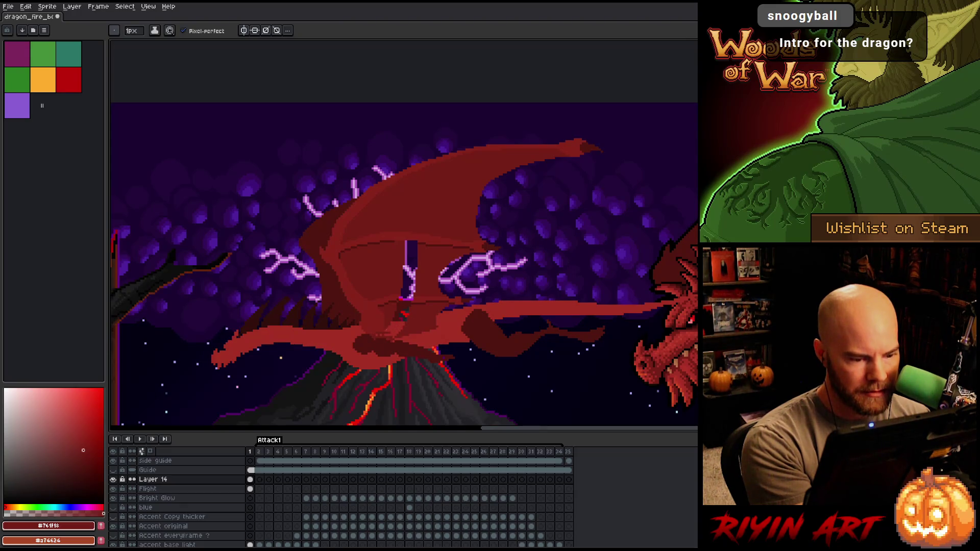
{"action": "left_click", "coordinate": [380, 334], "text": "alt"}
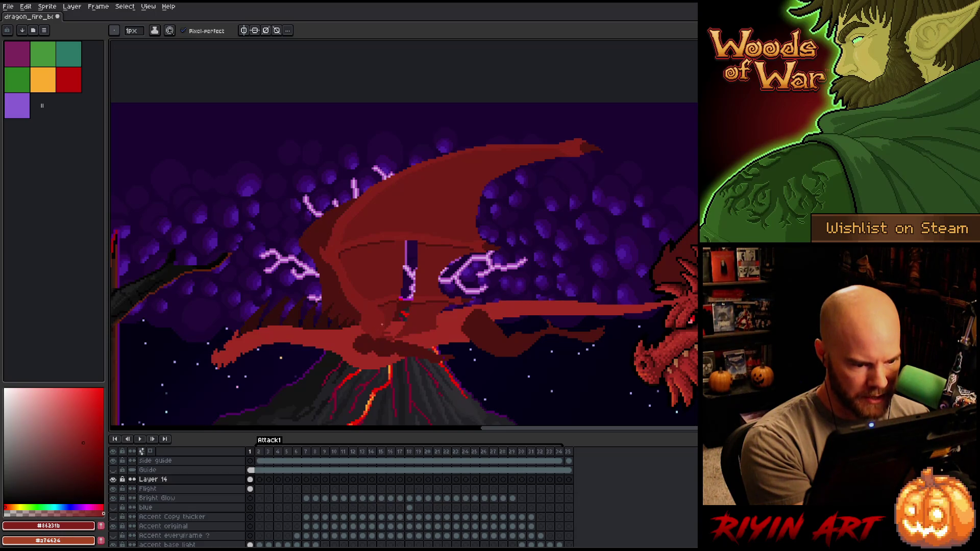
Bucket-fill the purple gap in the wing with red and save the sprite.
{"action": "key", "text": "g"}
{"action": "left_click", "coordinate": [411, 276]}
{"action": "left_click", "coordinate": [397, 329], "text": "alt"}
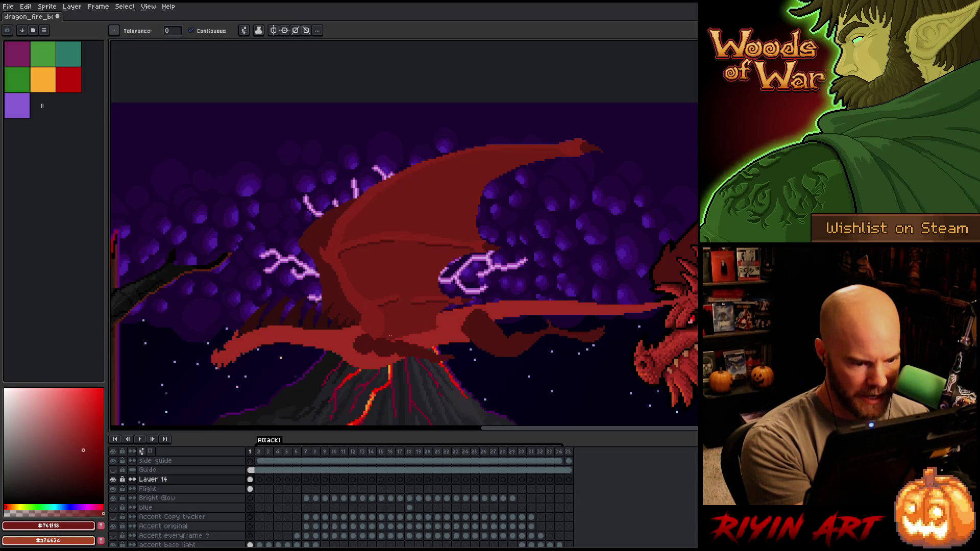
{"action": "key", "text": "b"}
{"action": "left_click", "coordinate": [397, 330], "text": "alt"}
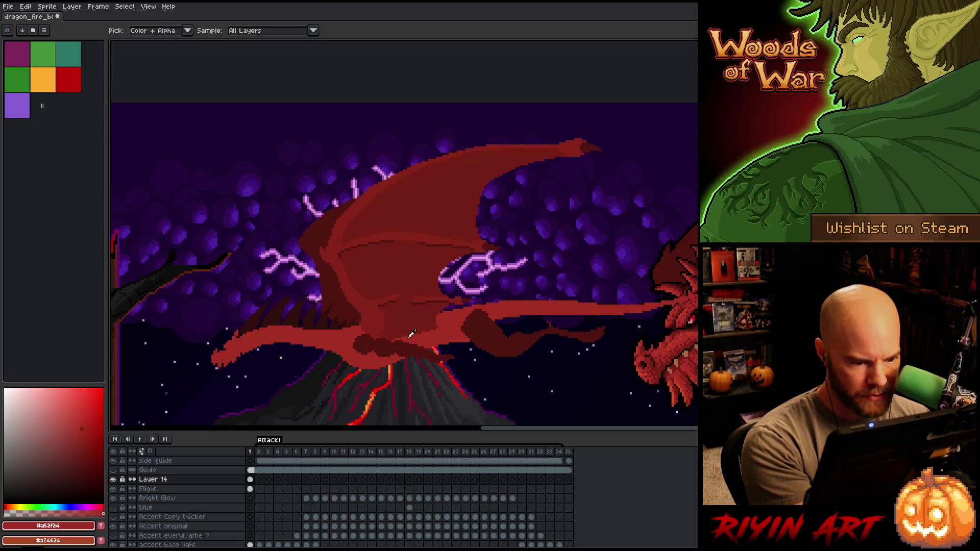
{"action": "left_click", "coordinate": [399, 336], "text": "alt"}
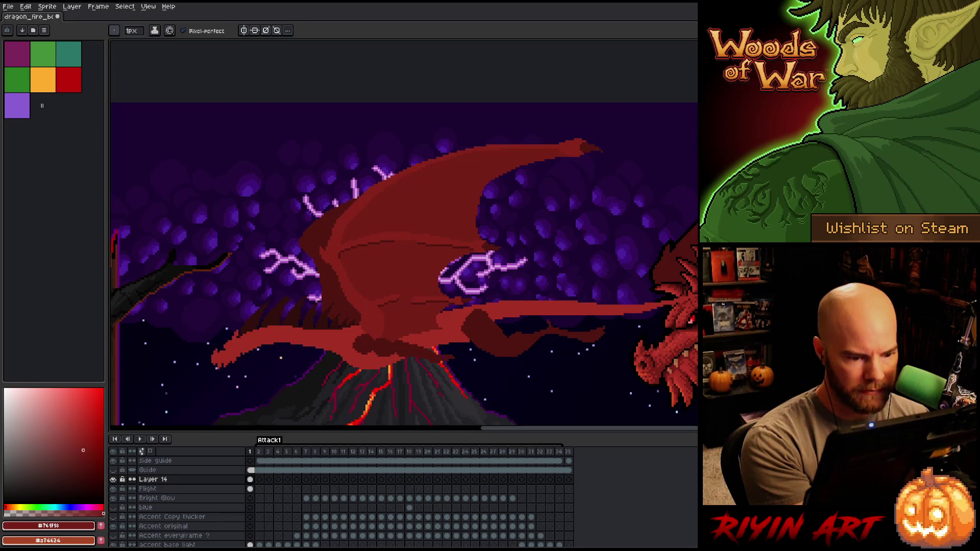
{"action": "left_click", "coordinate": [427, 290], "text": "alt"}
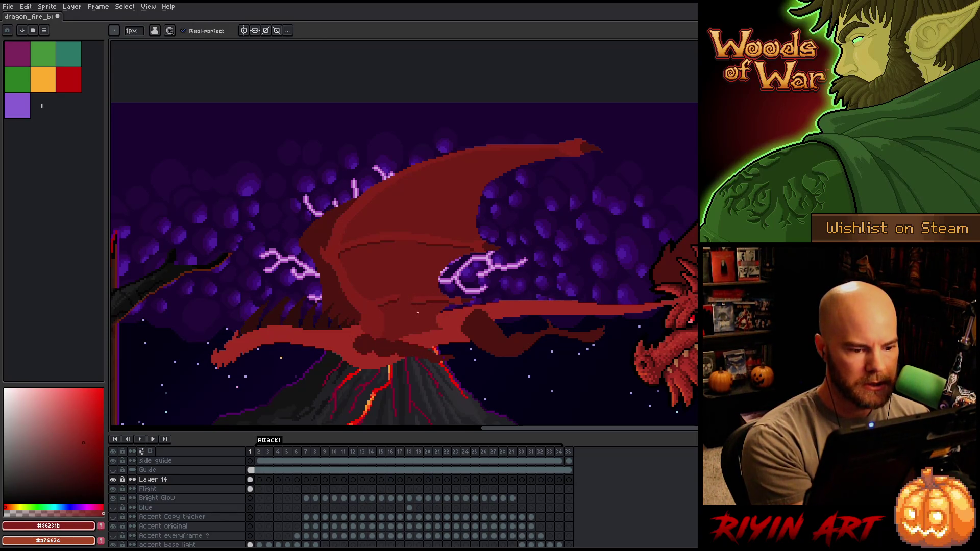
{"action": "left_click", "coordinate": [442, 299], "text": "alt"}
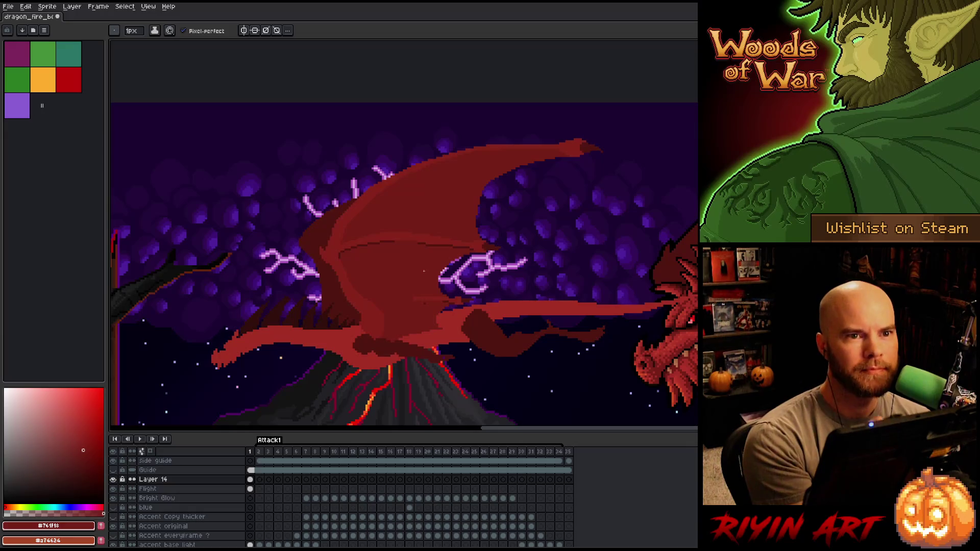
{"action": "key", "text": "ctrl+s"}
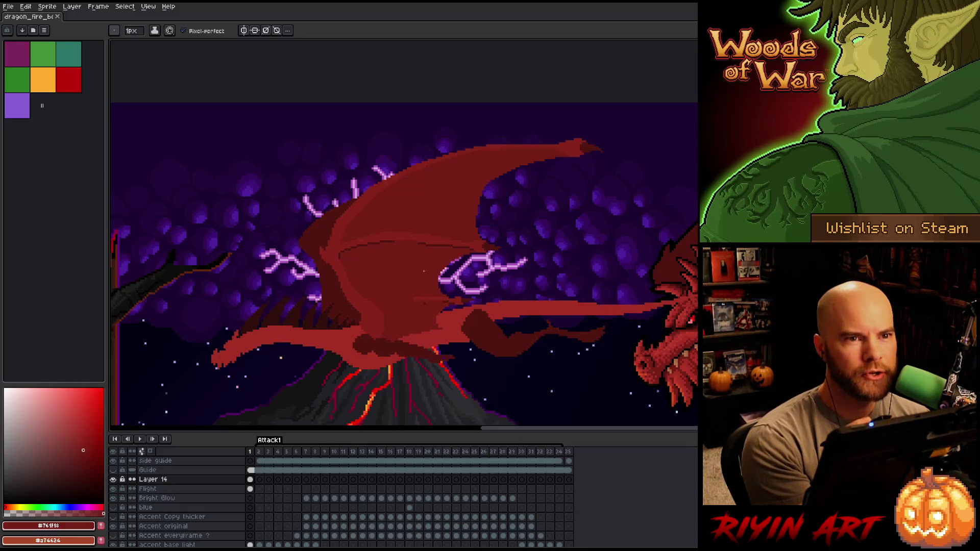
Draw a dark #501612 shading line along the wing's lower edge and darken a short stretch.
{"action": "left_click", "coordinate": [423, 299], "text": "alt"}
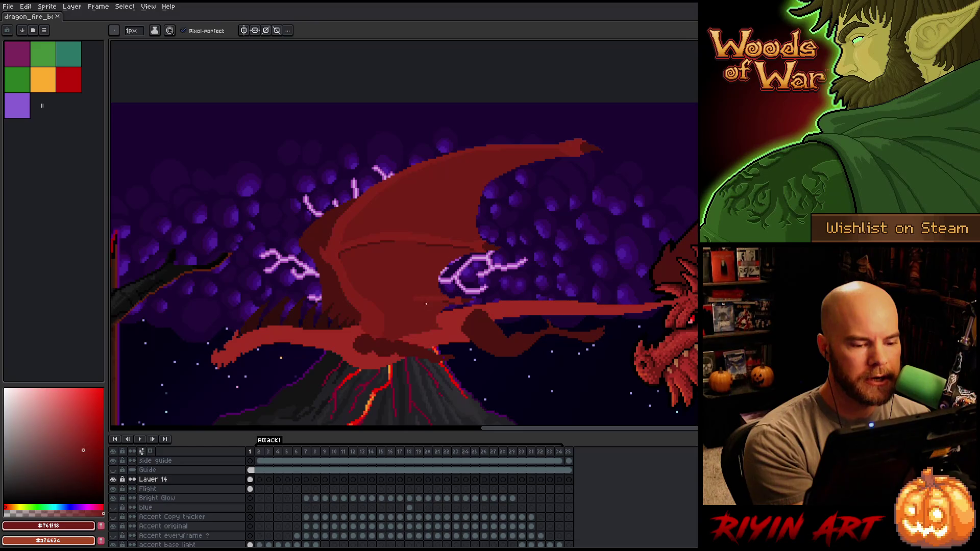
{"action": "left_click", "coordinate": [457, 294], "text": "alt"}
{"action": "left_click_drag", "start_coordinate": [445, 302], "coordinate": [400, 300]}
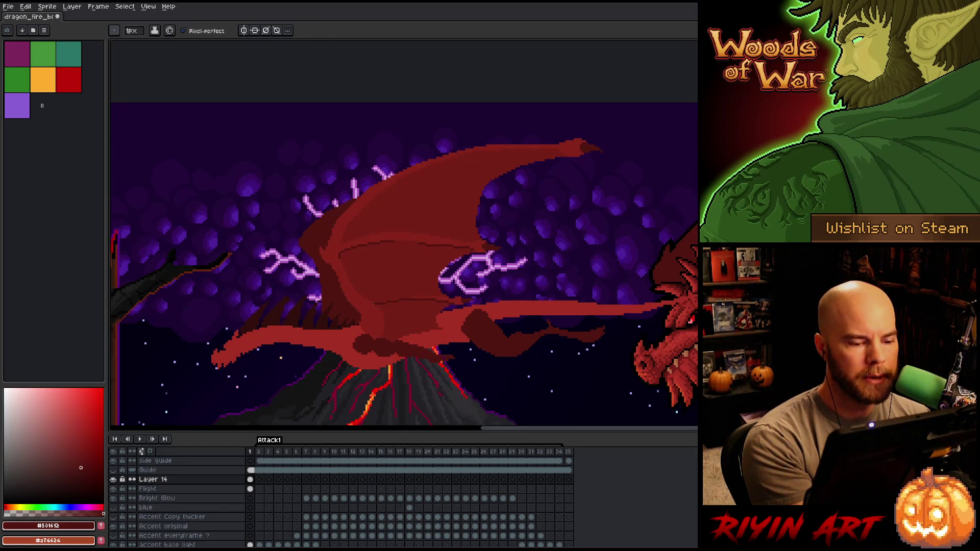
{"action": "key", "text": "ctrl+z"}
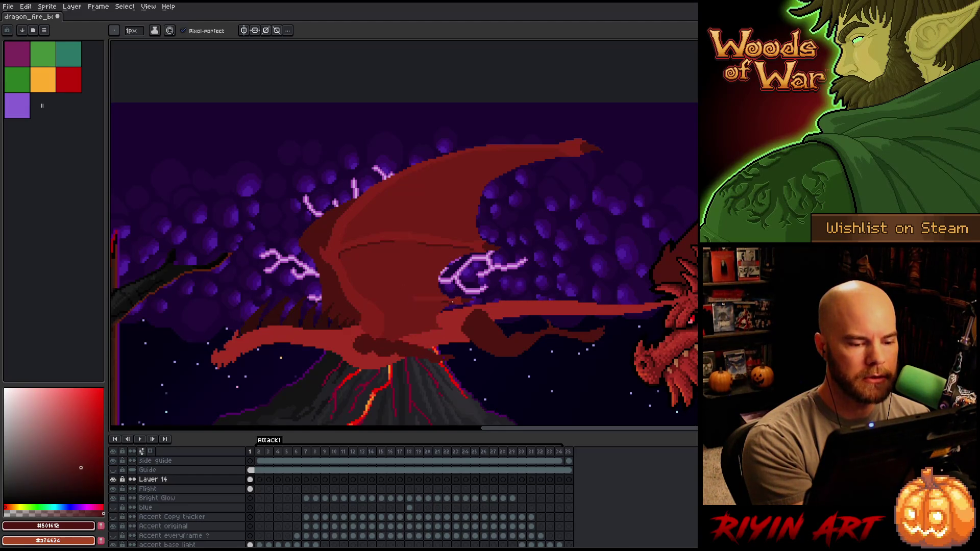
{"action": "left_click_drag", "start_coordinate": [446, 302], "coordinate": [396, 301]}
{"action": "left_click", "coordinate": [380, 300], "text": "alt"}
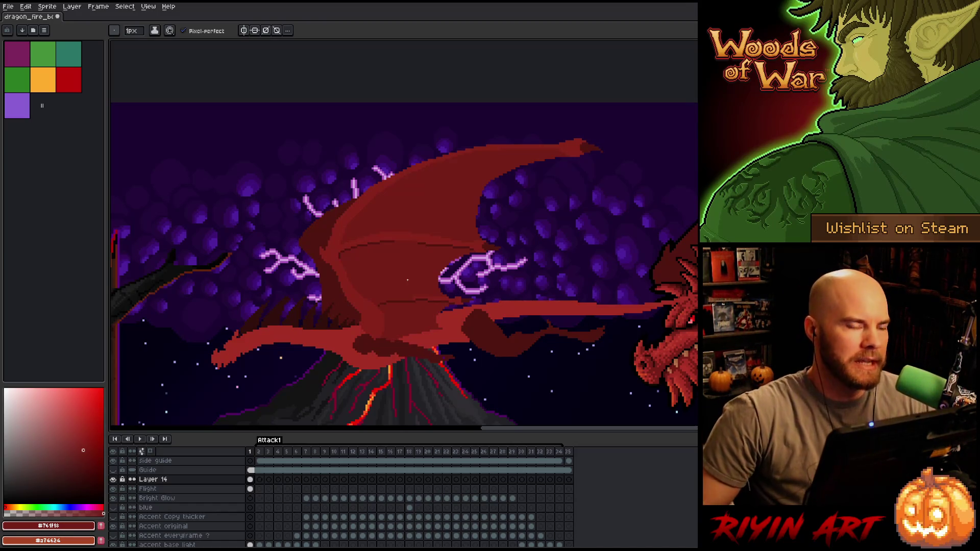
{"action": "left_click", "coordinate": [481, 219], "text": "alt"}
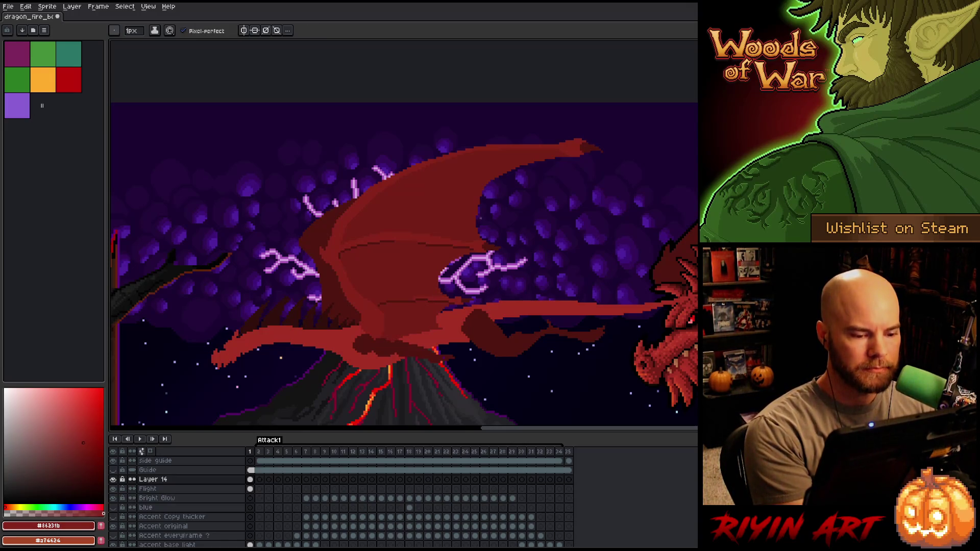
{"action": "left_click", "coordinate": [419, 292], "text": "alt"}
{"action": "left_click", "coordinate": [412, 304], "text": "alt"}
{"action": "left_click_drag", "start_coordinate": [403, 302], "coordinate": [415, 301]}
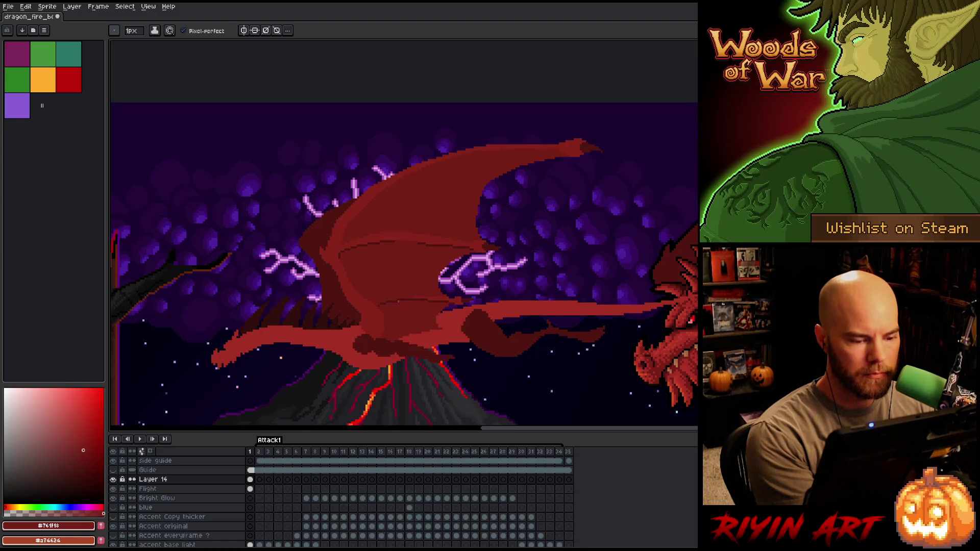
Sample the wing's mid and darkest reds and bring the upper wing tip into view.
{"action": "left_click", "coordinate": [448, 294], "text": "alt"}
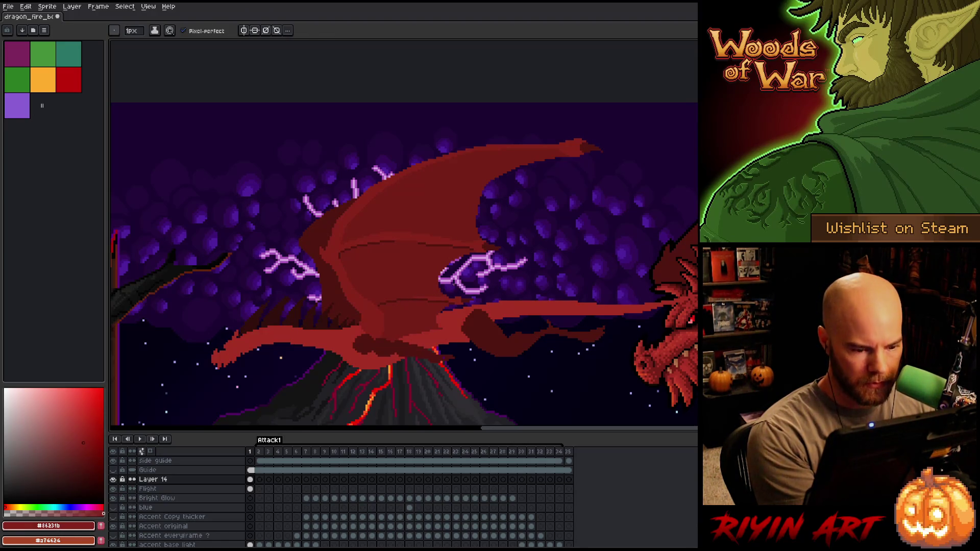
{"action": "key", "text": "g"}
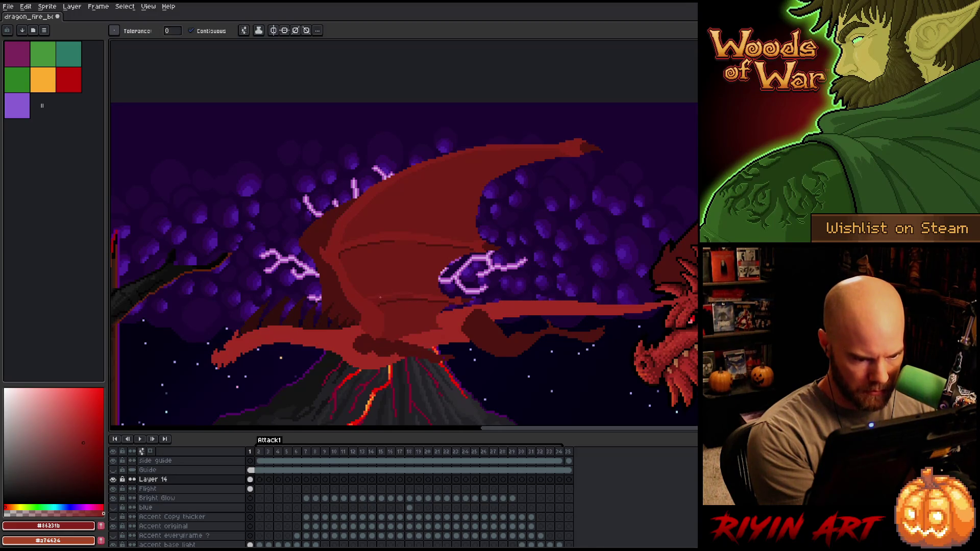
{"action": "key", "text": "b"}
{"action": "left_click", "coordinate": [427, 238], "text": "alt"}
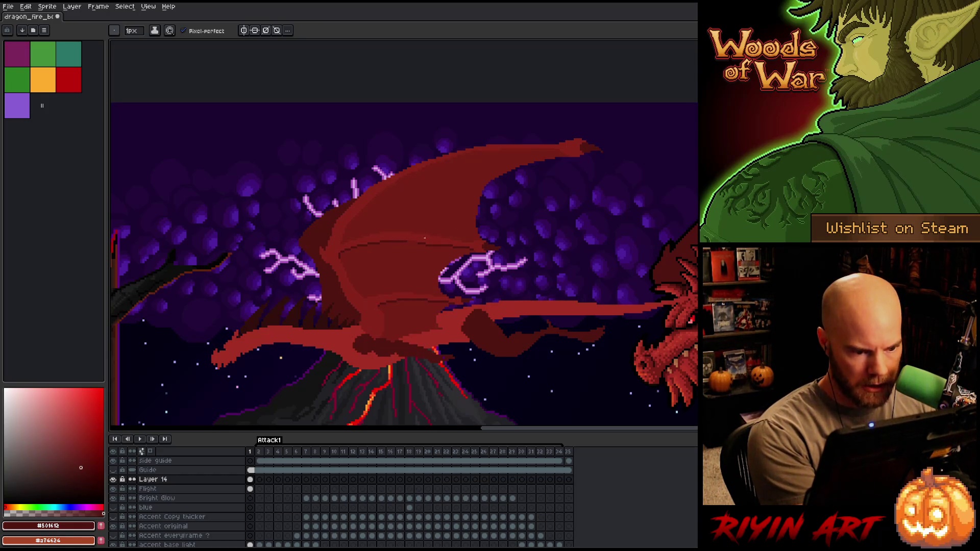
{"action": "left_click", "coordinate": [419, 240], "text": "alt"}
{"action": "left_click", "coordinate": [410, 244], "text": "alt"}
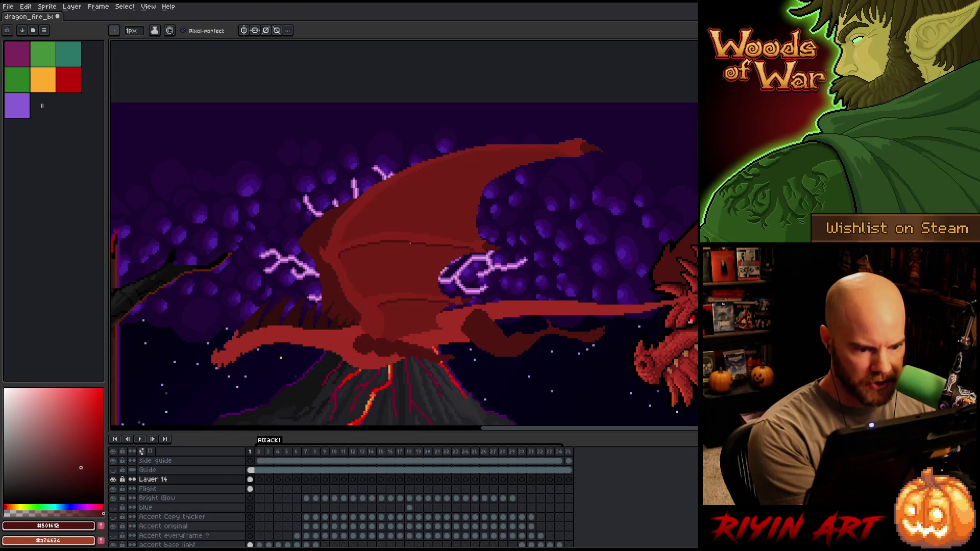
{"action": "left_click_drag", "start_coordinate": [538, 285], "coordinate": [503, 326]}
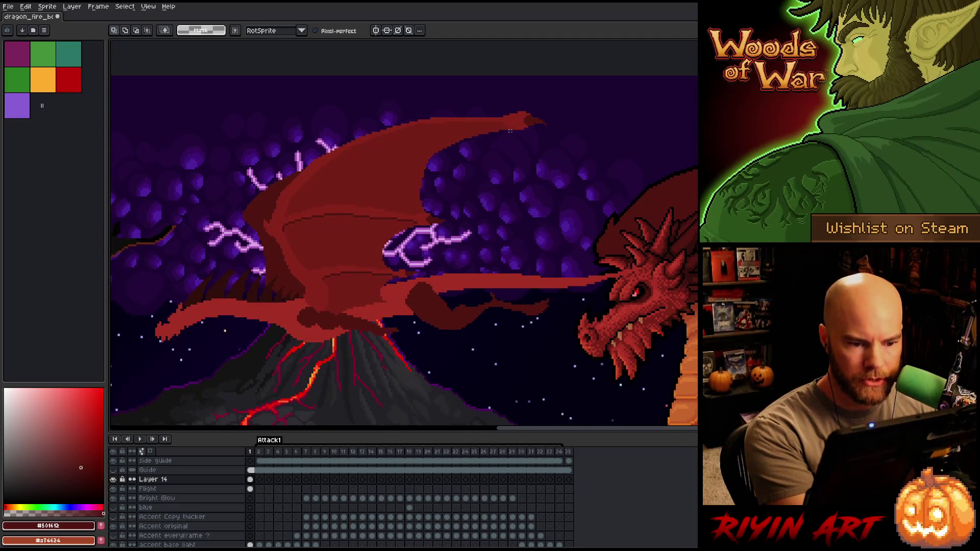
Lasso an extension along the upper wing's top edge near the tip and fill it red.
{"action": "mouse_move", "coordinate": [504, 137]}
{"action": "left_mouse_down"}
{"action": "mouse_move", "coordinate": [504, 127]}
{"action": "mouse_move", "coordinate": [460, 131]}
{"action": "mouse_move", "coordinate": [427, 155]}
{"action": "mouse_move", "coordinate": [451, 197]}
{"action": "left_mouse_up"}
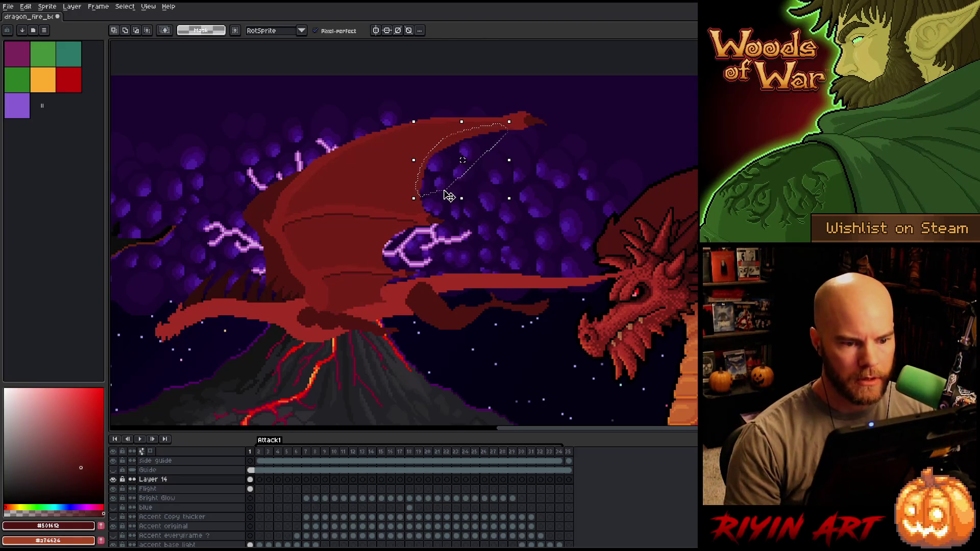
{"action": "left_click", "coordinate": [462, 159]}
{"action": "key", "text": "f"}
{"action": "key", "text": "ctrl+d"}
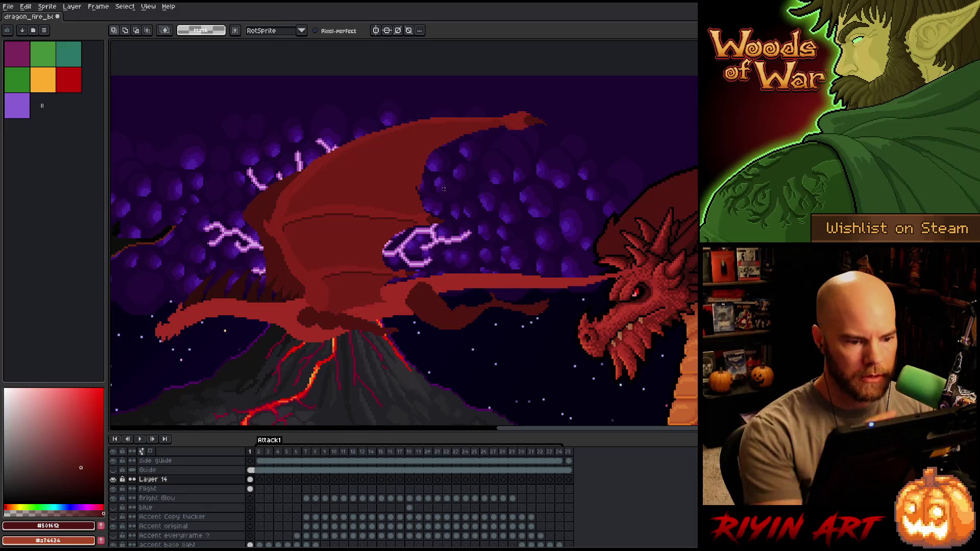
{"action": "key", "text": "i"}
{"action": "left_click", "coordinate": [421, 165]}
{"action": "key", "text": "b"}
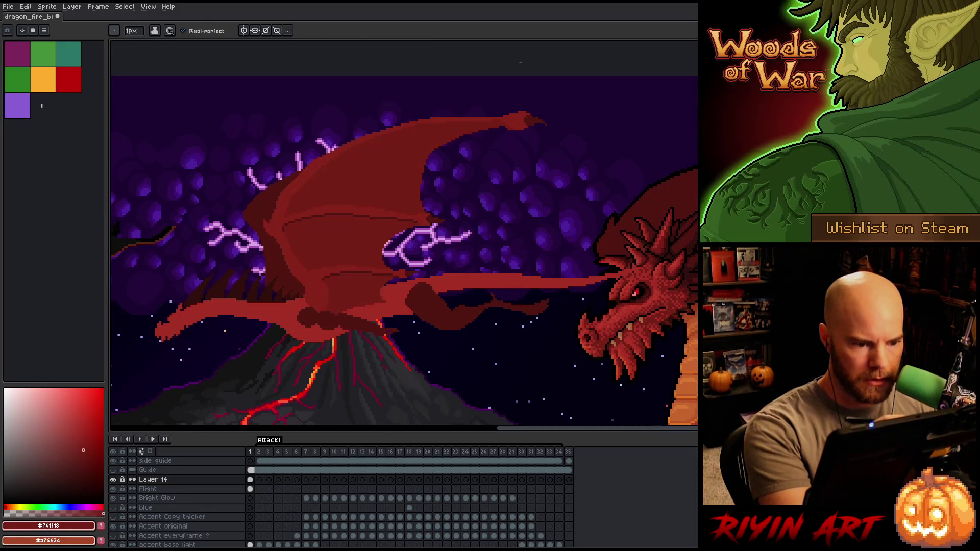
Touch up the extended wing using the sampled mid and darker reds, then save the sprite.
{"action": "key", "text": "e"}
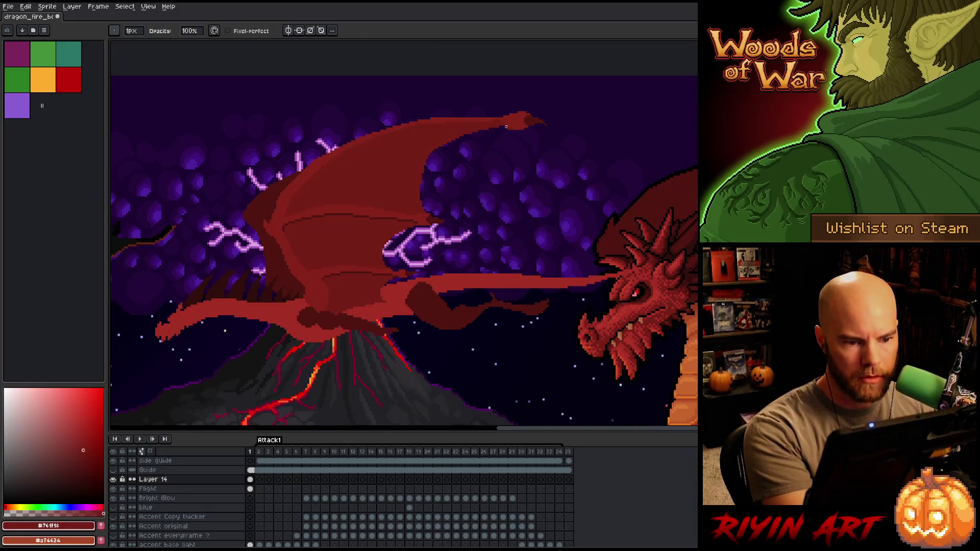
{"action": "key", "text": "b"}
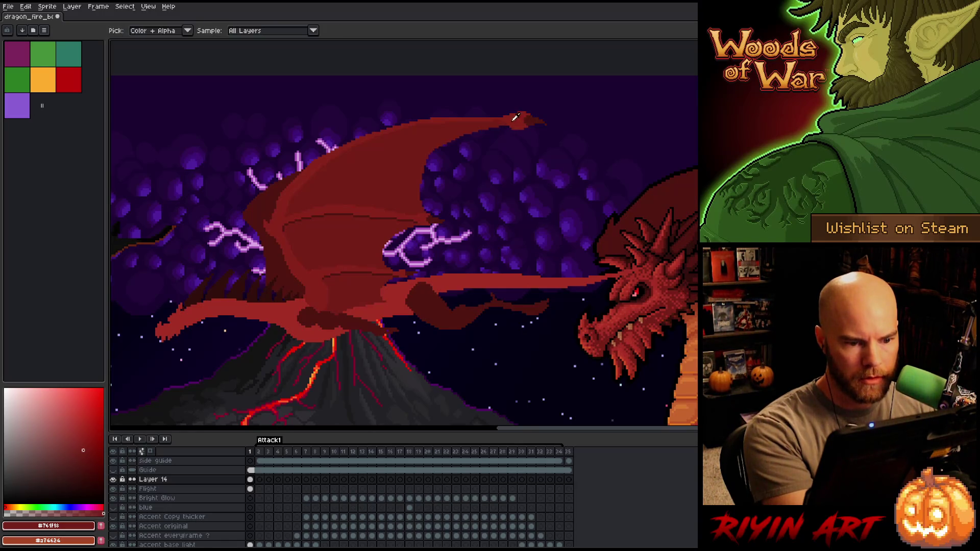
{"action": "left_click", "coordinate": [510, 117], "text": "alt"}
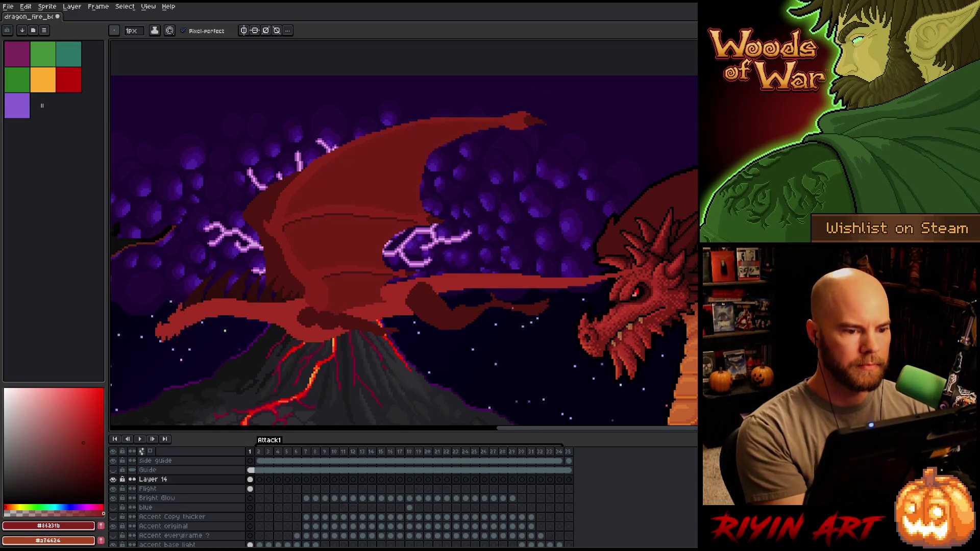
{"action": "left_click", "coordinate": [442, 123], "text": "alt"}
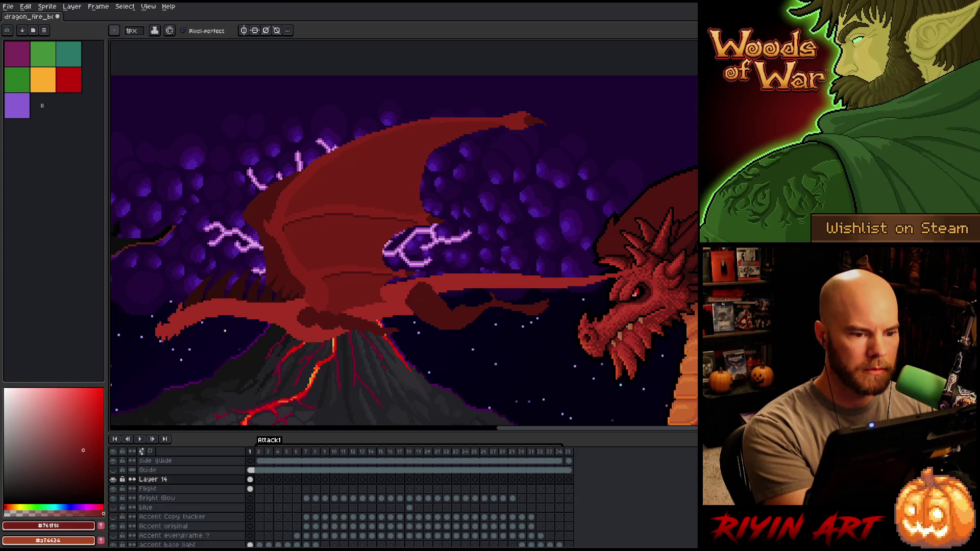
{"action": "left_click", "coordinate": [429, 123], "text": "alt"}
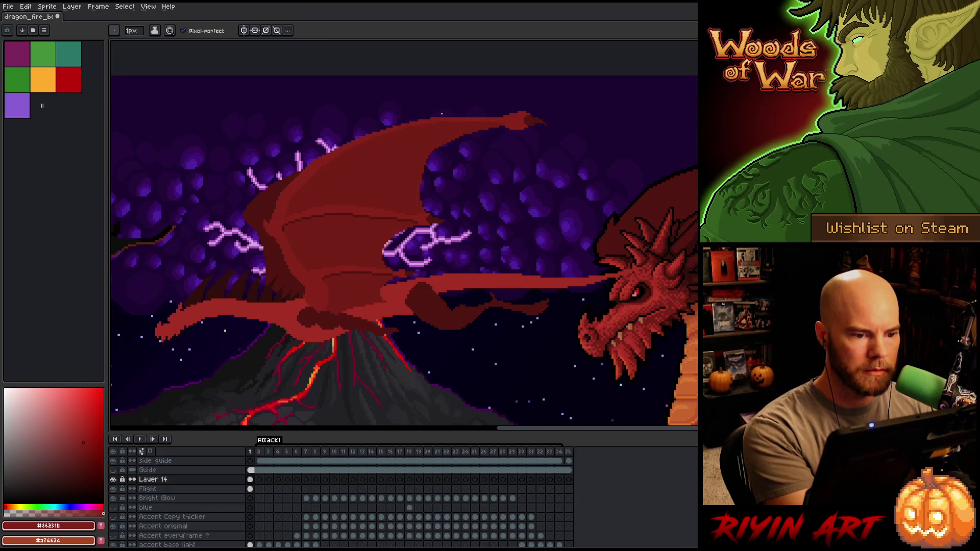
{"action": "right_click", "coordinate": [473, 249]}
{"action": "key", "text": "Escape"}
{"action": "left_click", "coordinate": [335, 167], "text": "alt"}
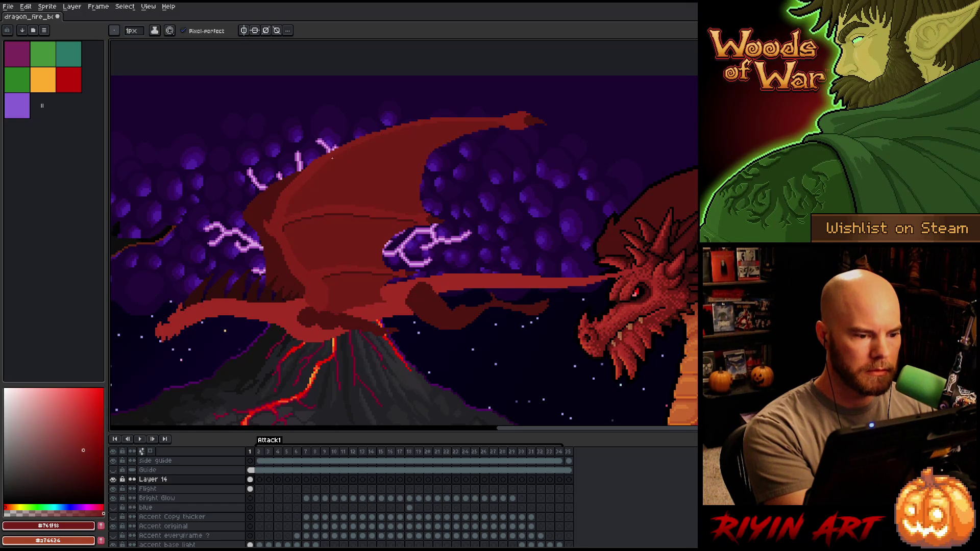
{"action": "key", "text": "ctrl+s"}
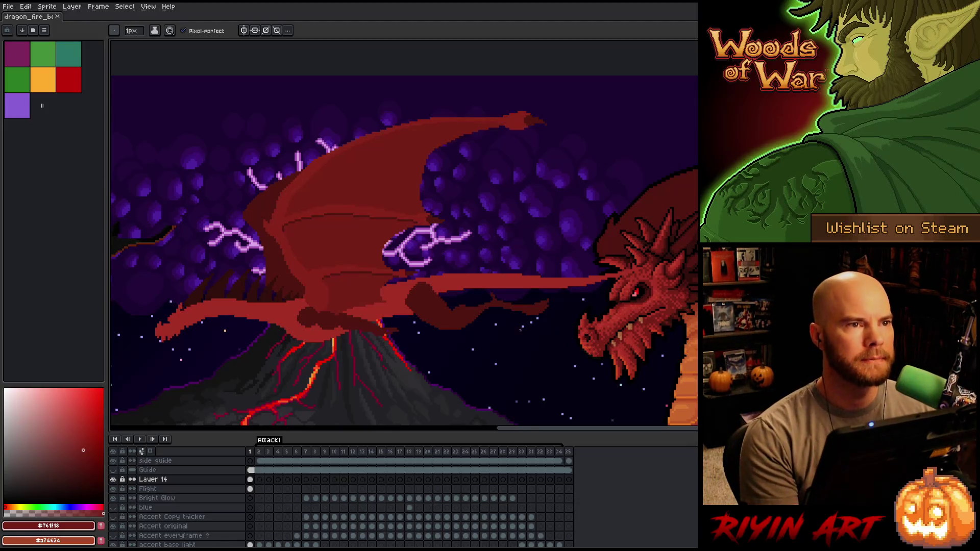
{"action": "key", "text": "minus"}
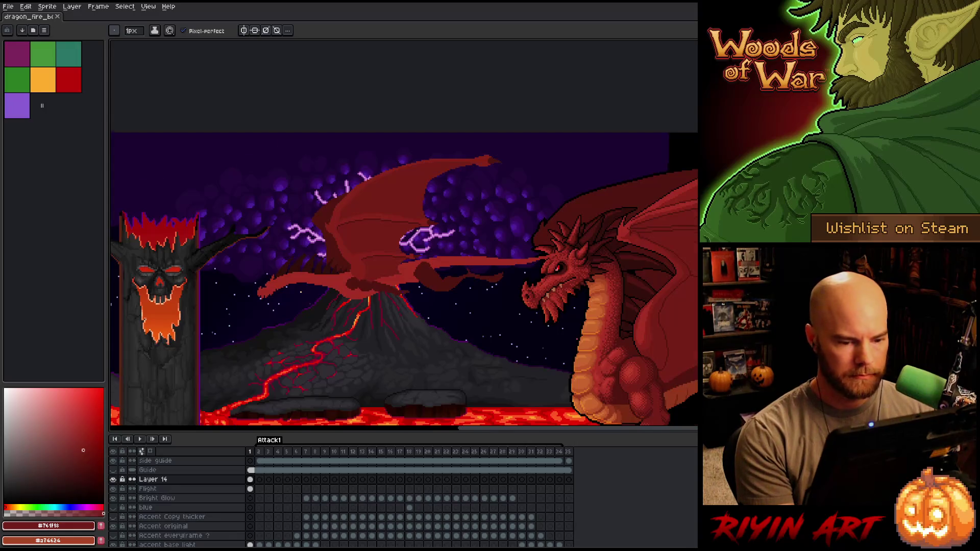
Select the Layer 14 and Flight cels at frame 1 and move the flying dragon down toward the rocks.
{"action": "scroll", "coordinate": [454, 256], "scroll_direction": "up", "scroll_amount": 2}
{"action": "mouse_move", "coordinate": [455, 256]}
{"action": "left_mouse_down"}
{"action": "mouse_move", "coordinate": [468, 158]}
{"action": "mouse_move", "coordinate": [452, 180]}
{"action": "left_mouse_up"}
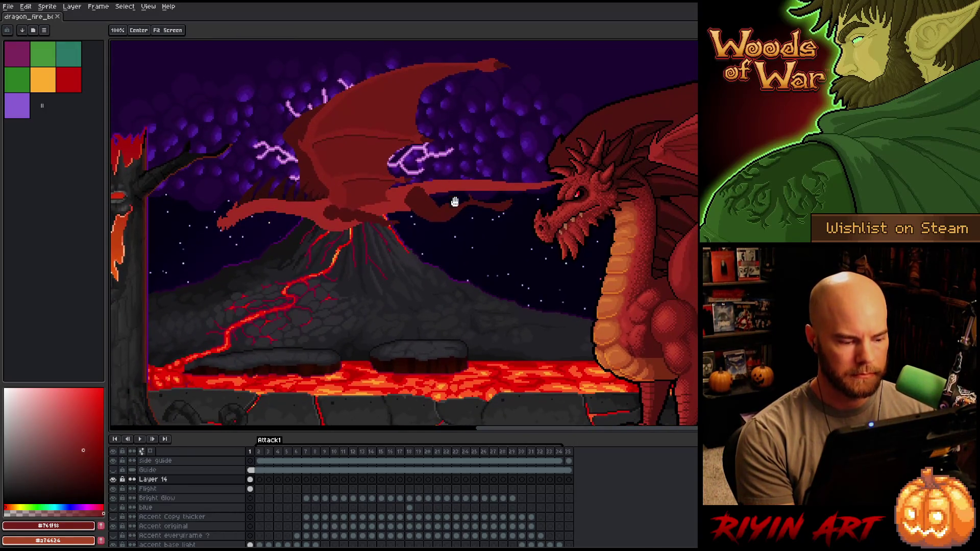
{"action": "left_click_drag", "start_coordinate": [251, 479], "coordinate": [250, 489]}
{"action": "key", "text": "v"}
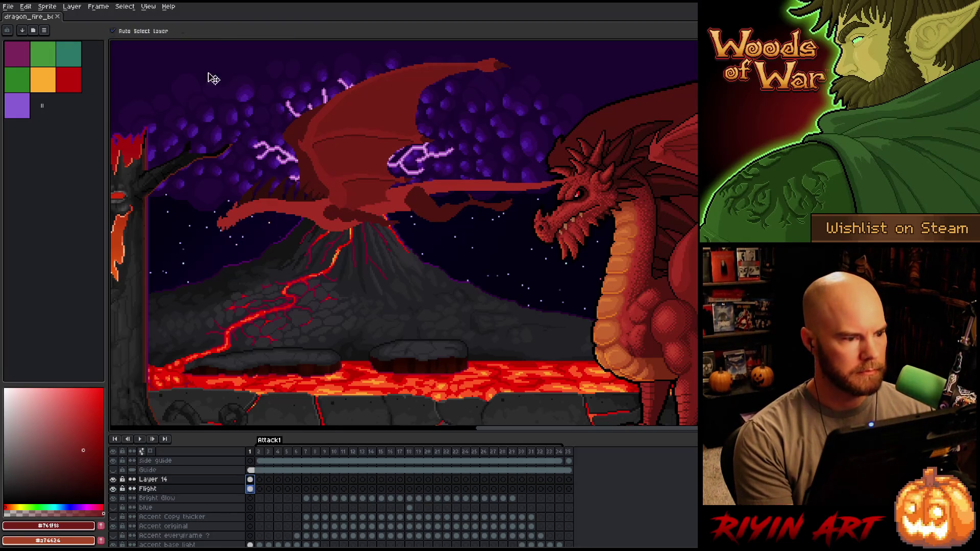
{"action": "mouse_move", "coordinate": [357, 146]}
{"action": "left_mouse_down"}
{"action": "mouse_move", "coordinate": [368, 214]}
{"action": "mouse_move", "coordinate": [340, 252]}
{"action": "mouse_move", "coordinate": [353, 245]}
{"action": "mouse_move", "coordinate": [345, 235]}
{"action": "left_mouse_up"}
Pan toward the skull tree and make the Flight layer active.
{"action": "mouse_move", "coordinate": [237, 291]}
{"action": "left_mouse_down"}
{"action": "mouse_move", "coordinate": [299, 287]}
{"action": "mouse_move", "coordinate": [291, 296]}
{"action": "left_mouse_up"}
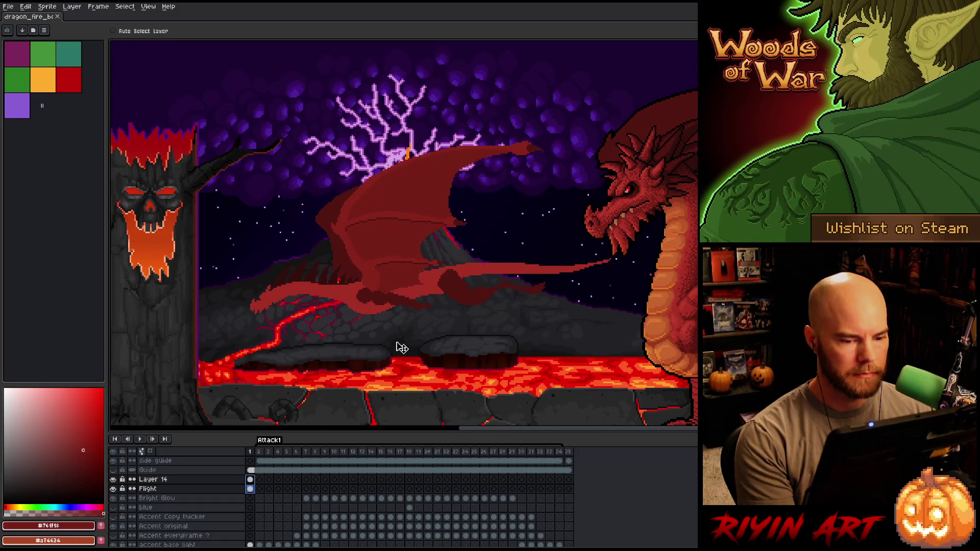
{"action": "left_click", "coordinate": [401, 349]}
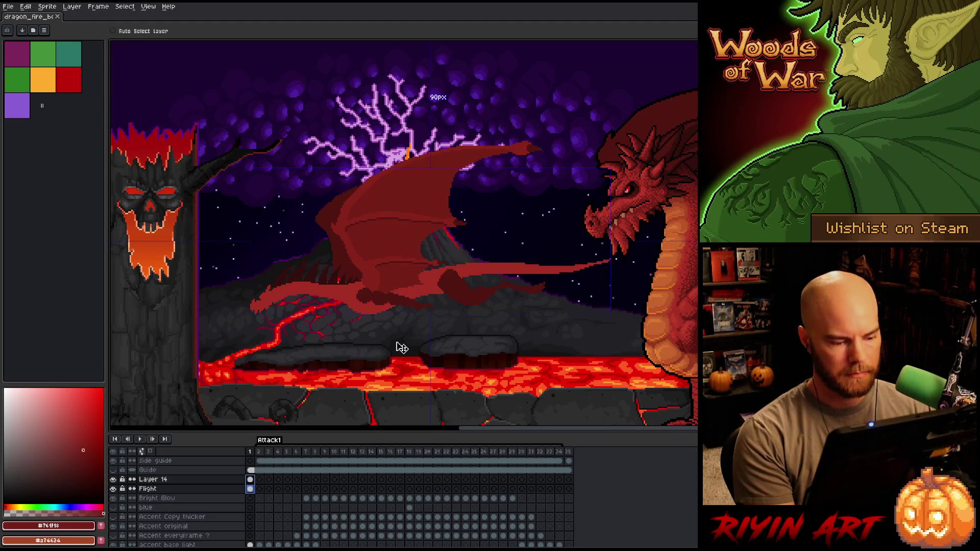
{"action": "left_click", "coordinate": [250, 480]}
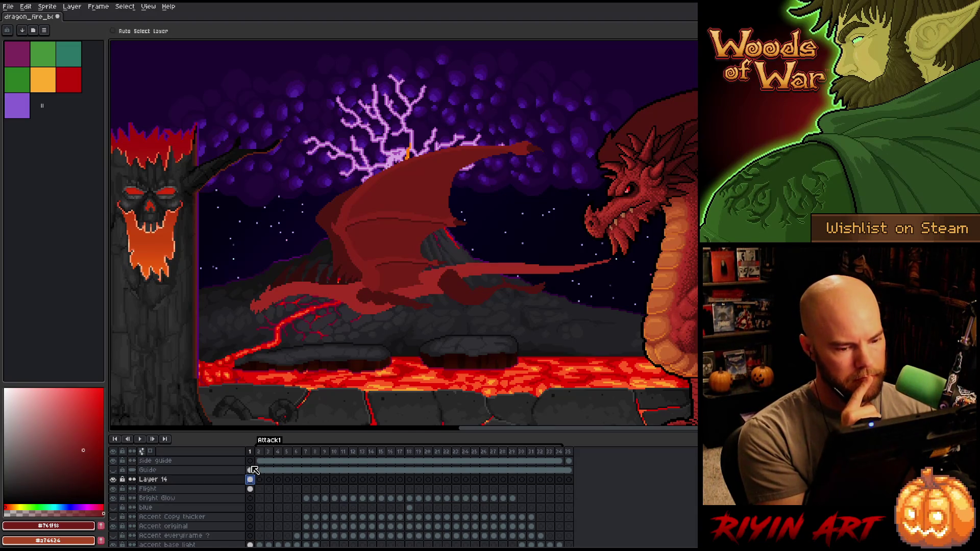
{"action": "left_click", "coordinate": [250, 488]}
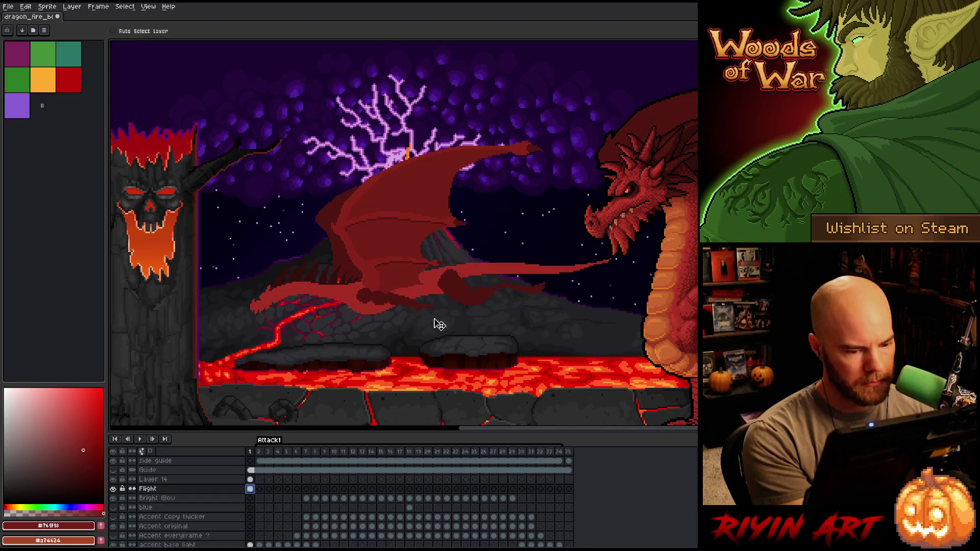
Pick dark red #501612 from the dragon and work on the Flight layer's frame 1 cel.
{"action": "key", "text": "i"}
{"action": "left_click", "coordinate": [446, 281], "text": "alt"}
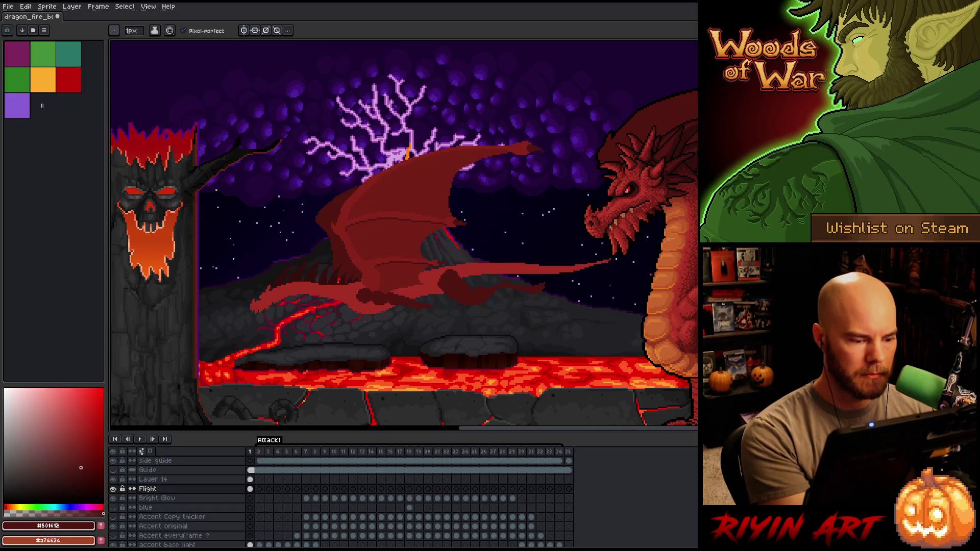
{"action": "left_click", "coordinate": [250, 488]}
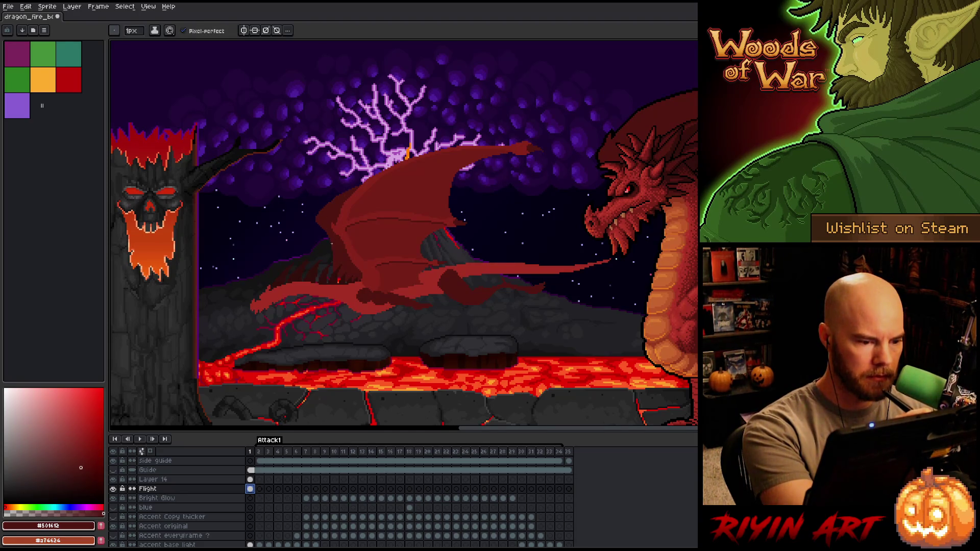
{"action": "left_click", "coordinate": [315, 223]}
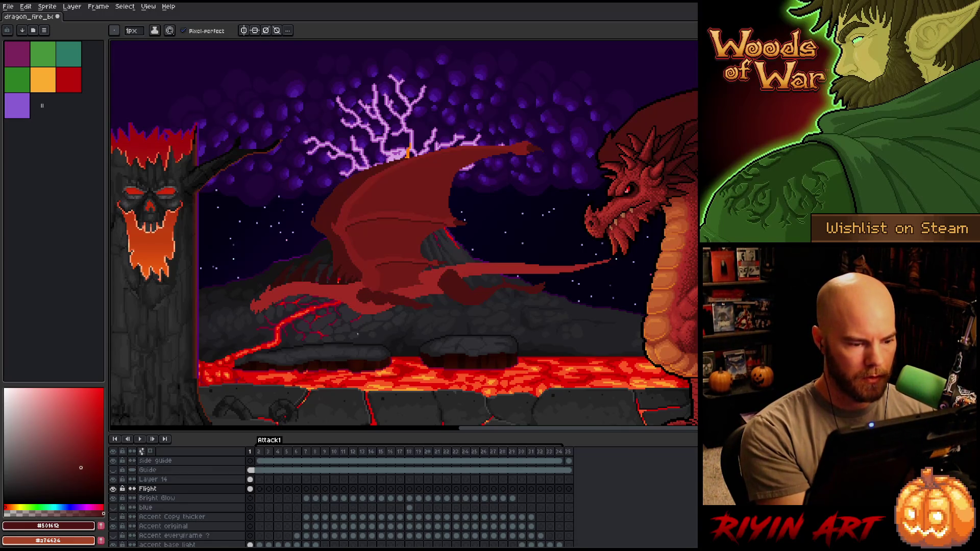
Lasso the dragon's tail tip and nudge it one pixel right.
{"action": "key", "text": "q"}
{"action": "left_click_drag", "start_coordinate": [258, 295], "coordinate": [247, 312]}
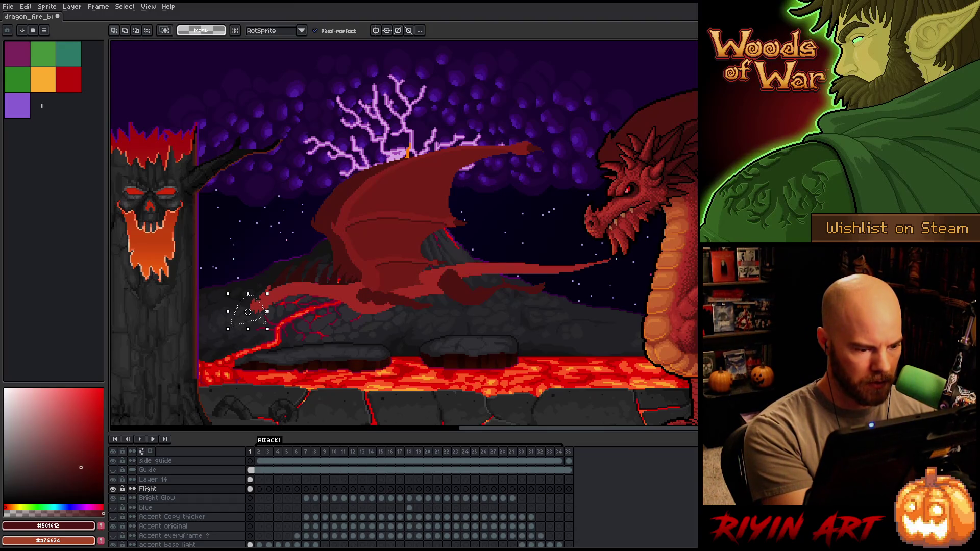
{"action": "left_click", "coordinate": [258, 310]}
{"action": "key", "text": "ctrl+z"}
{"action": "left_click", "coordinate": [258, 314]}
{"action": "left_click_drag", "start_coordinate": [260, 315], "coordinate": [261, 316]}
{"action": "key", "text": "Return"}
Touch up the tail with pencil and eraser, then Magic Wand the dragon's lower body and tail.
{"action": "key", "text": "b"}
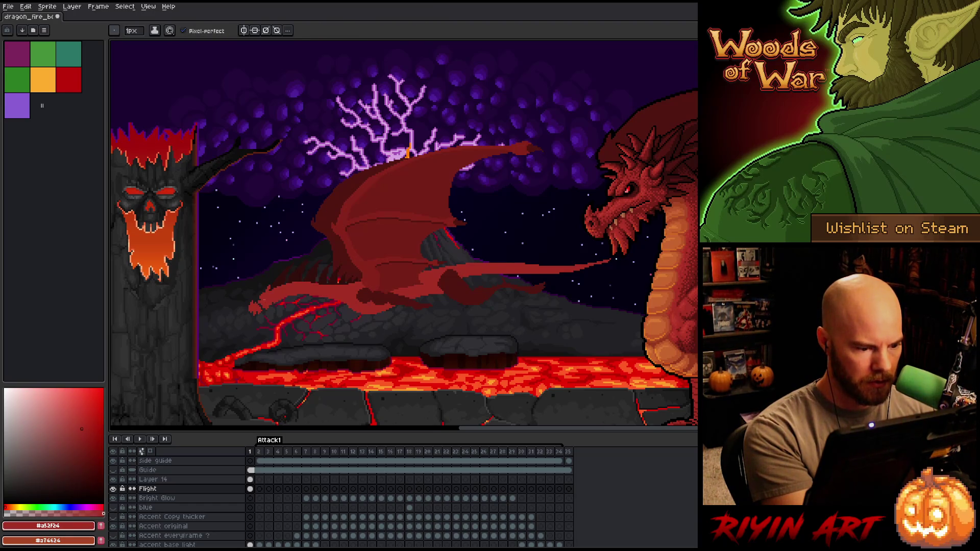
{"action": "key", "text": "e"}
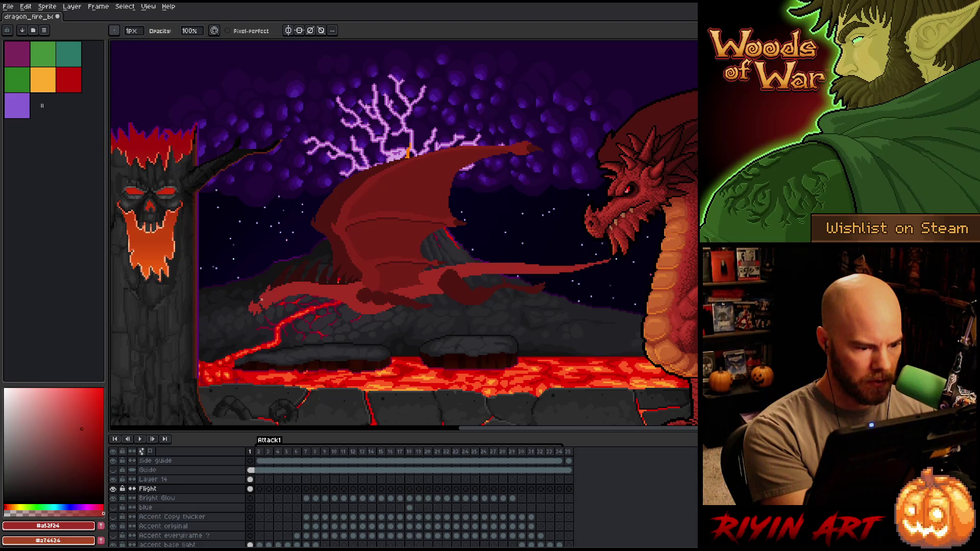
{"action": "key", "text": "b"}
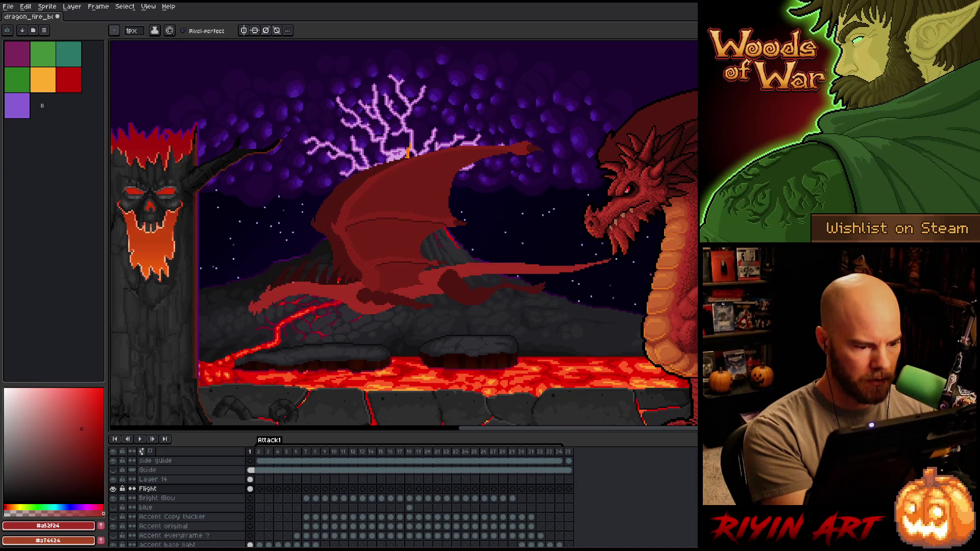
{"action": "key", "text": "e"}
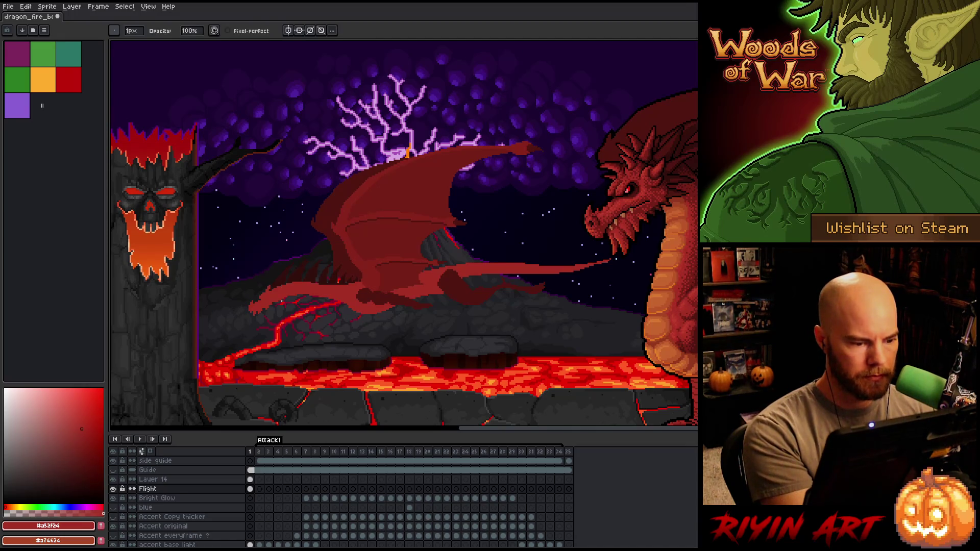
{"action": "key", "text": "w"}
{"action": "left_click", "coordinate": [306, 288]}
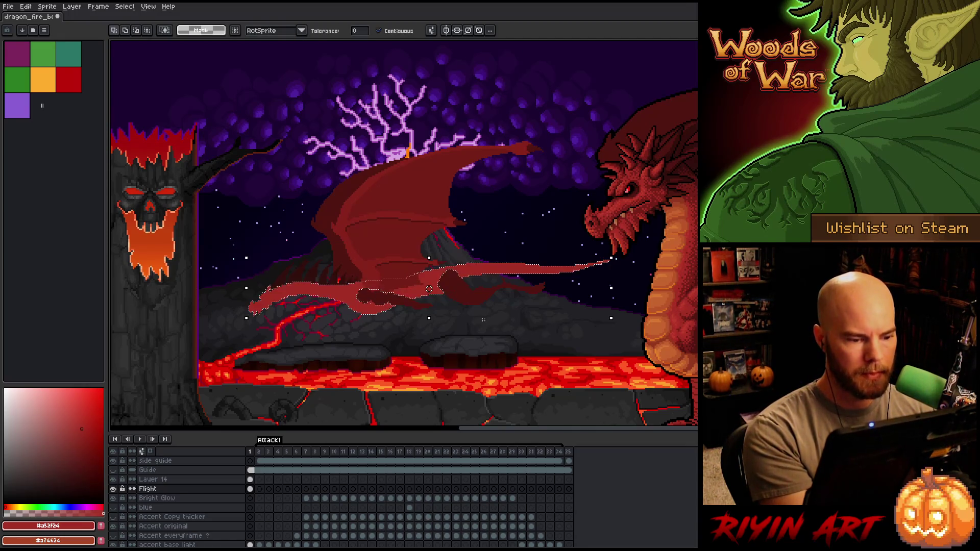
Paint an orange #c7652f rim-light along the body's underside with a 4 px pencil.
{"action": "key", "text": "b"}
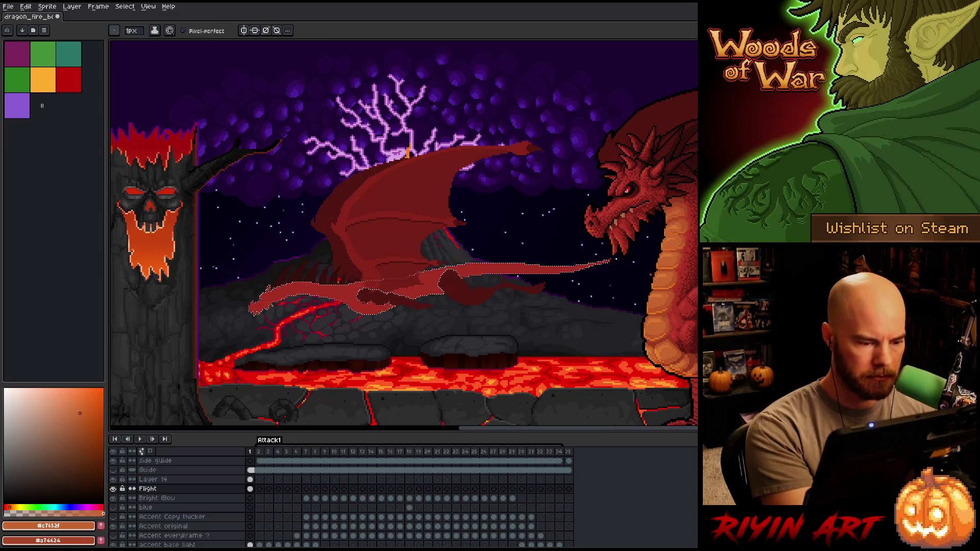
{"action": "left_click", "coordinate": [131, 30]}
{"action": "type", "text": "4"}
{"action": "key", "text": "Return"}
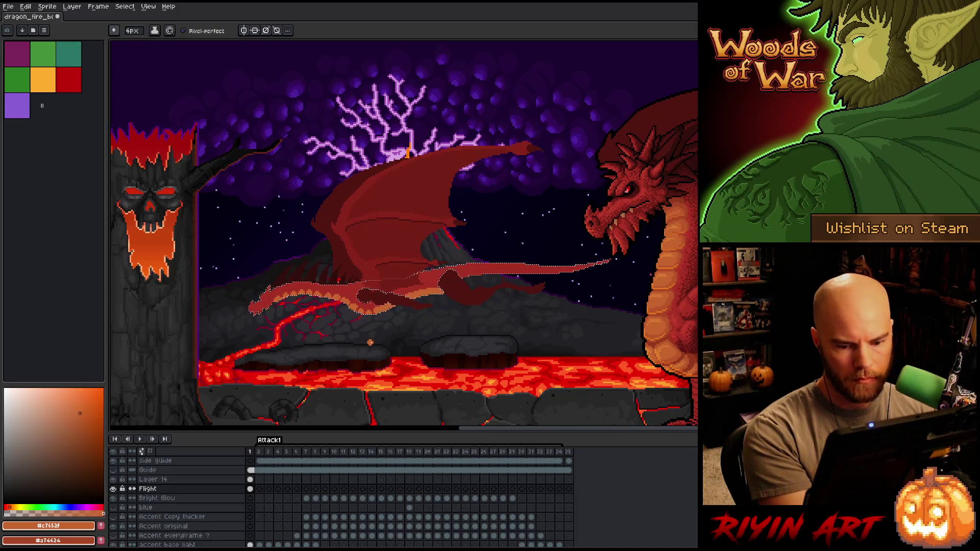
{"action": "key", "text": "b"}
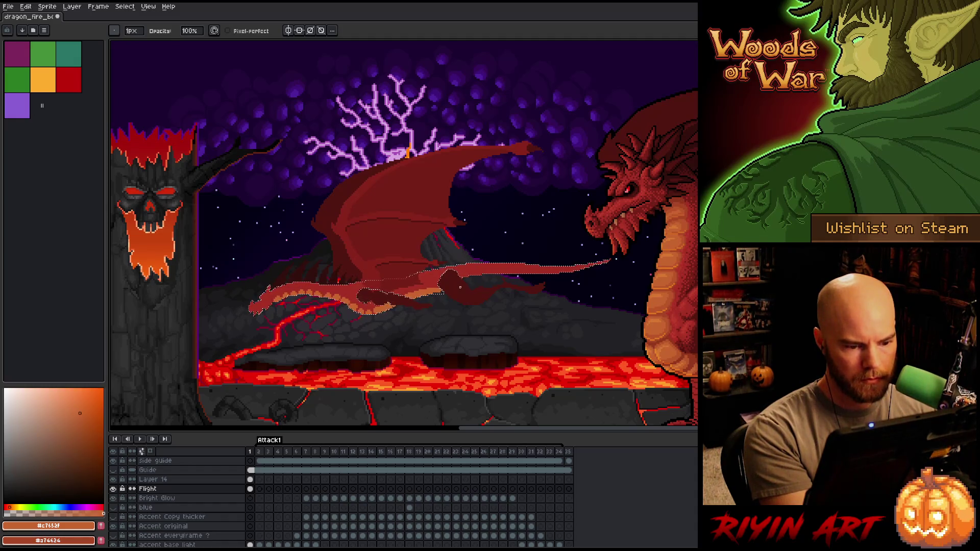
{"action": "key", "text": "b"}
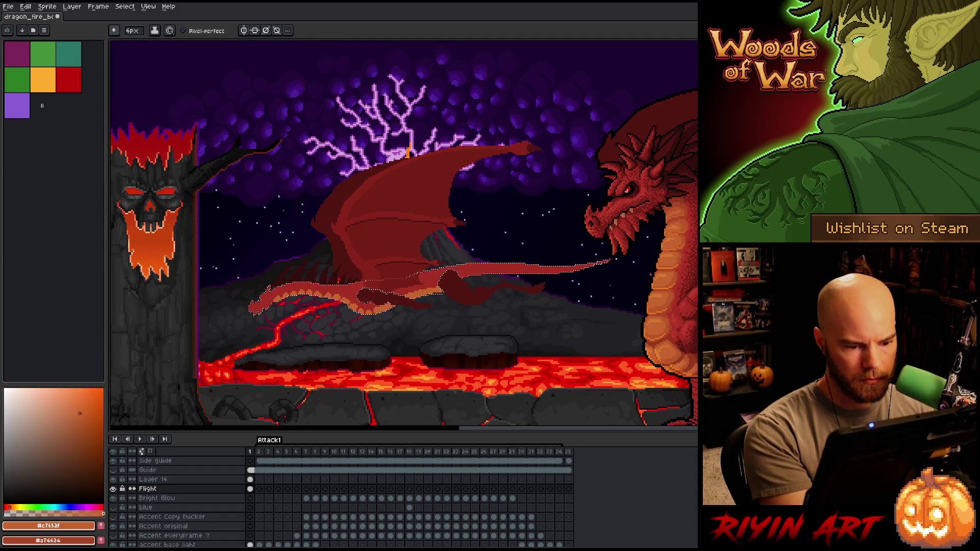
Reselect just the dragon's body and tail and switch to dark red #a52f24 for touch-ups.
{"action": "key", "text": "w"}
{"action": "left_click", "coordinate": [458, 288], "text": "shift"}
{"action": "key", "text": "b"}
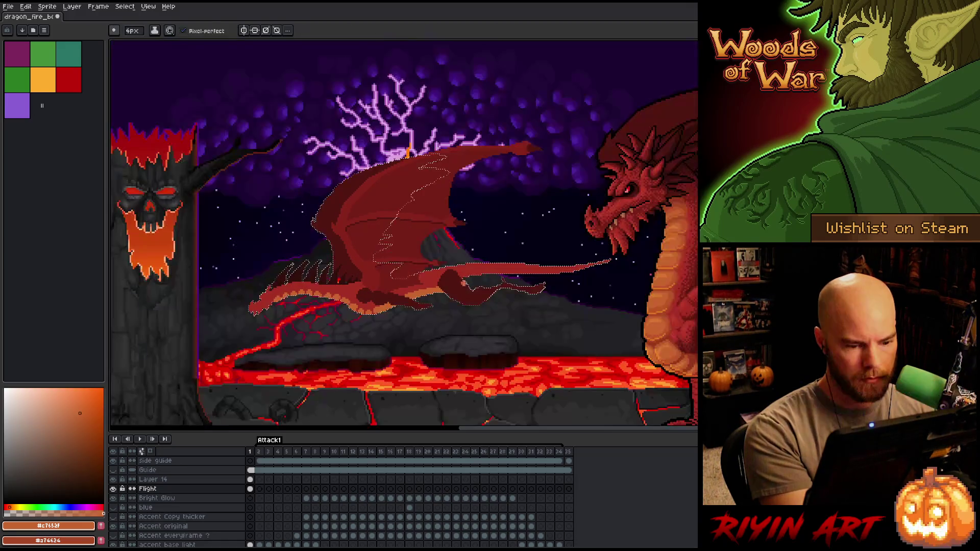
{"action": "key", "text": "ctrl+d"}
{"action": "key", "text": "w"}
{"action": "left_click", "coordinate": [453, 284]}
{"action": "key", "text": "b"}
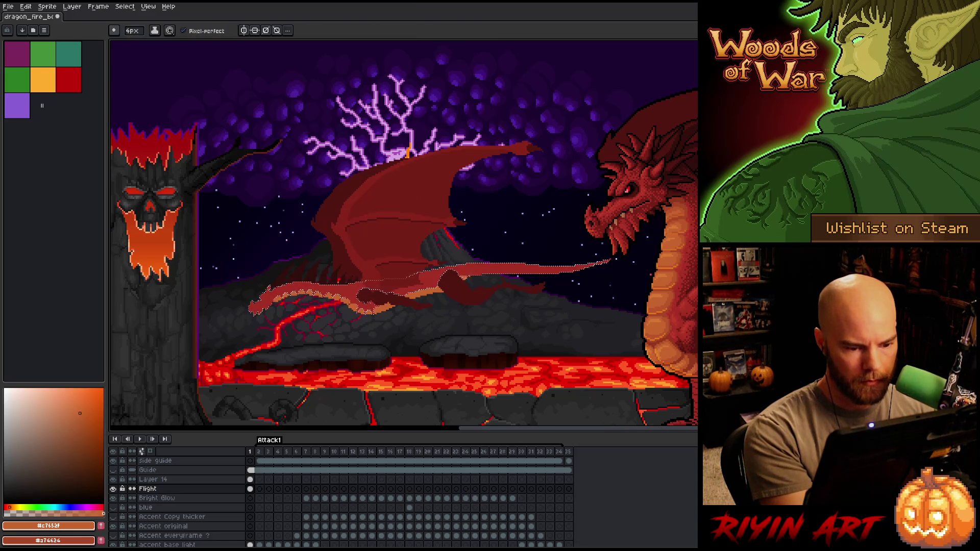
{"action": "left_click", "coordinate": [408, 152], "text": "alt"}
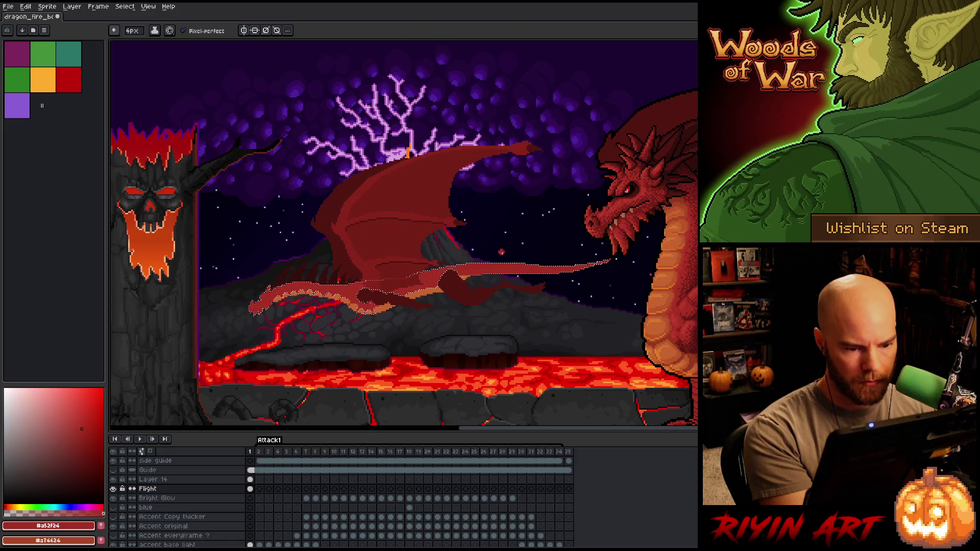
{"action": "key", "text": "ctrl+d"}
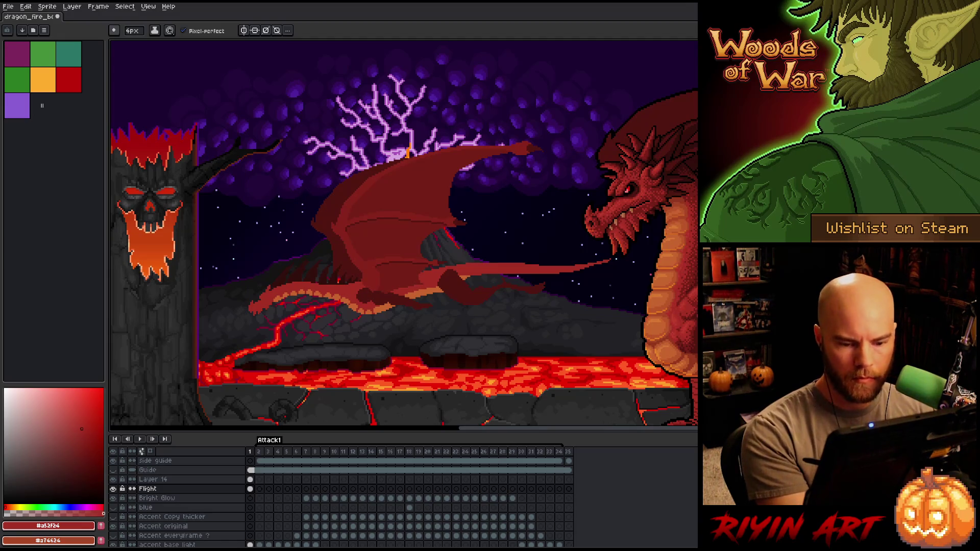
{"action": "key", "text": "w"}
{"action": "key", "text": "ctrl+shift+d"}
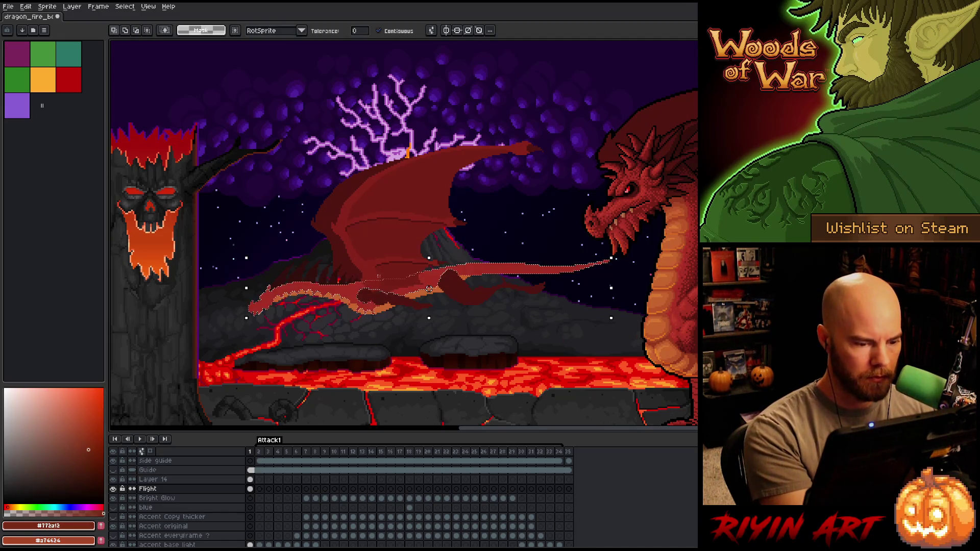
Select all #a52f24 body pixels with Color Range and paint the belly rim-light with the 4 px pencil.
{"action": "key", "text": "ctrl+shift+c"}
{"action": "left_click", "coordinate": [355, 287]}
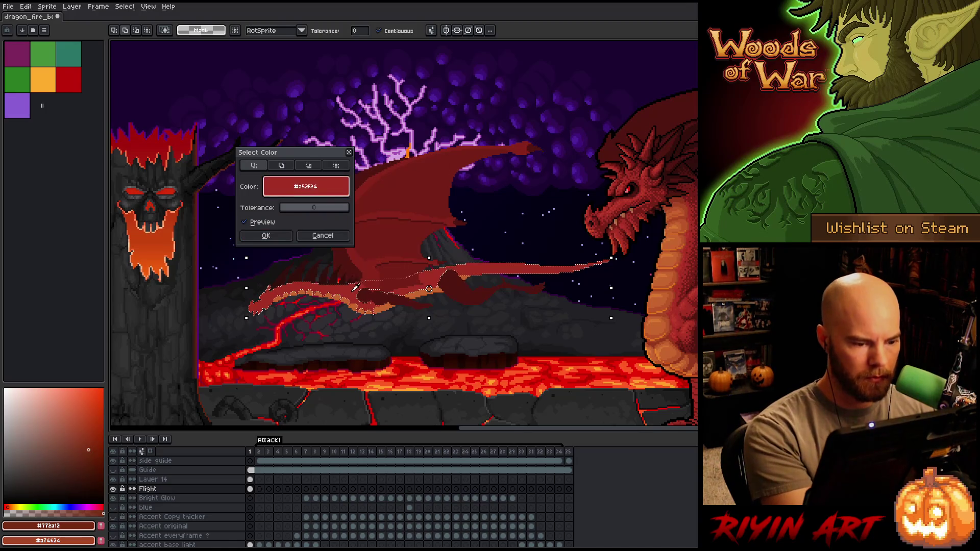
{"action": "left_click", "coordinate": [283, 236]}
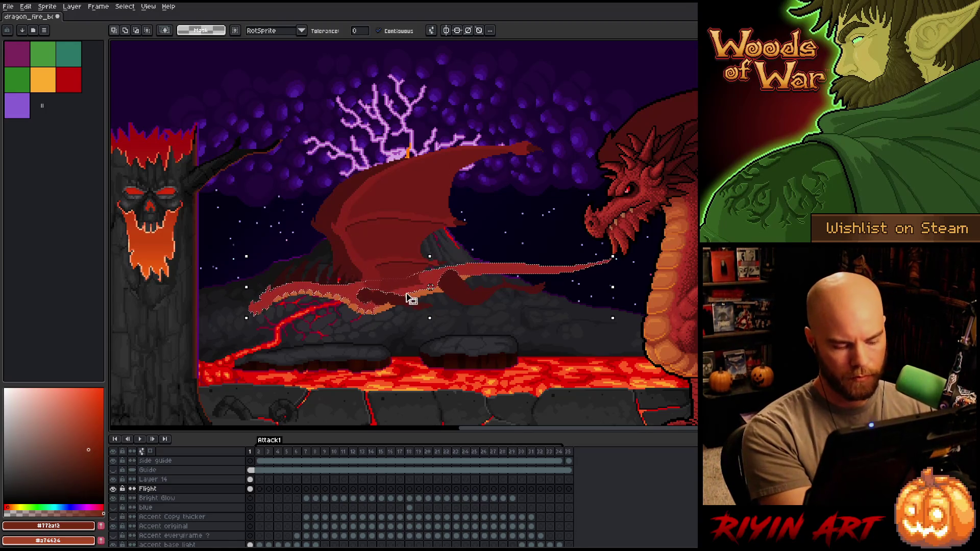
{"action": "key", "text": "ctrl+d"}
{"action": "key", "text": "b"}
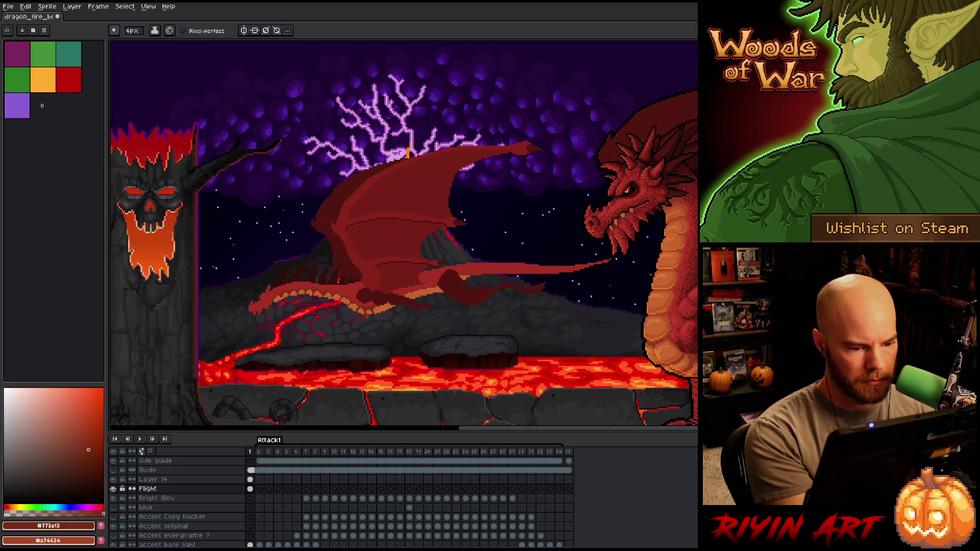
{"action": "left_click", "coordinate": [132, 31]}
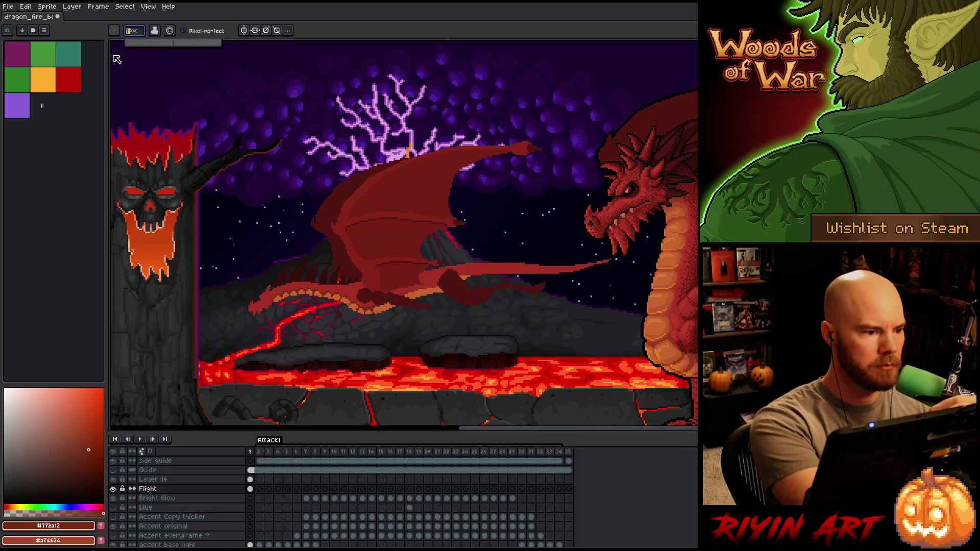
Set a 1 px brush, make Layer 14 active, then return to the Flight layer.
{"action": "type", "text": "1"}
{"action": "key", "text": "Return"}
{"action": "scroll", "coordinate": [324, 302], "scroll_direction": "up", "scroll_amount": 4}
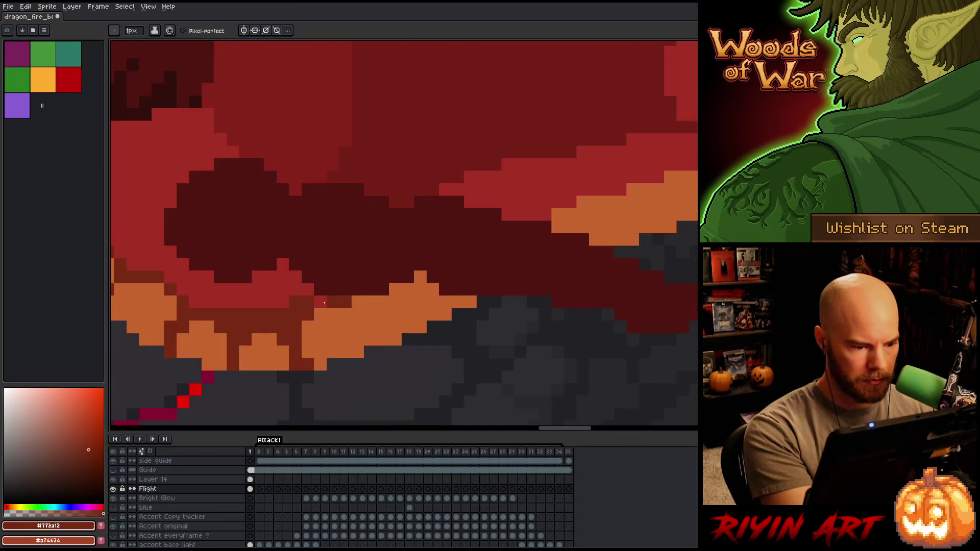
{"action": "key", "text": "v"}
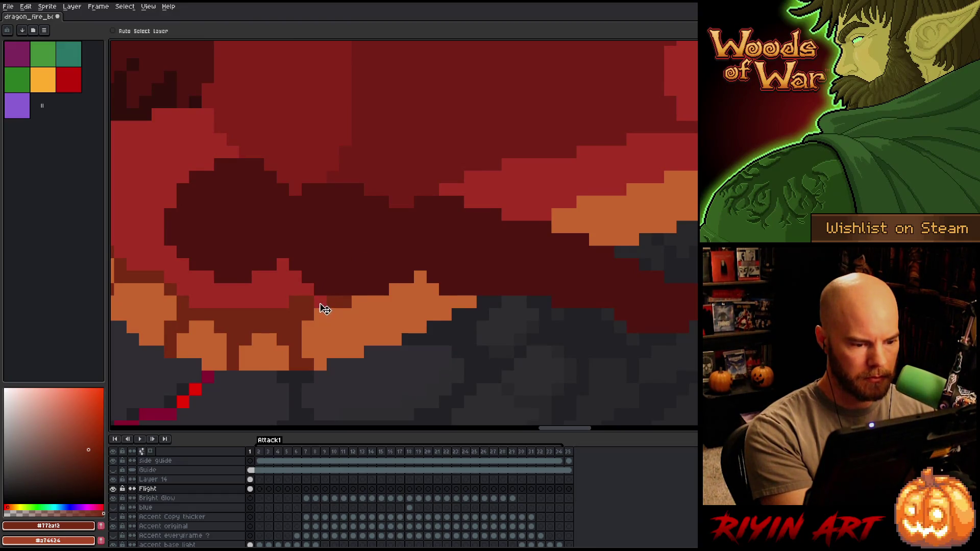
{"action": "key", "text": "ctrl"}
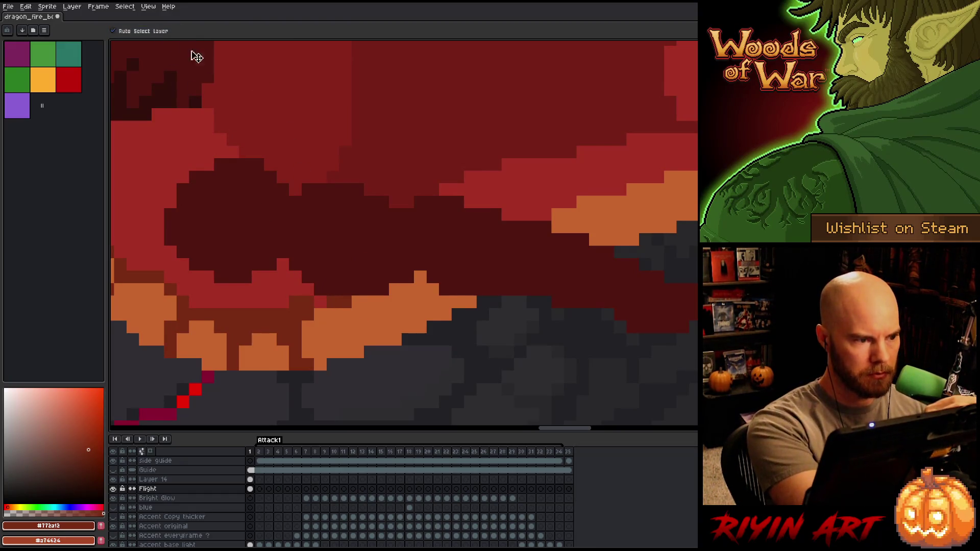
{"action": "left_click", "coordinate": [327, 302], "text": "ctrl"}
{"action": "key", "text": "b"}
{"action": "left_click", "coordinate": [336, 327], "text": "ctrl"}
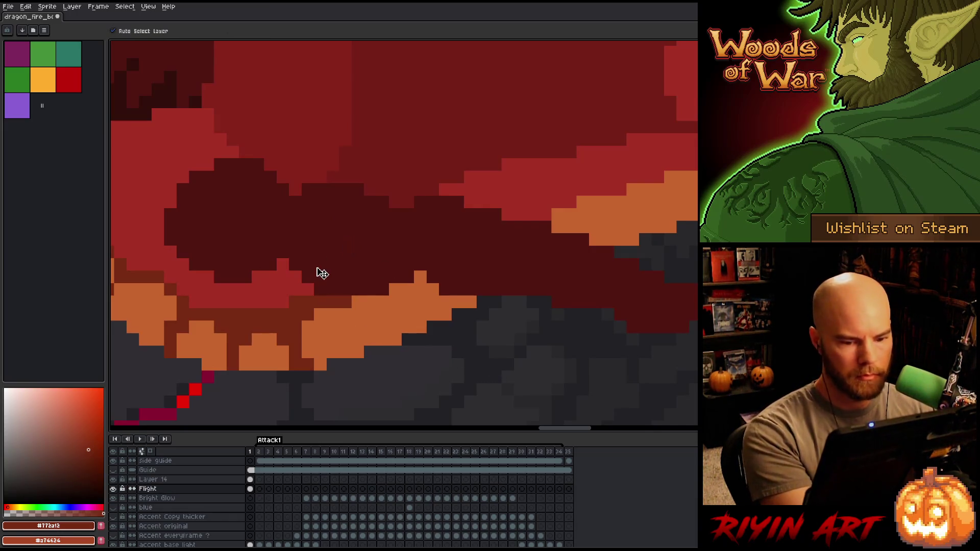
Sample the wing red and redraw the wing's lower edge in dark, then lighter red, and lighten its upper edge.
{"action": "scroll", "coordinate": [321, 276], "scroll_direction": "down", "scroll_amount": 5}
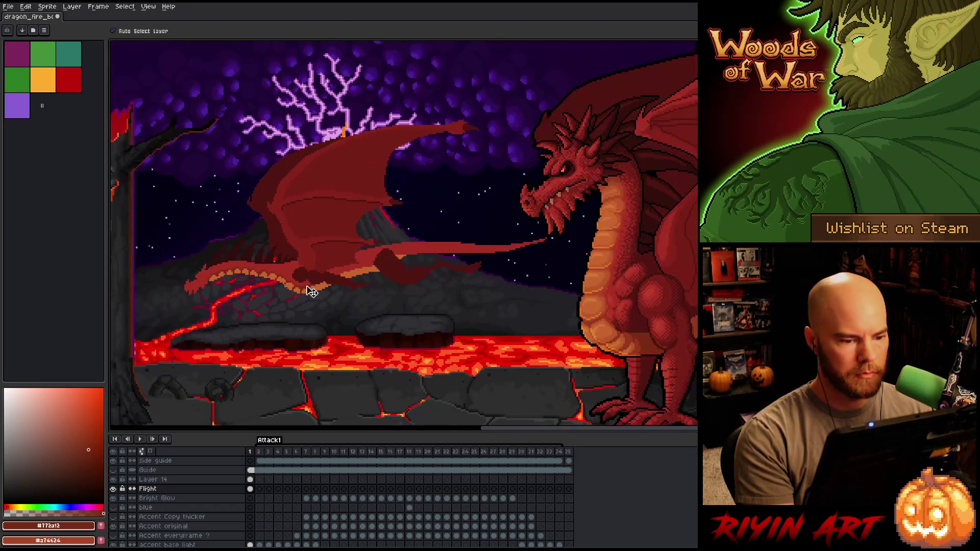
{"action": "scroll", "coordinate": [339, 309], "scroll_direction": "left", "scroll_amount": 4}
{"action": "scroll", "coordinate": [485, 266], "scroll_direction": "up", "scroll_amount": 2}
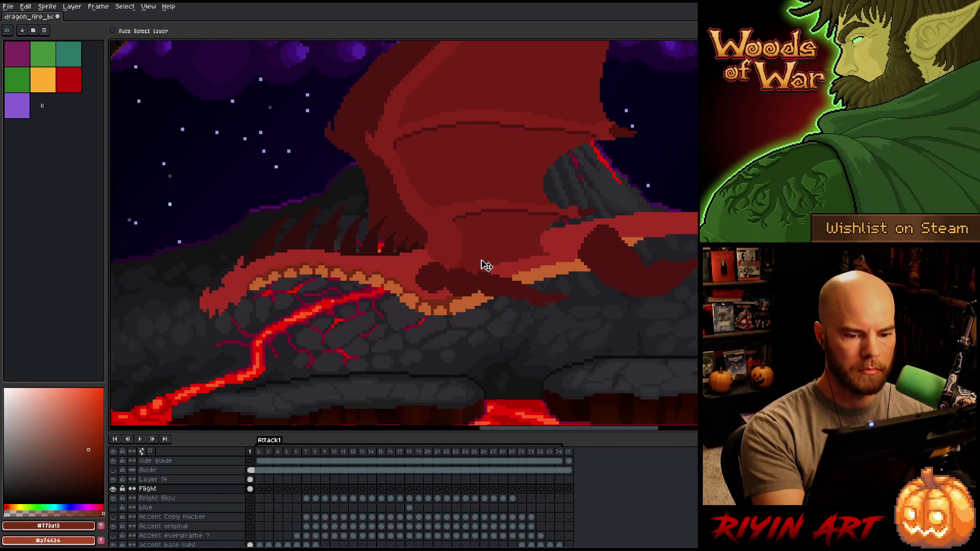
{"action": "key", "text": "b"}
{"action": "left_click", "coordinate": [650, 228], "text": "alt"}
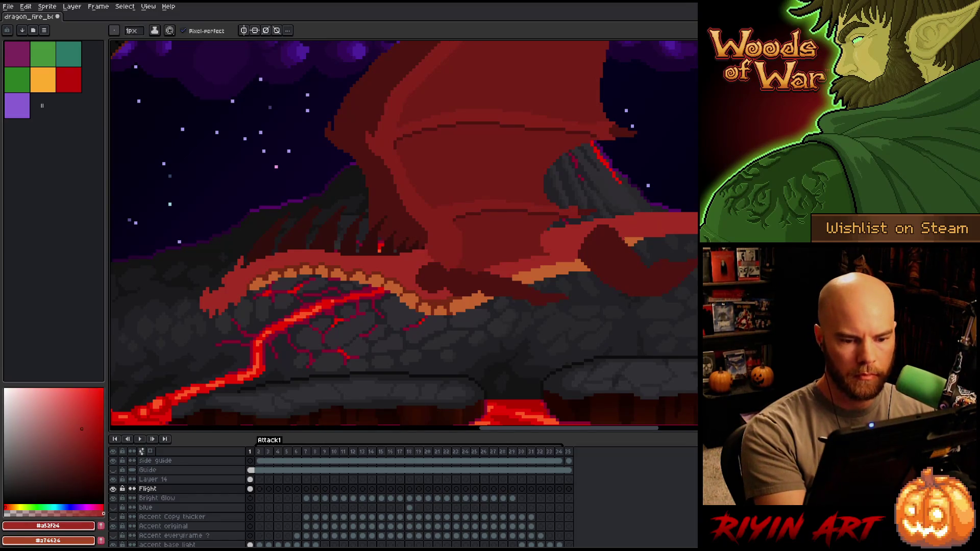
{"action": "left_click_drag", "start_coordinate": [602, 308], "coordinate": [489, 314]}
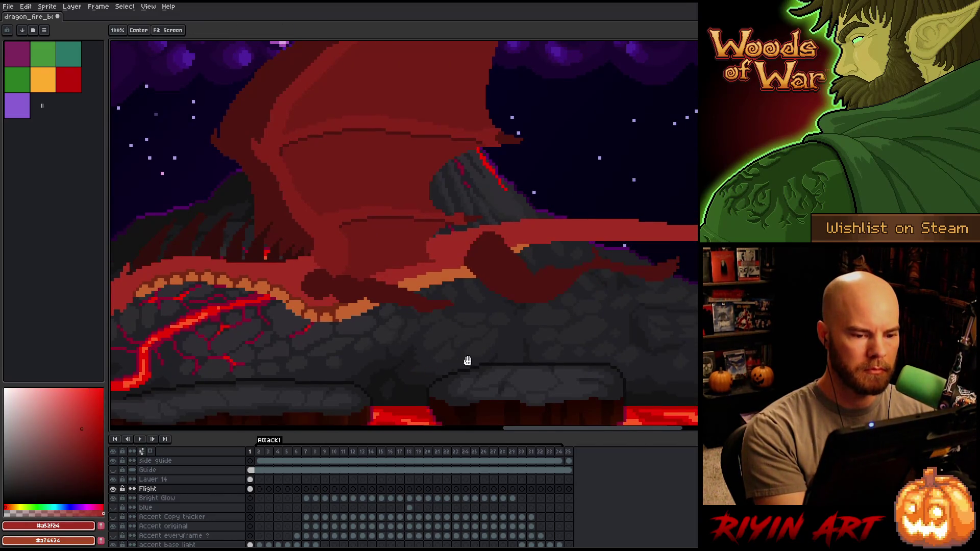
{"action": "scroll", "coordinate": [466, 357], "scroll_direction": "left", "scroll_amount": 1}
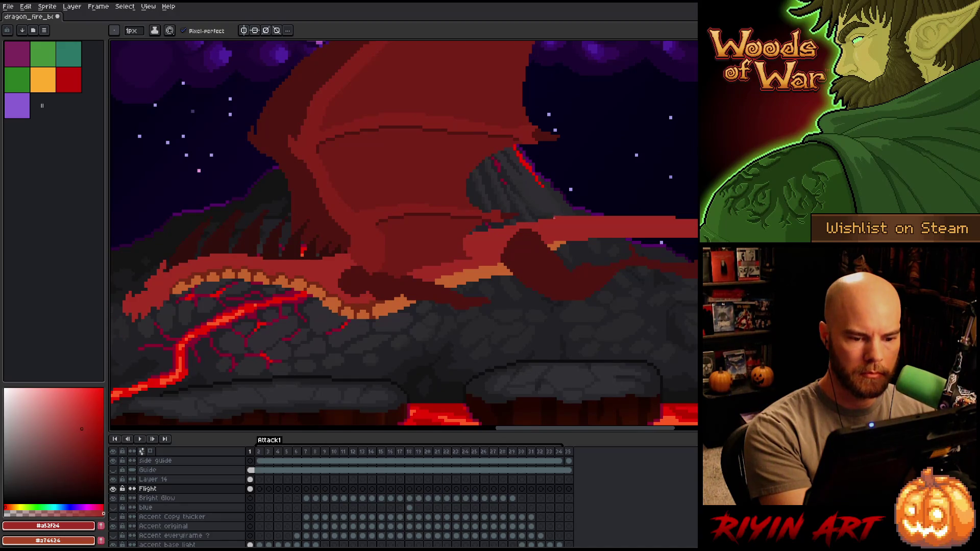
{"action": "left_click_drag", "start_coordinate": [554, 218], "coordinate": [463, 235]}
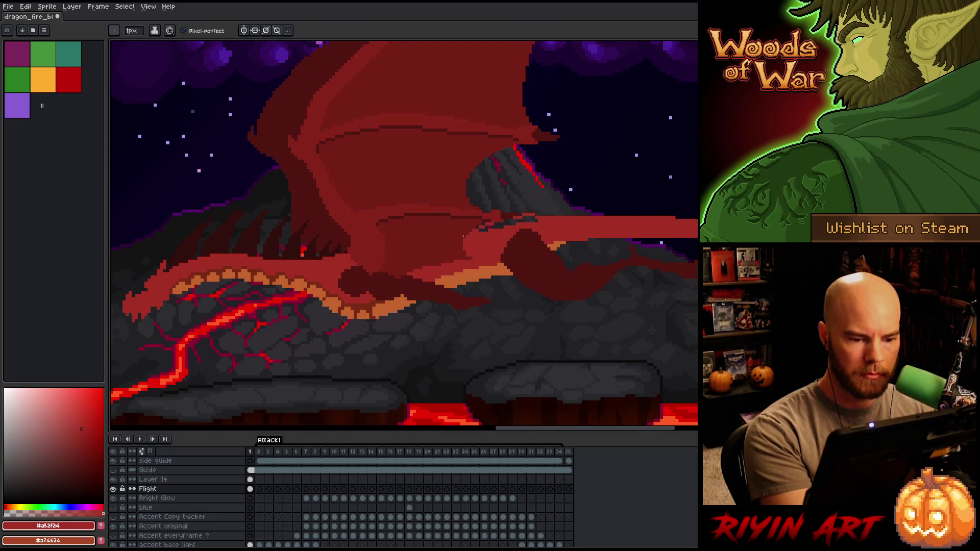
{"action": "left_click_drag", "start_coordinate": [530, 220], "coordinate": [481, 232]}
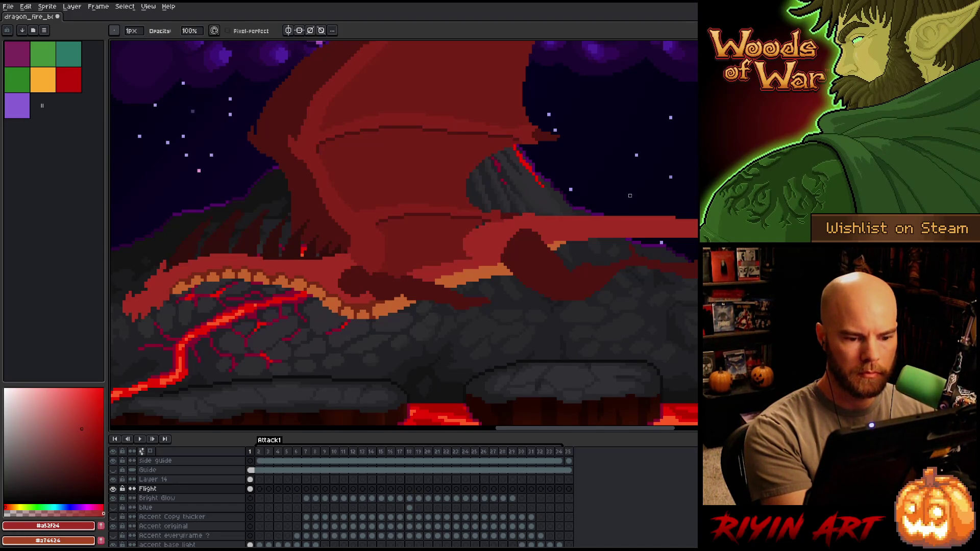
{"action": "left_click_drag", "start_coordinate": [579, 215], "coordinate": [535, 215]}
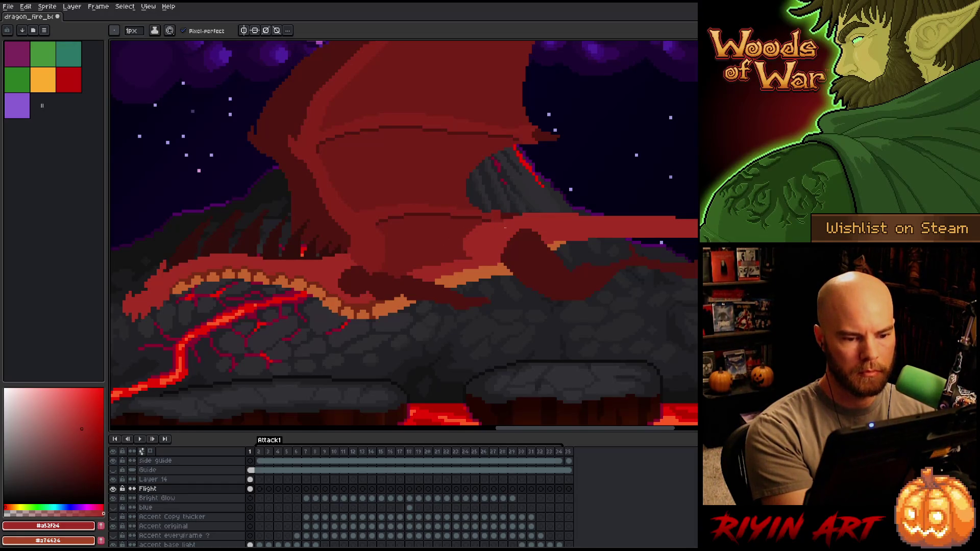
{"action": "left_click_drag", "start_coordinate": [409, 354], "coordinate": [556, 287]}
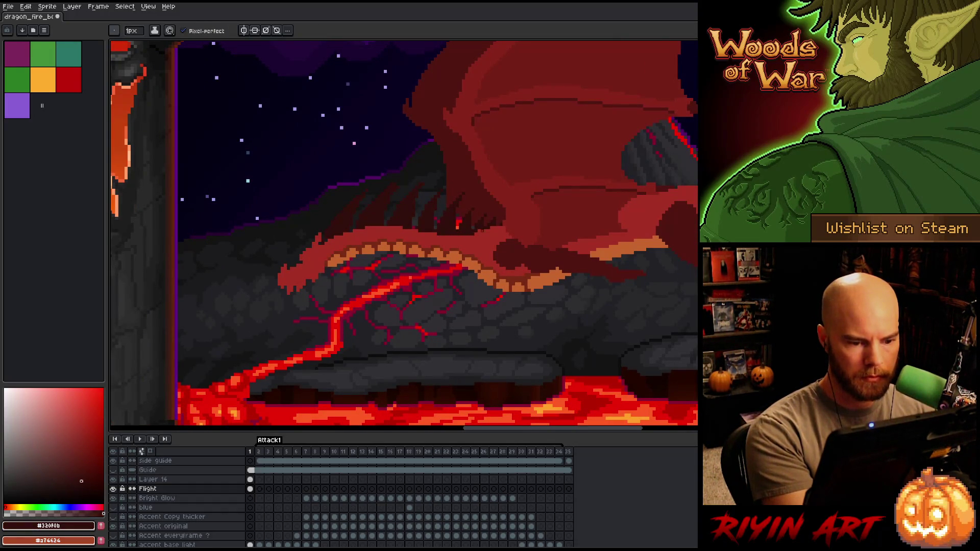
Pick dark red #320f0b and add small dark pixel strokes on the flying dragon's head.
{"action": "left_click", "coordinate": [517, 206], "text": "alt"}
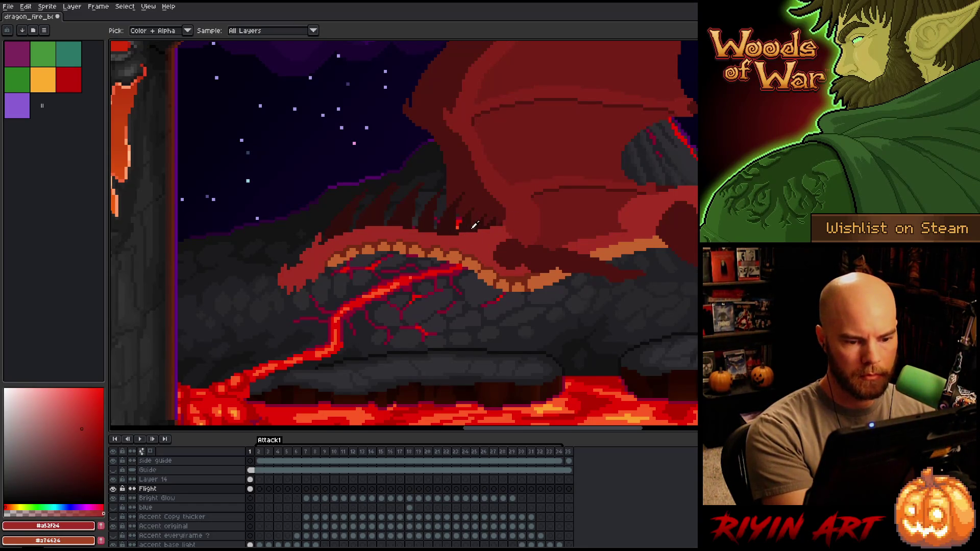
{"action": "left_click", "coordinate": [490, 225], "text": "alt"}
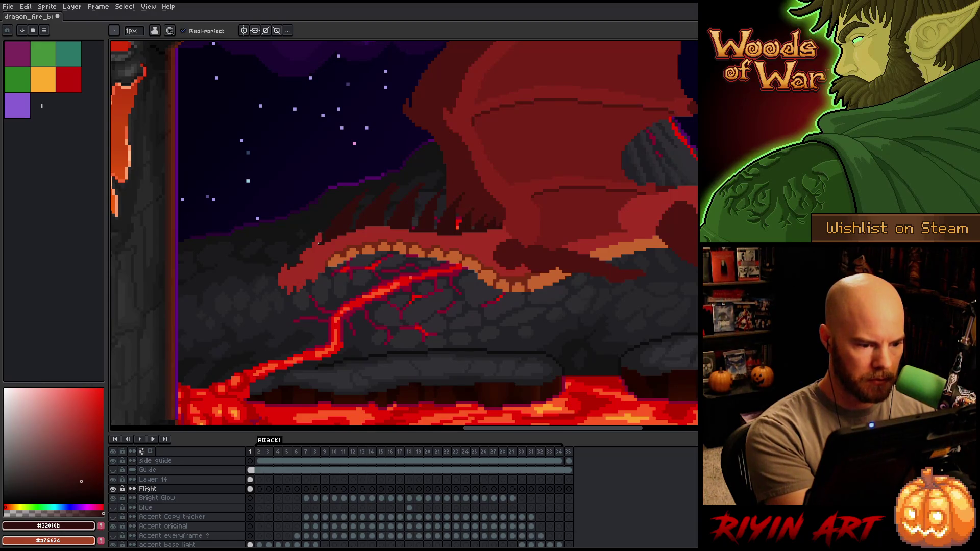
{"action": "left_click_drag", "start_coordinate": [324, 249], "coordinate": [326, 252]}
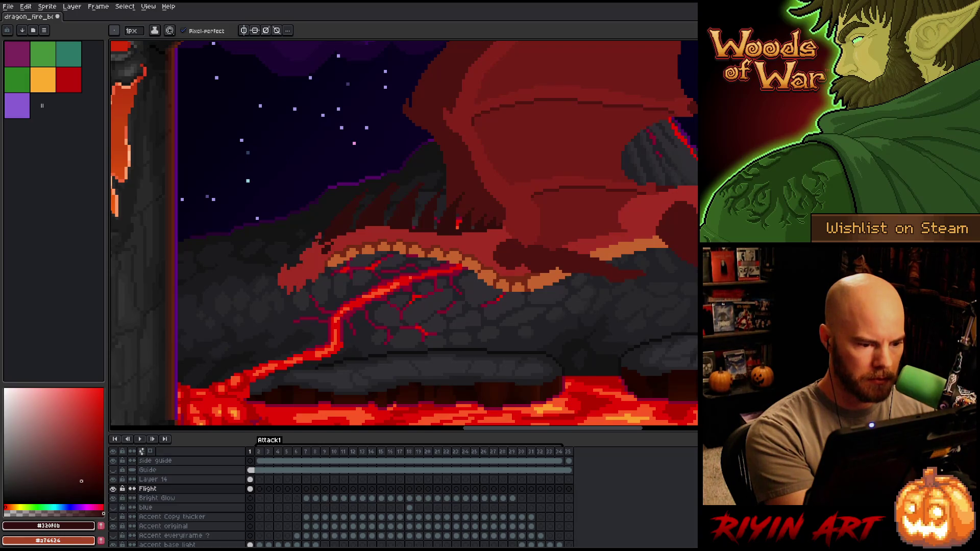
{"action": "left_click_drag", "start_coordinate": [326, 263], "coordinate": [335, 259]}
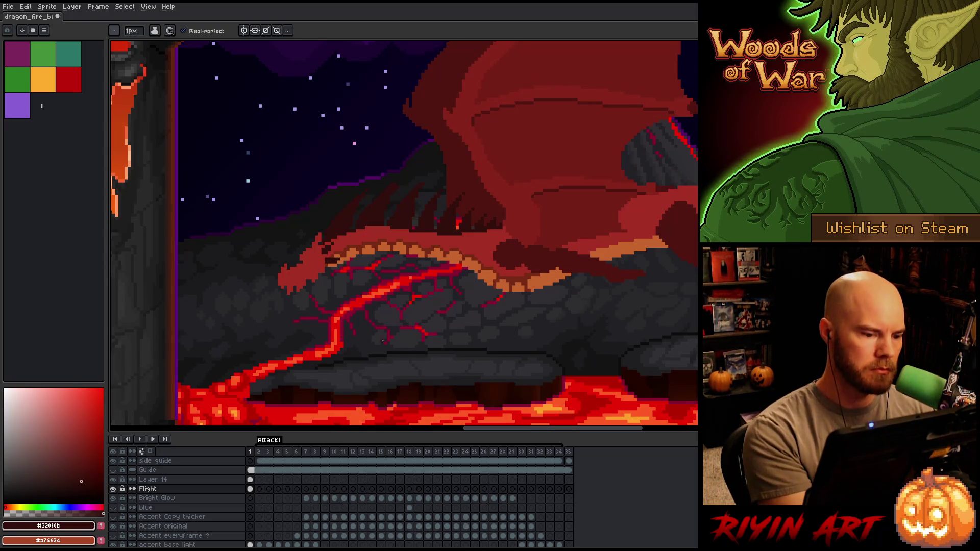
{"action": "scroll", "coordinate": [513, 337], "scroll_direction": "down", "scroll_amount": 2}
{"action": "left_click_drag", "start_coordinate": [592, 355], "coordinate": [444, 350]}
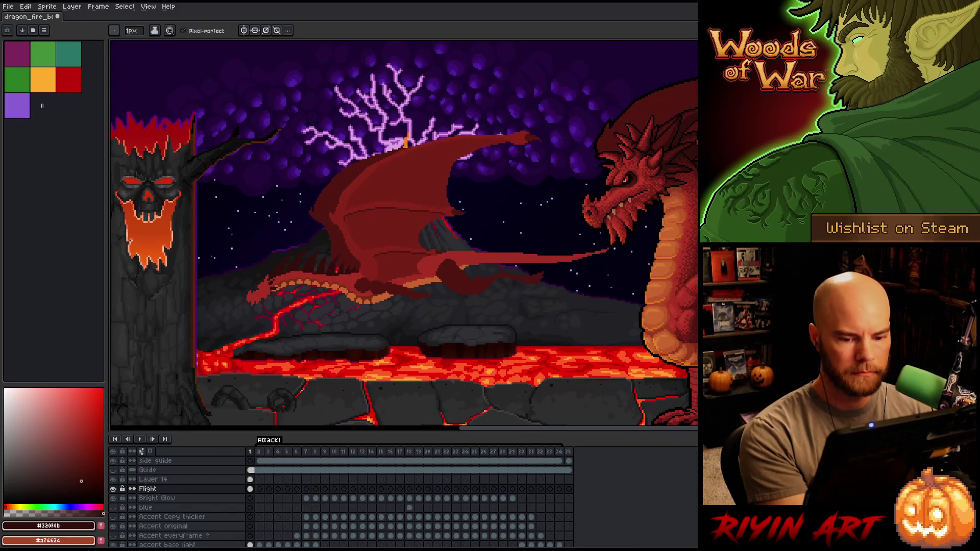
Sample #761f18, paste and commit dark-red shapes on the belly, then open Select Color Range.
{"action": "key", "text": "i"}
{"action": "left_click", "coordinate": [357, 230]}
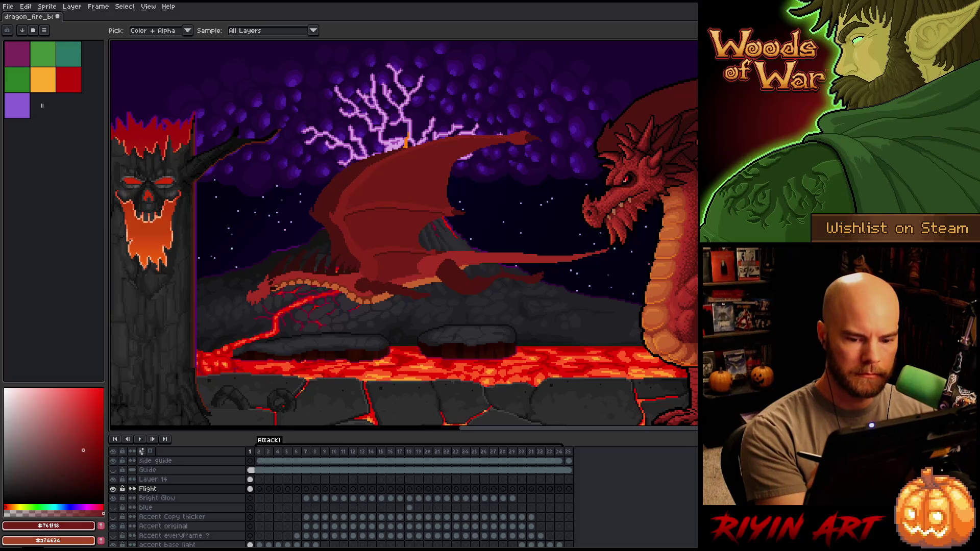
{"action": "key", "text": "b"}
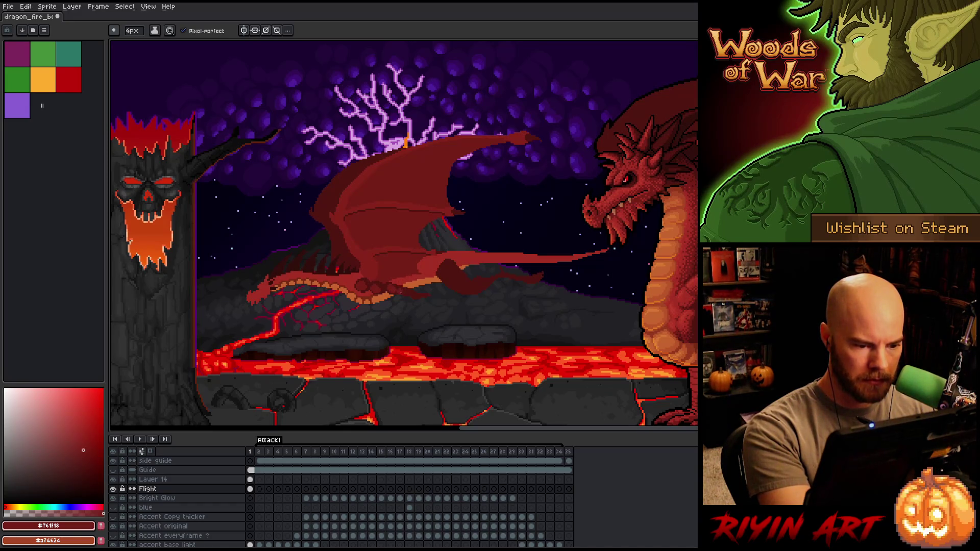
{"action": "key", "text": "ctrl+v"}
{"action": "key", "text": "Return"}
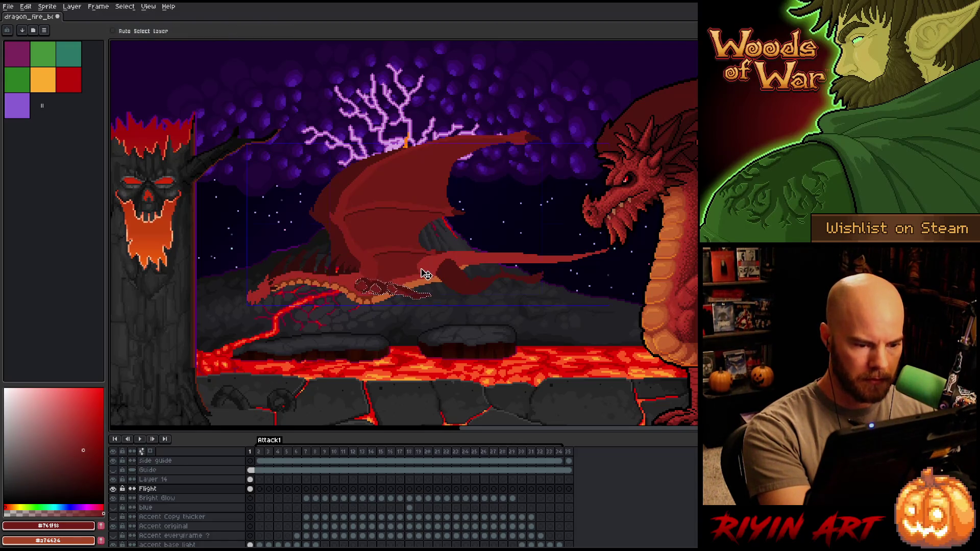
{"action": "key", "text": "Return"}
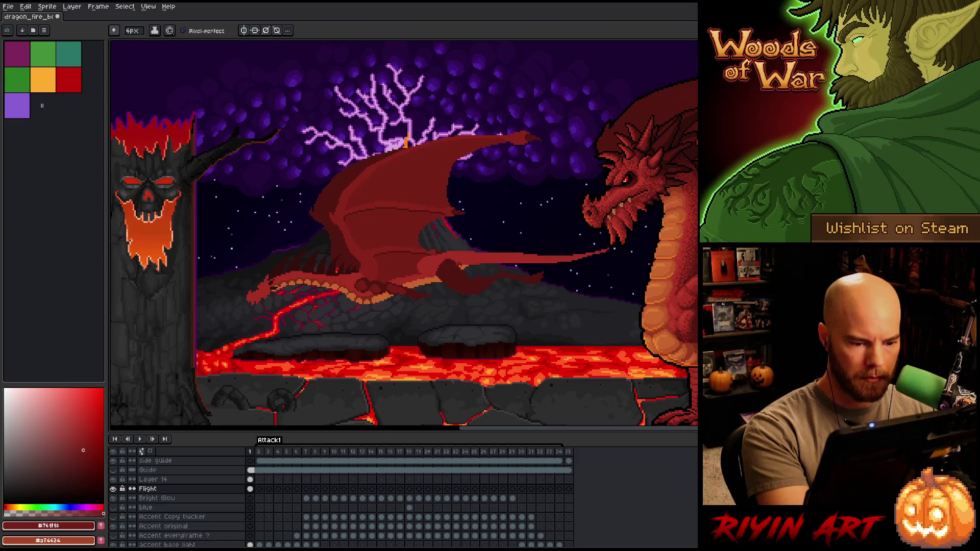
{"action": "key", "text": "shift+o"}
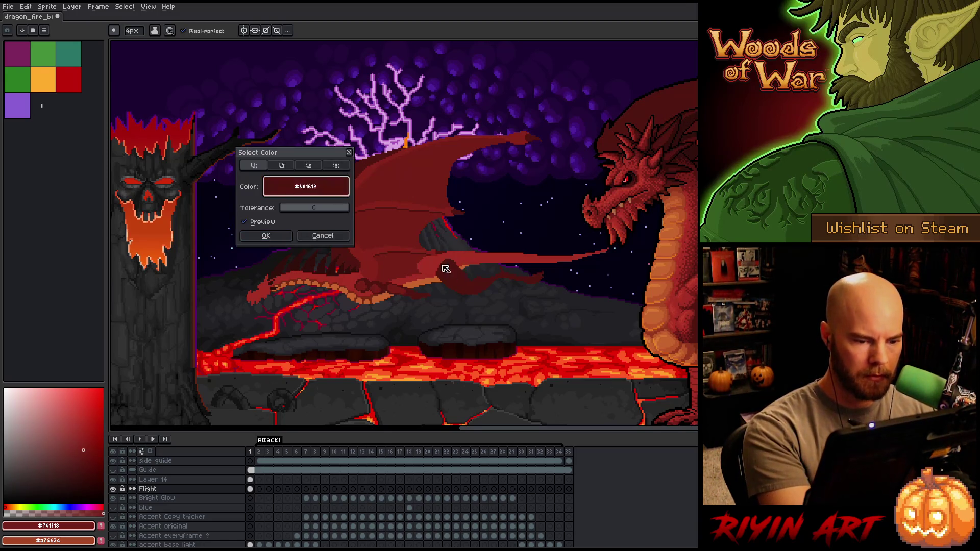
Cancel the Select Color dialog and resample the belly reds #501612 and #761f16 alternately.
{"action": "key", "text": "Escape"}
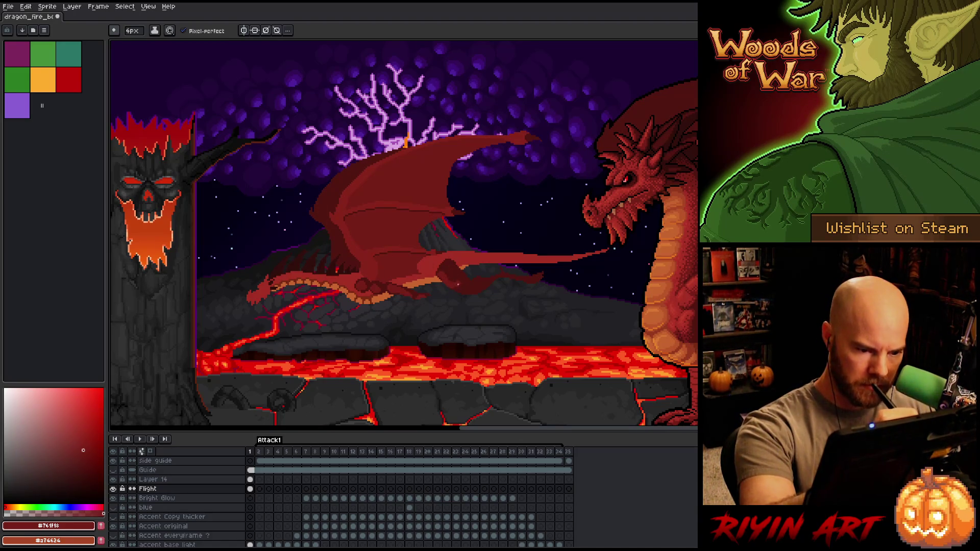
{"action": "left_click", "coordinate": [447, 273], "text": "alt"}
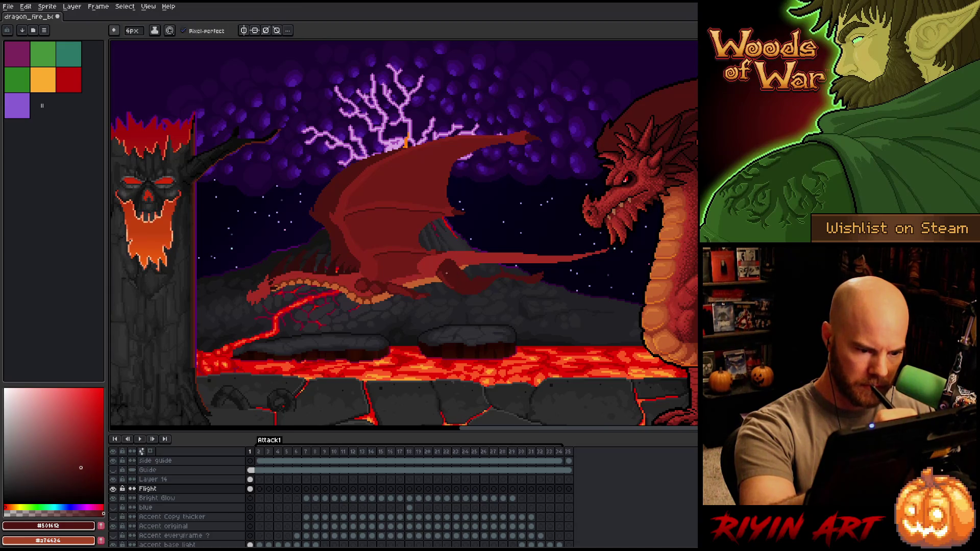
{"action": "left_click", "coordinate": [449, 274], "text": "alt"}
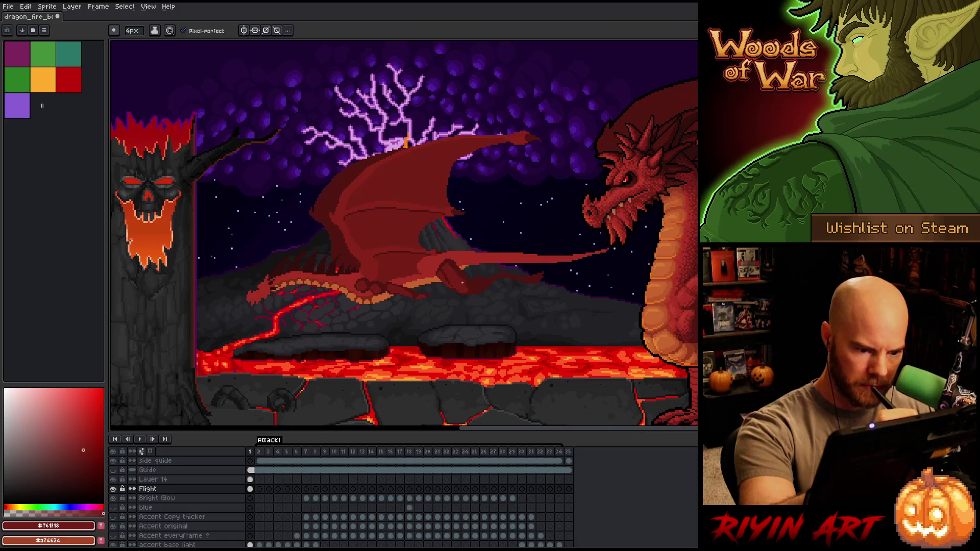
{"action": "left_click", "coordinate": [466, 287], "text": "alt"}
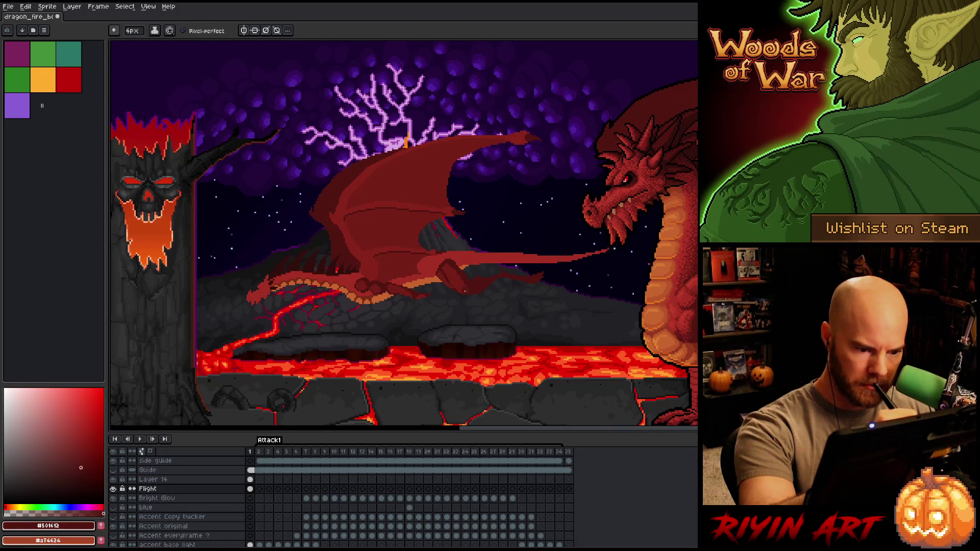
{"action": "left_click", "coordinate": [460, 286], "text": "alt"}
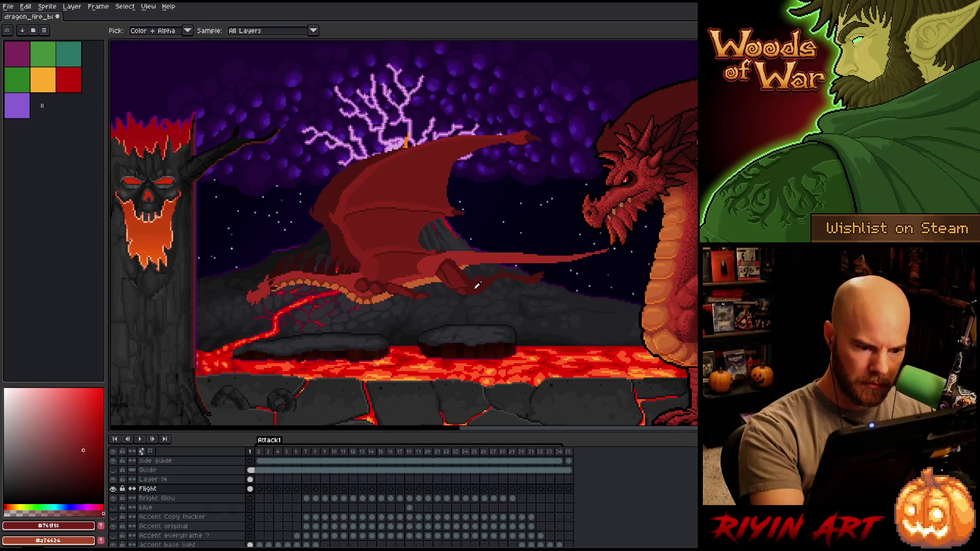
{"action": "key", "text": "alt"}
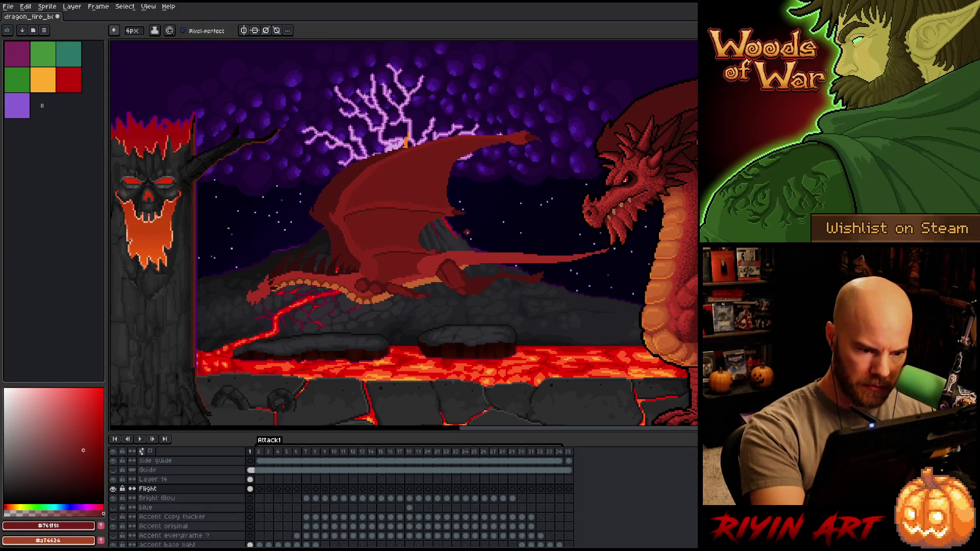
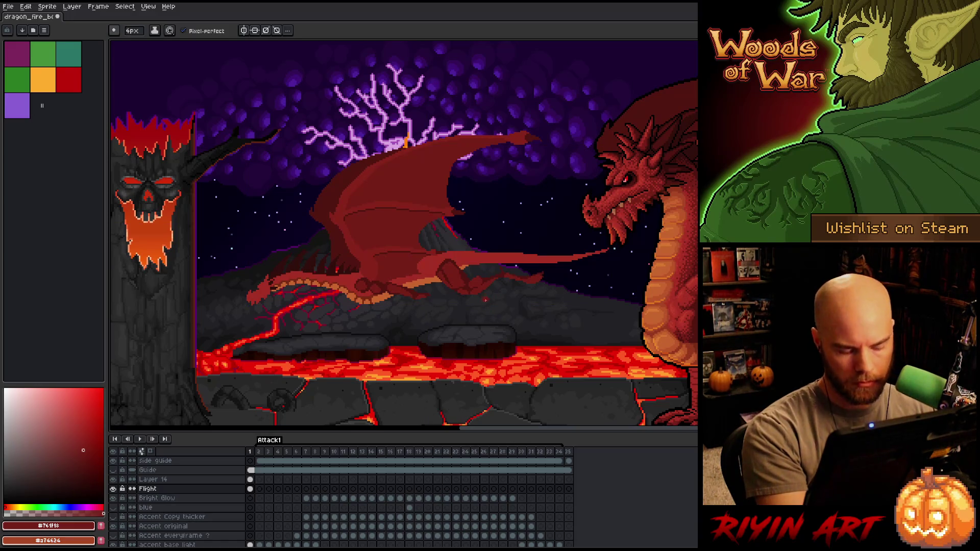
Shade the small dragon's body with sampled darker and lighter reds and save the artwork.
{"action": "key", "text": "e"}
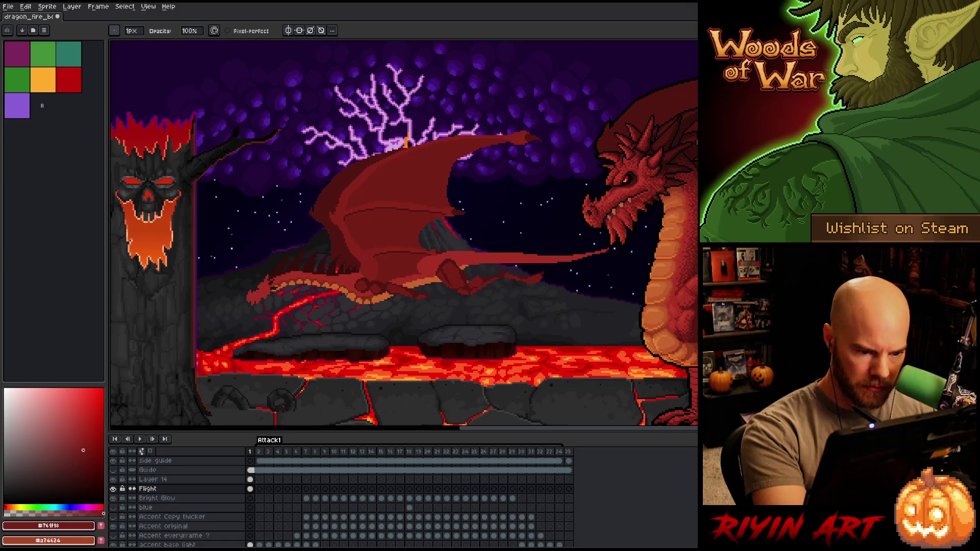
{"action": "left_click", "coordinate": [456, 256], "text": "alt"}
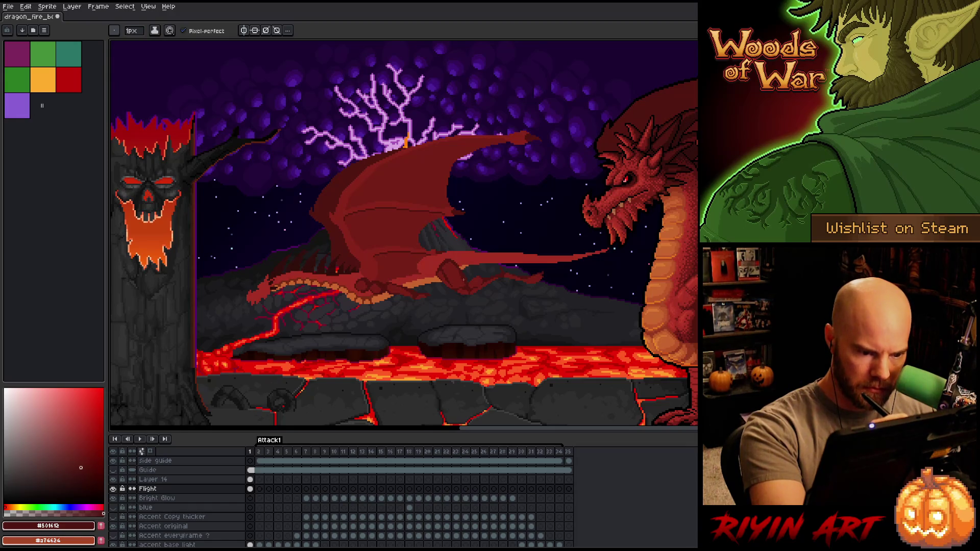
{"action": "left_click", "coordinate": [460, 265], "text": "alt"}
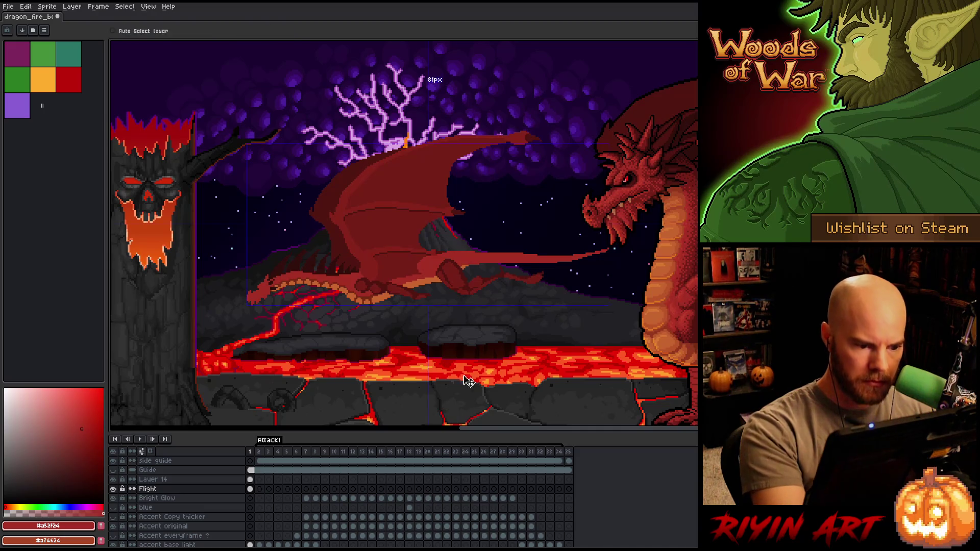
{"action": "key", "text": "ctrl+s"}
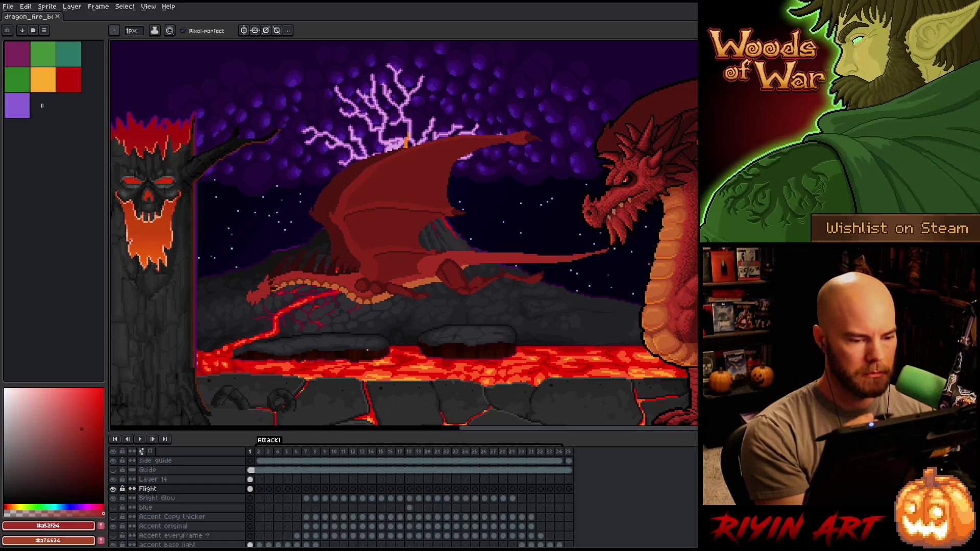
Deepen the body shading with mid, darkest and shadow reds, then hide the Flight layer.
{"action": "left_click", "coordinate": [382, 287], "text": "alt"}
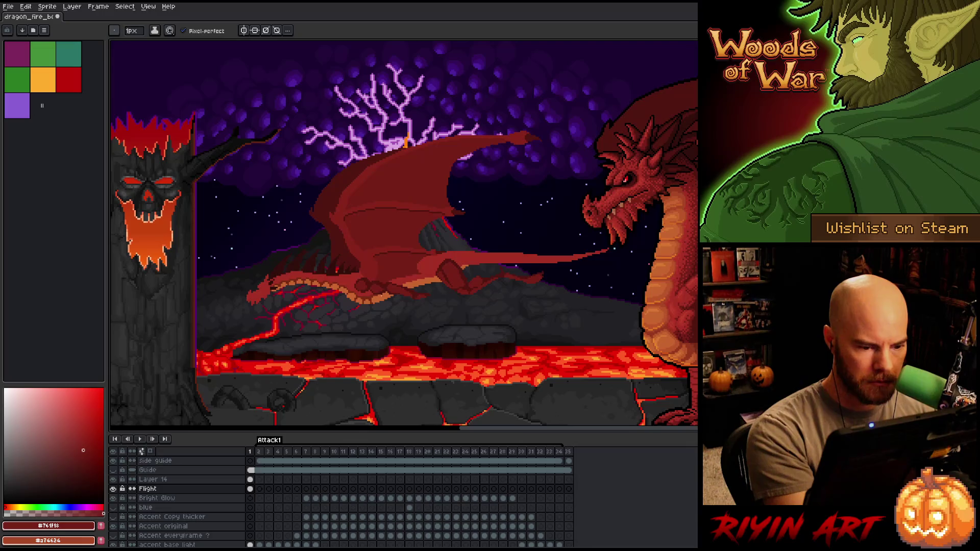
{"action": "left_click", "coordinate": [372, 285], "text": "alt"}
{"action": "left_click", "coordinate": [379, 283], "text": "alt"}
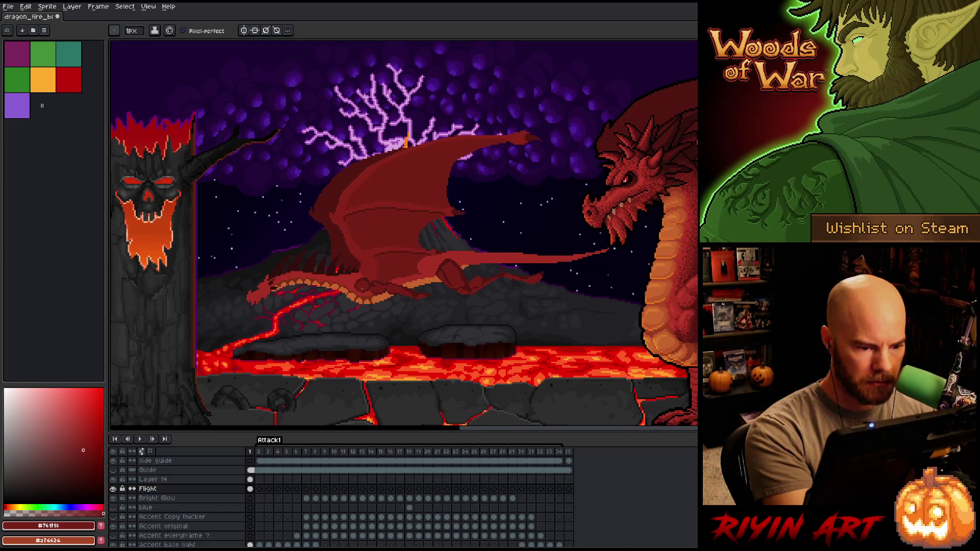
{"action": "left_click", "coordinate": [368, 284], "text": "alt"}
{"action": "left_click", "coordinate": [364, 286], "text": "alt"}
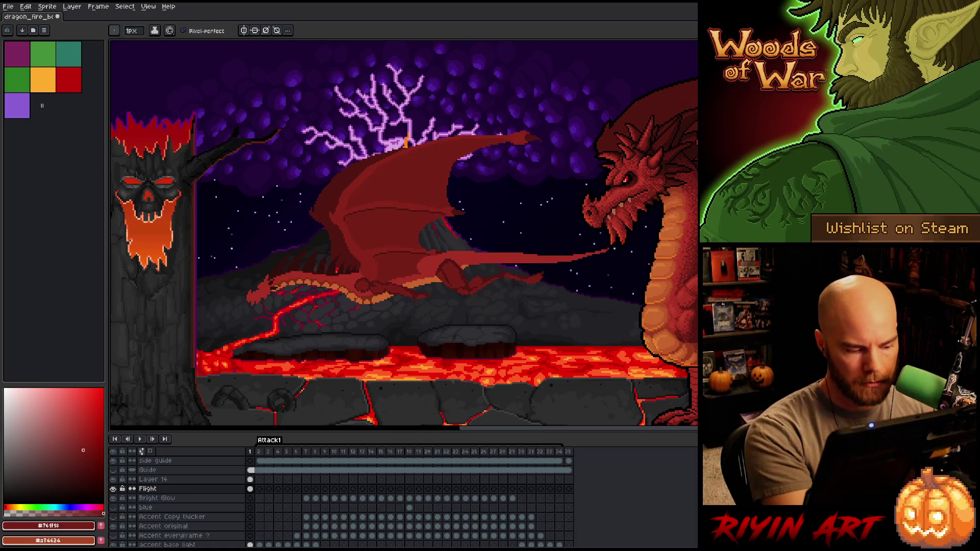
{"action": "left_click", "coordinate": [113, 489]}
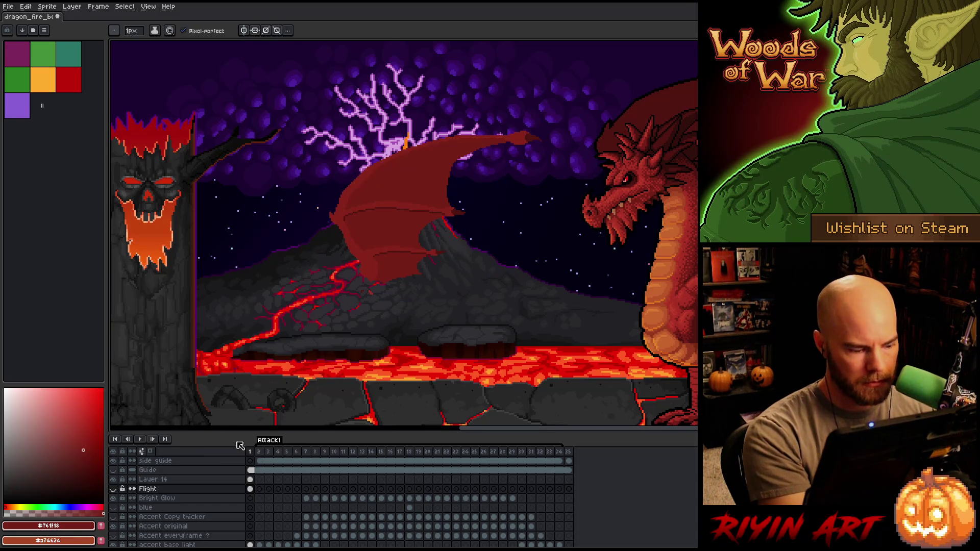
Rename Layer 14 to 'Wing'.
{"action": "left_click", "coordinate": [250, 479]}
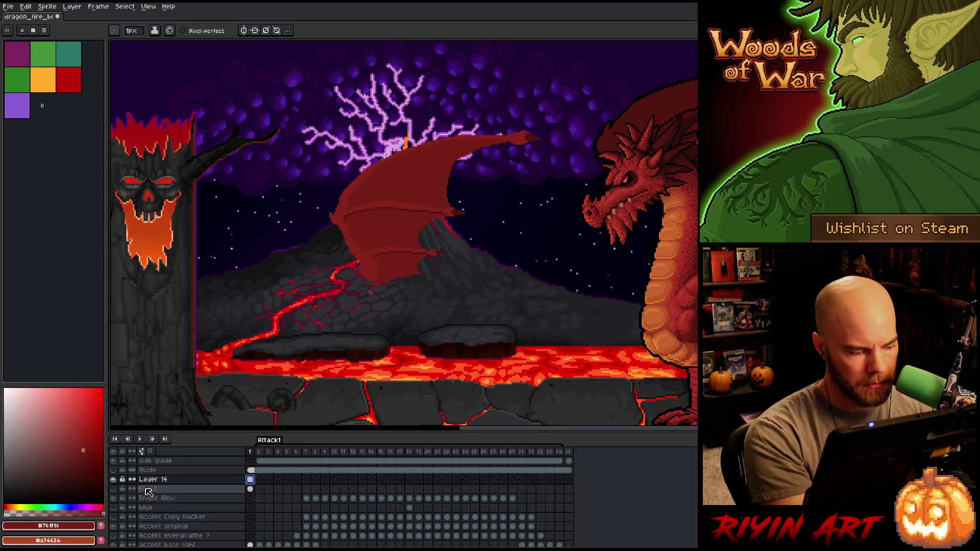
{"action": "double_click", "coordinate": [160, 479]}
{"action": "type", "text": "Wing"}
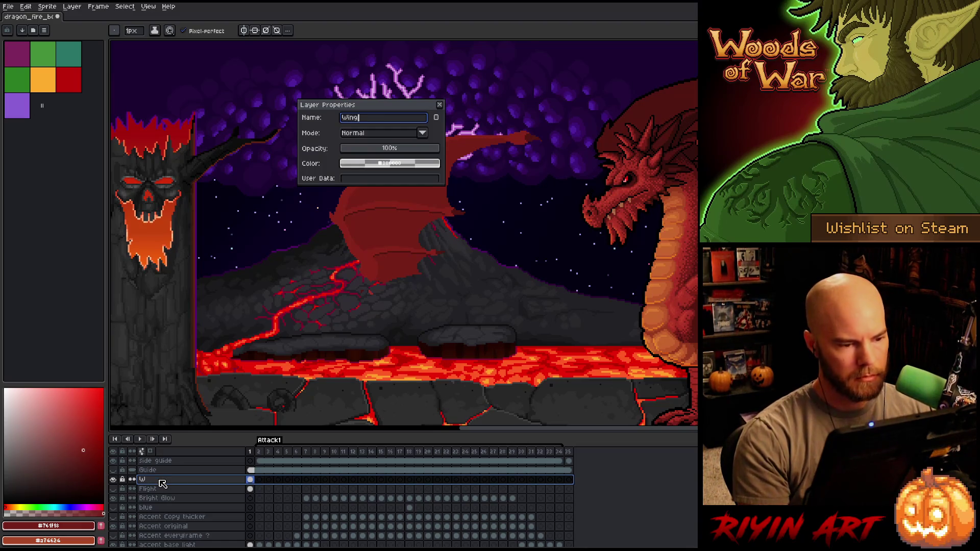
{"action": "key", "text": "Return"}
Solo the Wing layer to check it, then show all layers and make Flight active.
{"action": "left_click", "coordinate": [112, 479], "text": "alt"}
{"action": "key", "text": "q"}
{"action": "mouse_move", "coordinate": [401, 324]}
{"action": "left_mouse_down"}
{"action": "mouse_move", "coordinate": [388, 292]}
{"action": "mouse_move", "coordinate": [322, 337]}
{"action": "left_mouse_up"}
{"action": "key", "text": "ctrl+d"}
{"action": "left_click", "coordinate": [113, 479], "text": "alt"}
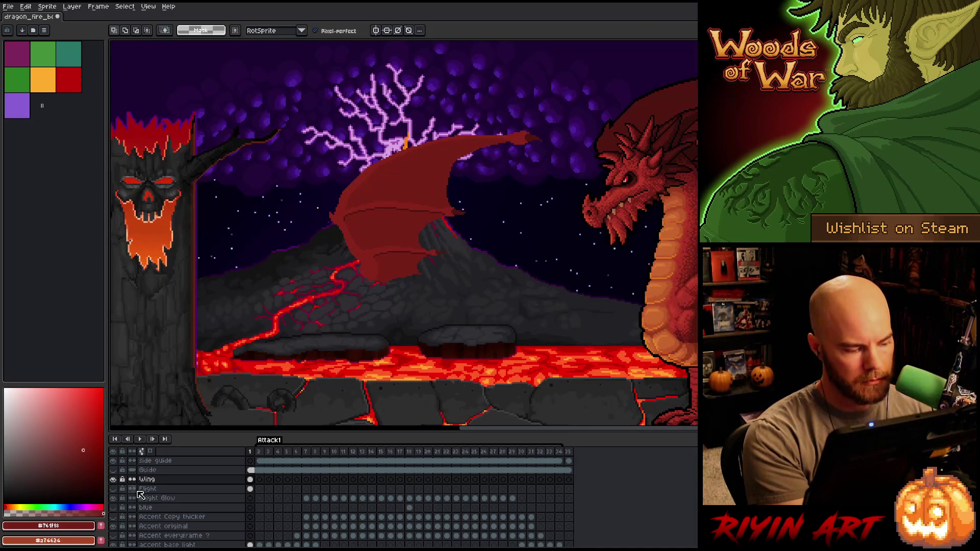
{"action": "left_click", "coordinate": [139, 489]}
{"action": "left_click", "coordinate": [112, 488]}
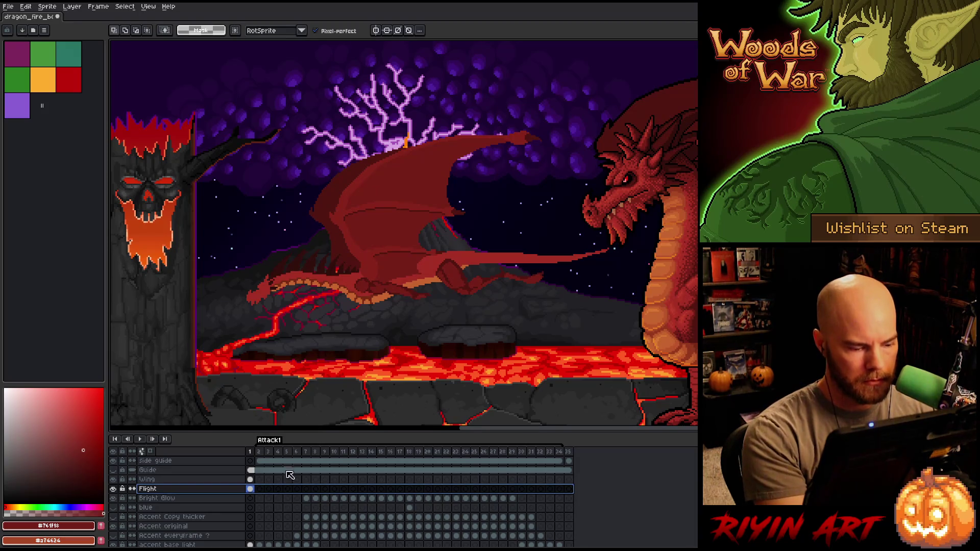
{"action": "key", "text": "i"}
{"action": "key", "text": "b"}
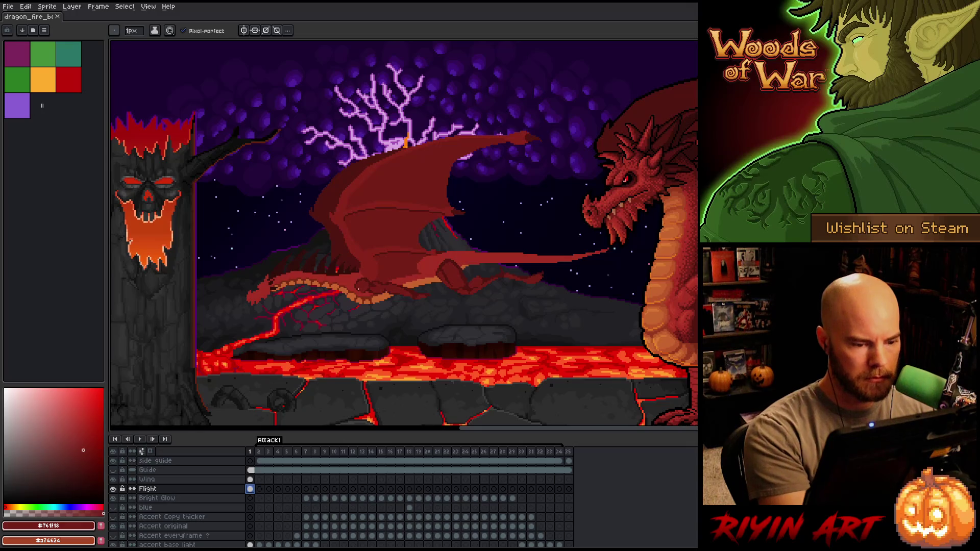
Refine the dragon's body shading with sampled light, mid and dark reds and belly orange.
{"action": "left_click", "coordinate": [359, 288]}
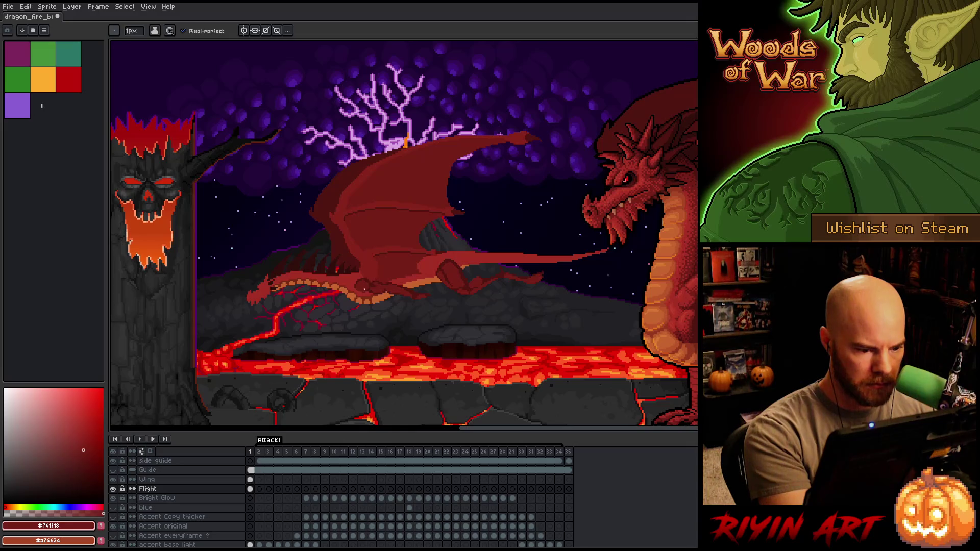
{"action": "left_click", "coordinate": [366, 291], "text": "alt"}
{"action": "left_click", "coordinate": [372, 282], "text": "alt"}
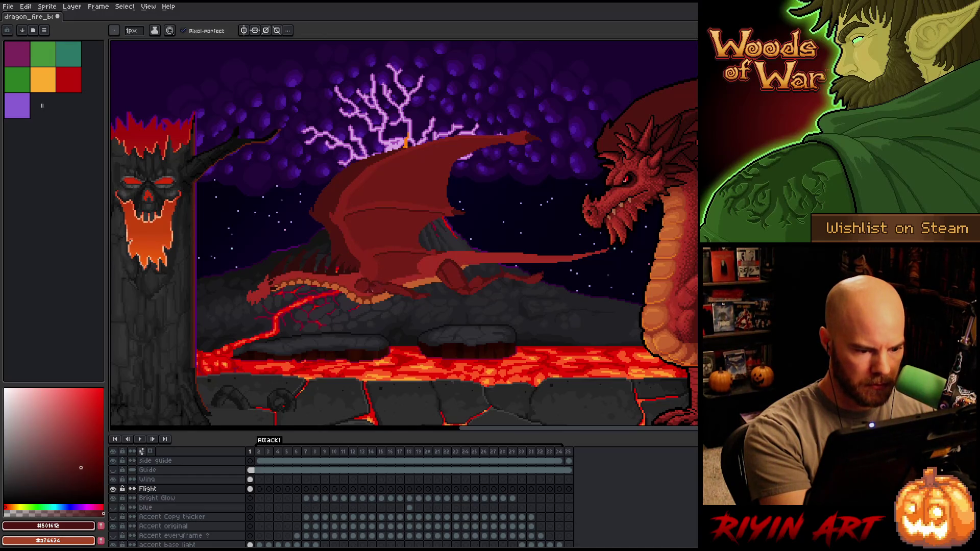
{"action": "left_click", "coordinate": [377, 287], "text": "alt"}
{"action": "left_click", "coordinate": [372, 285], "text": "alt"}
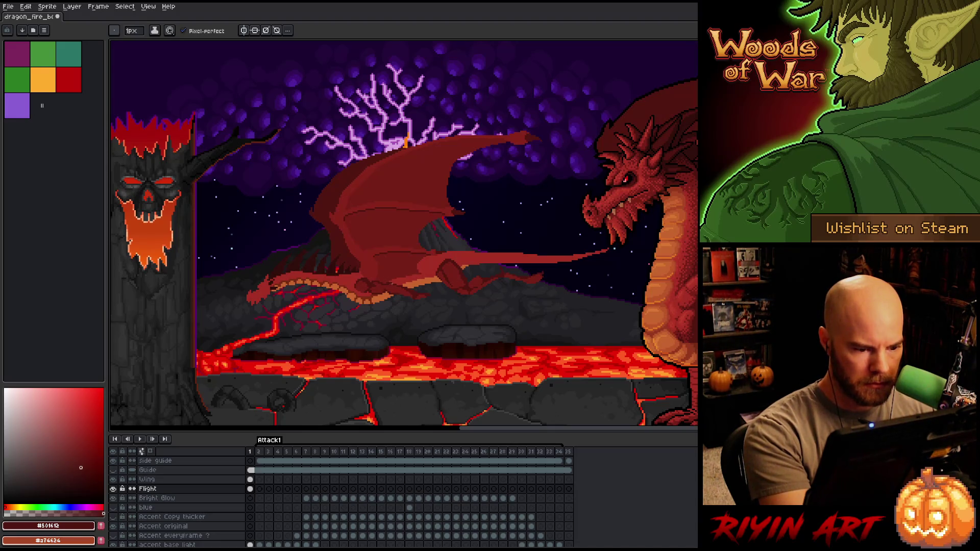
{"action": "left_click", "coordinate": [385, 289], "text": "alt"}
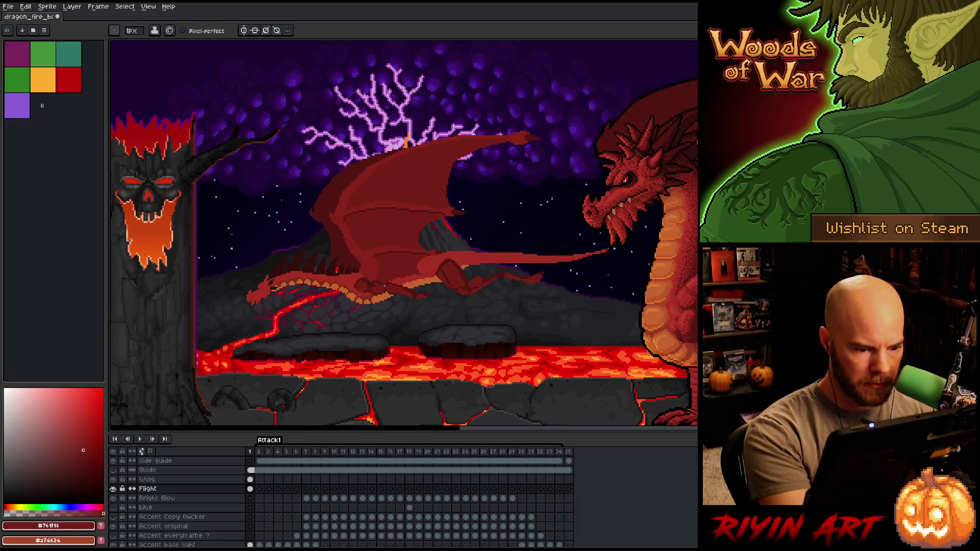
{"action": "left_click", "coordinate": [378, 283], "text": "alt"}
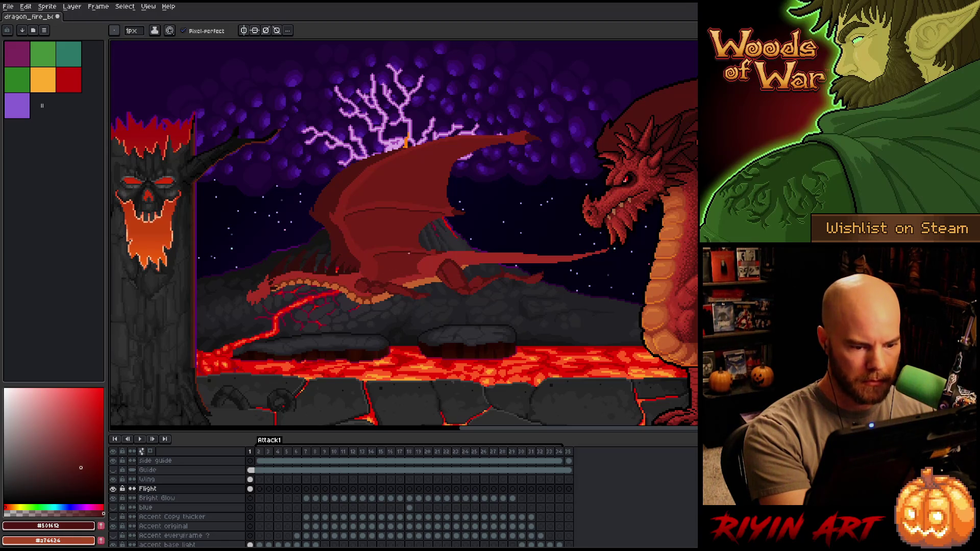
{"action": "left_click", "coordinate": [410, 295], "text": "alt"}
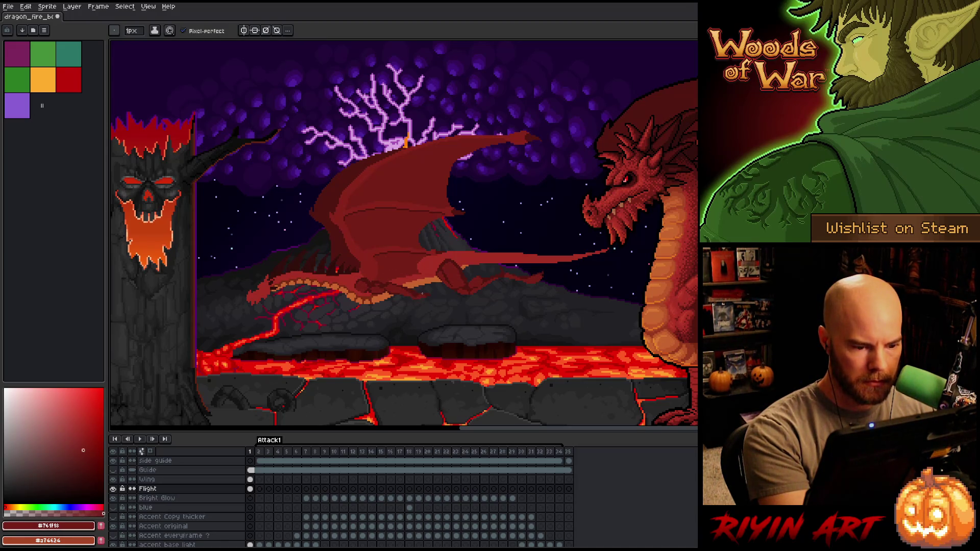
{"action": "key", "text": "e"}
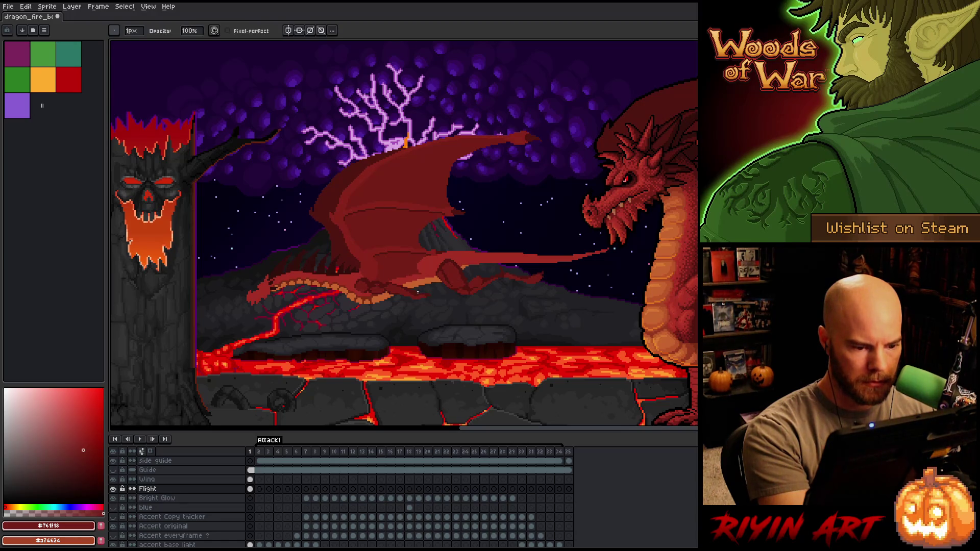
{"action": "left_click", "coordinate": [408, 286], "text": "alt"}
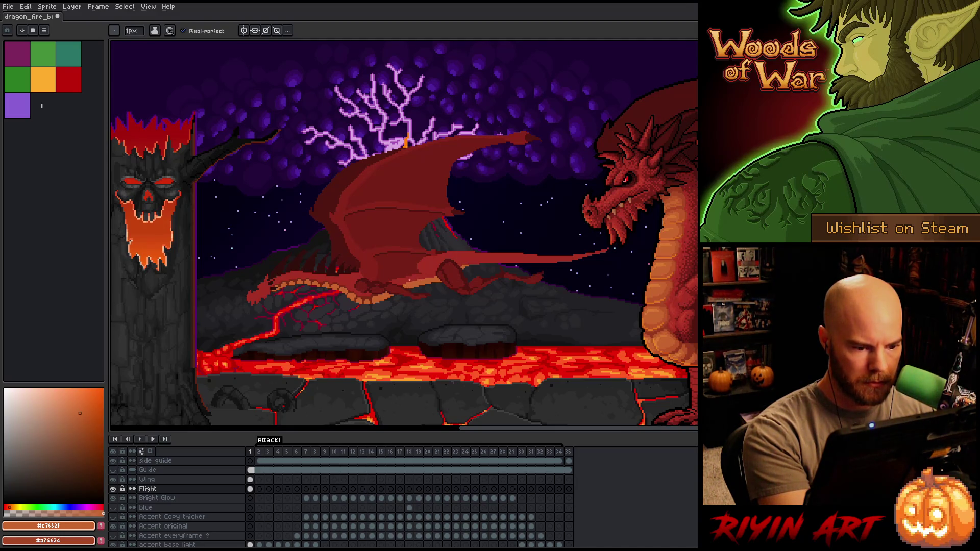
{"action": "left_click", "coordinate": [404, 281], "text": "alt"}
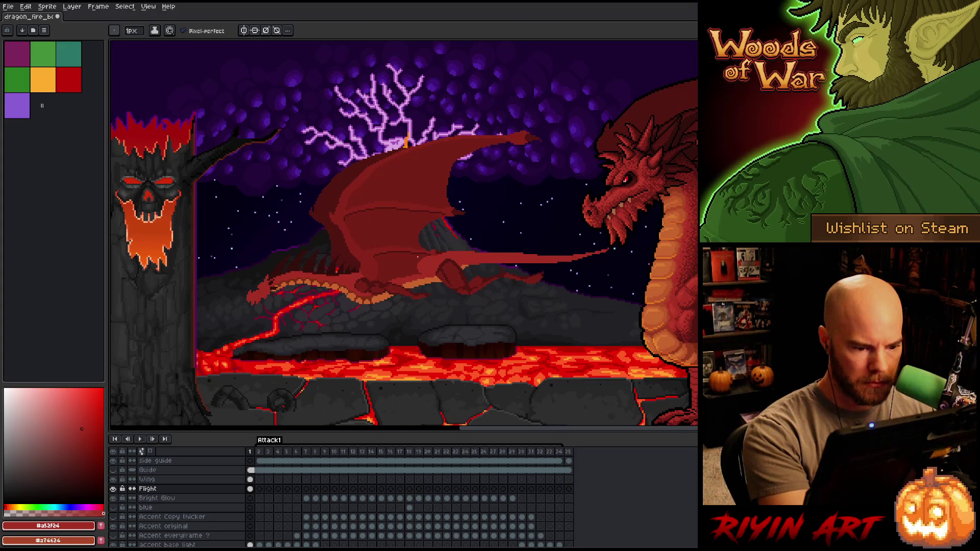
Add black, bright red and pale pink detail pixels around the dragon's eye.
{"action": "right_click", "coordinate": [405, 319]}
{"action": "left_click", "coordinate": [498, 282]}
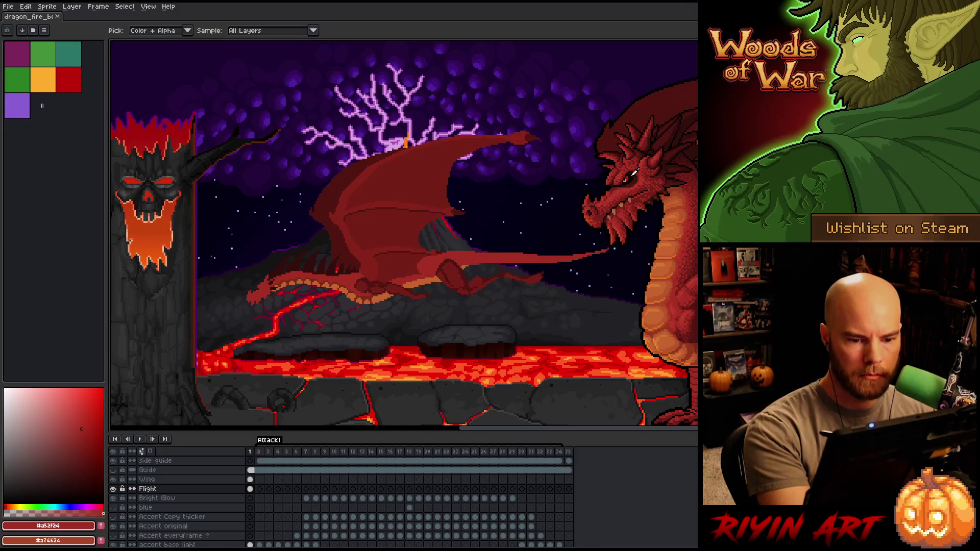
{"action": "left_click", "coordinate": [635, 173], "text": "alt"}
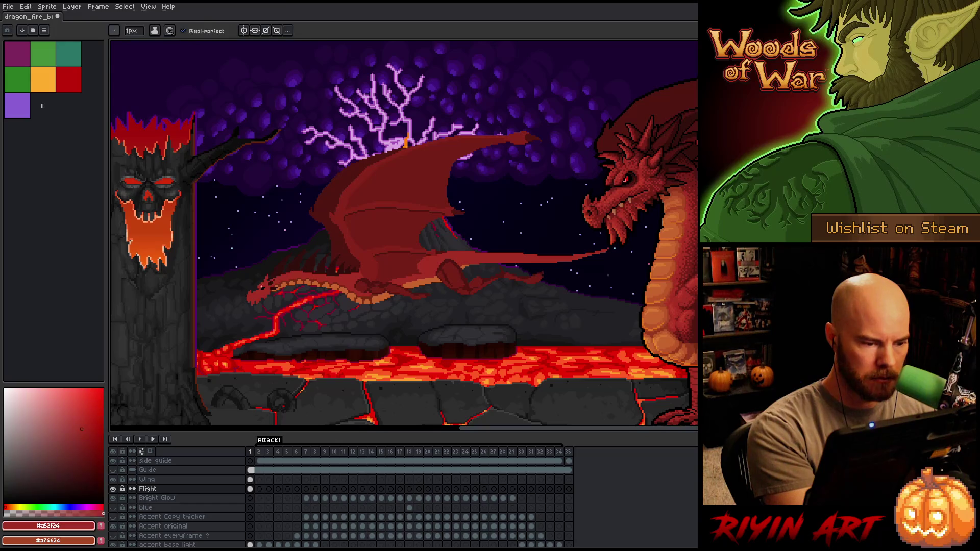
{"action": "left_click", "coordinate": [265, 284], "text": "alt"}
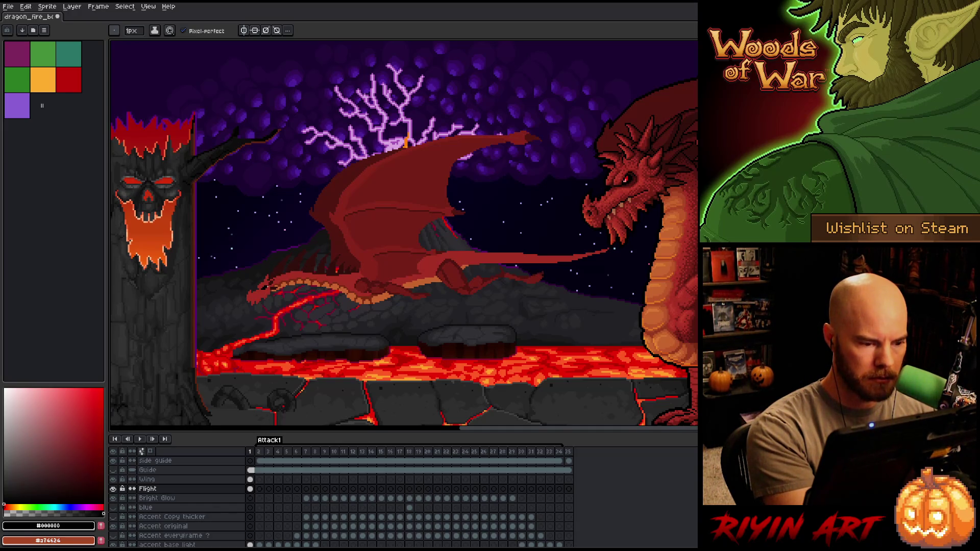
{"action": "left_click", "coordinate": [628, 177], "text": "alt"}
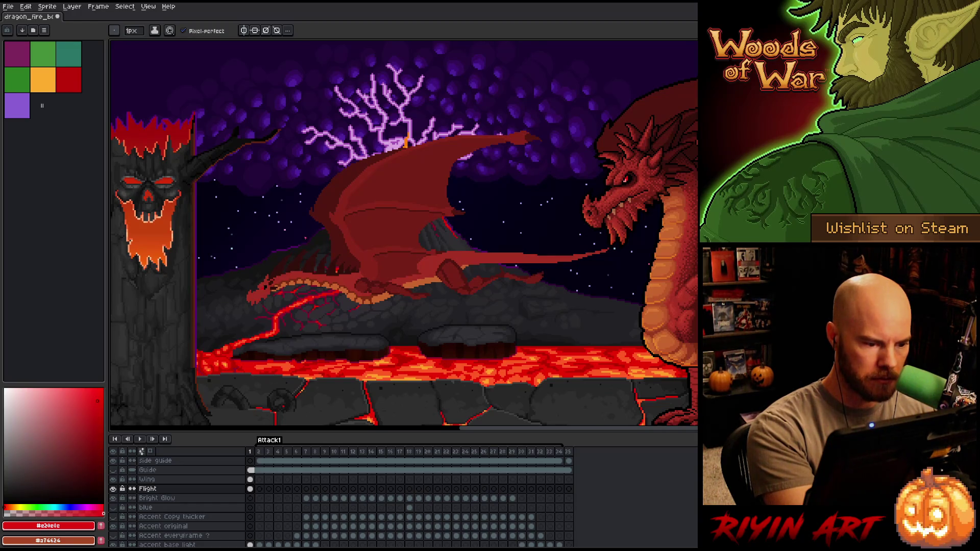
{"action": "left_click", "coordinate": [628, 178], "text": "alt"}
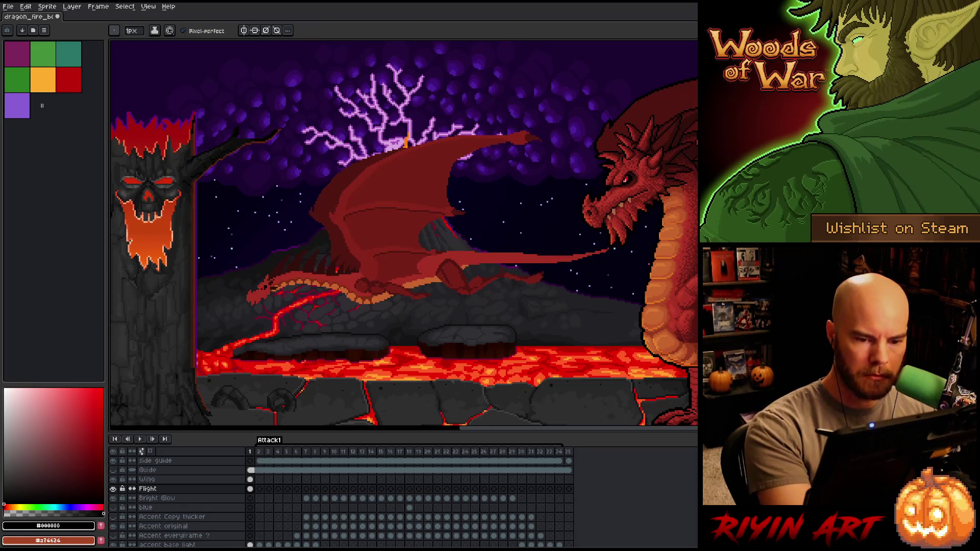
{"action": "left_click", "coordinate": [629, 177], "text": "alt"}
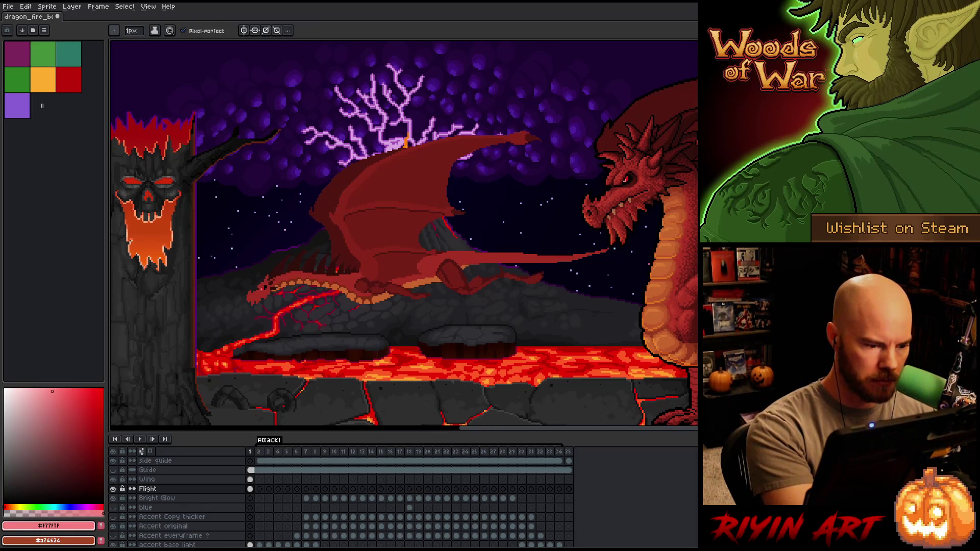
{"action": "left_click", "coordinate": [640, 192], "text": "alt"}
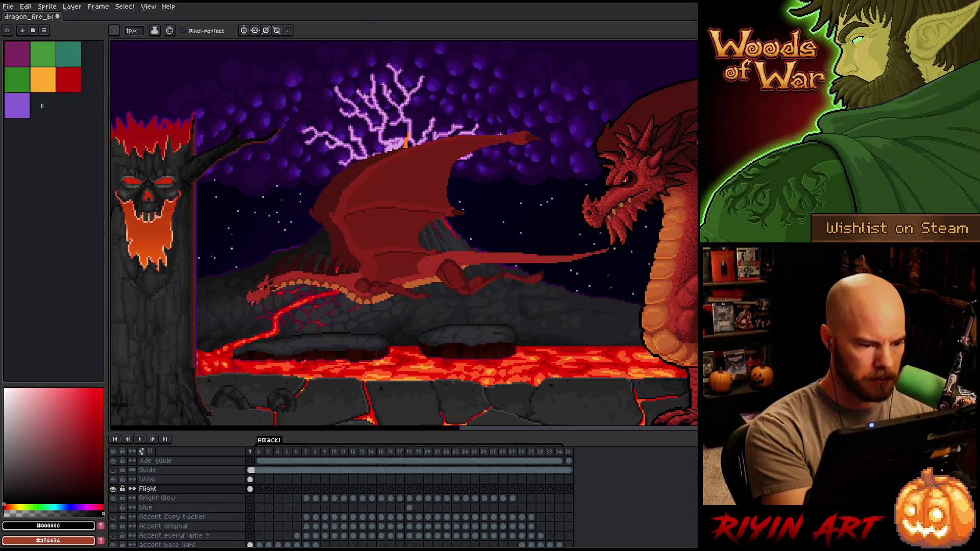
Draw a black jaw line on the dragon and paint red pixels along the snout tip.
{"action": "scroll", "coordinate": [253, 292], "scroll_direction": "up", "scroll_amount": 2}
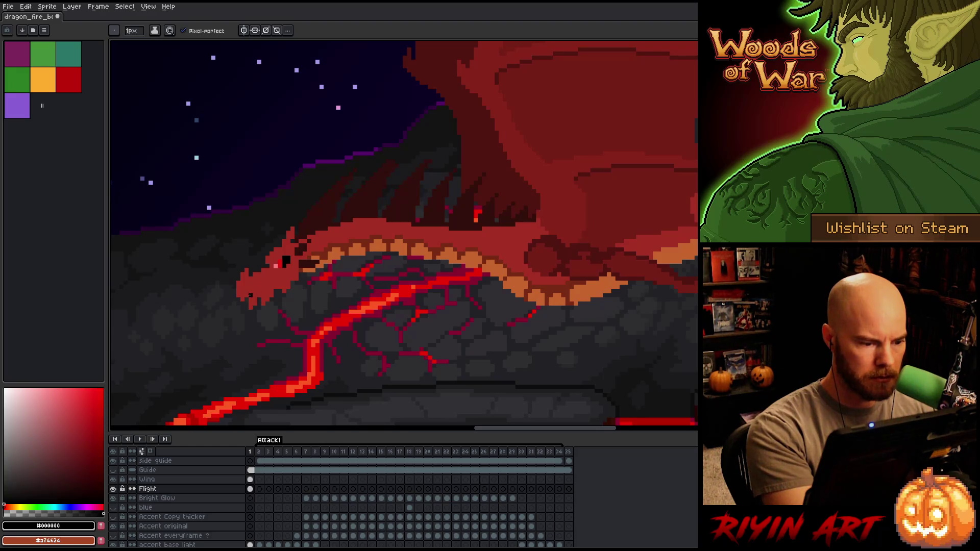
{"action": "left_click", "coordinate": [247, 295]}
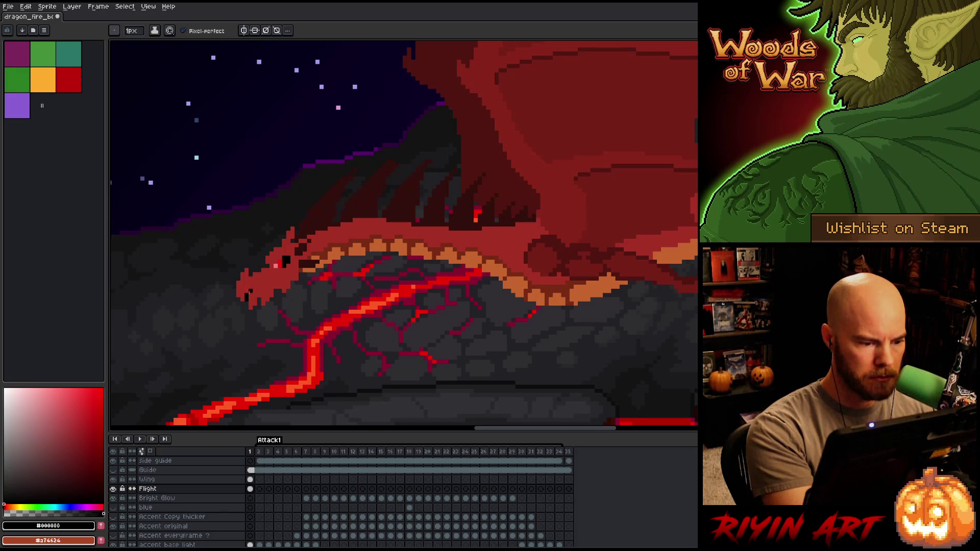
{"action": "left_click_drag", "start_coordinate": [259, 286], "coordinate": [267, 282]}
{"action": "left_click", "coordinate": [276, 279]}
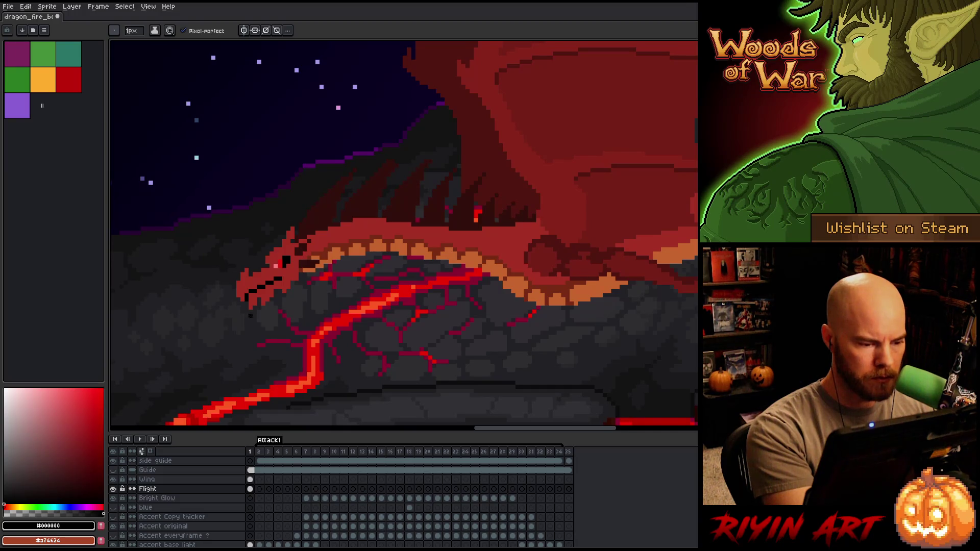
{"action": "left_click", "coordinate": [238, 304], "text": "alt"}
{"action": "left_click_drag", "start_coordinate": [238, 303], "coordinate": [234, 286]}
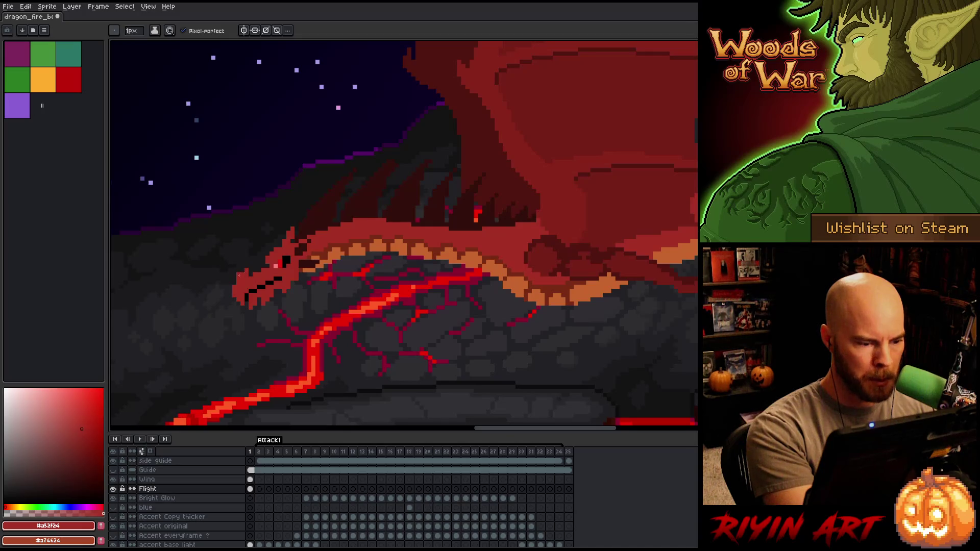
Touch up the snout and jaw pixels with the eraser, black, dragon red and very dark red.
{"action": "key", "text": "e"}
{"action": "key", "text": "b"}
{"action": "key", "text": "e"}
{"action": "key", "text": "b"}
{"action": "key", "text": "e"}
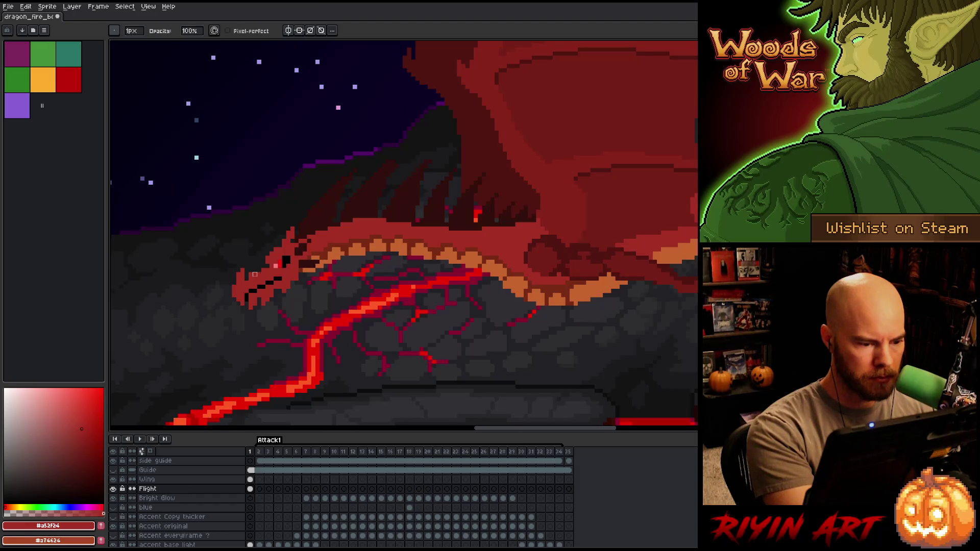
{"action": "key", "text": "b"}
{"action": "key", "text": "e"}
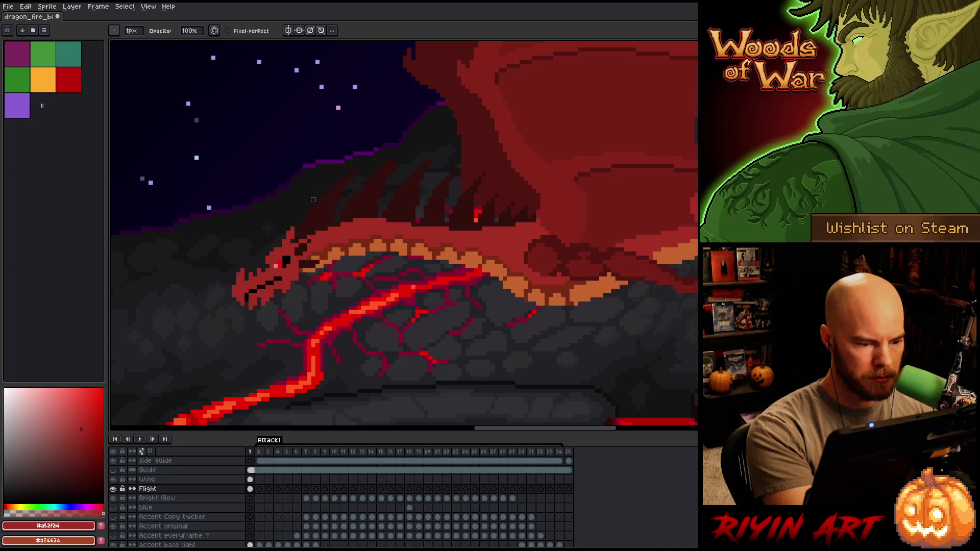
{"action": "key", "text": "b"}
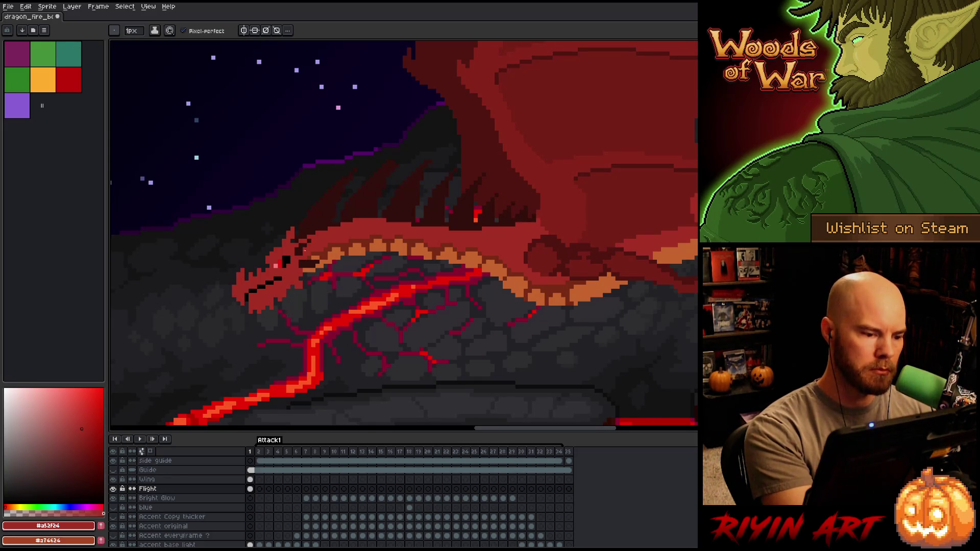
{"action": "key", "text": "e"}
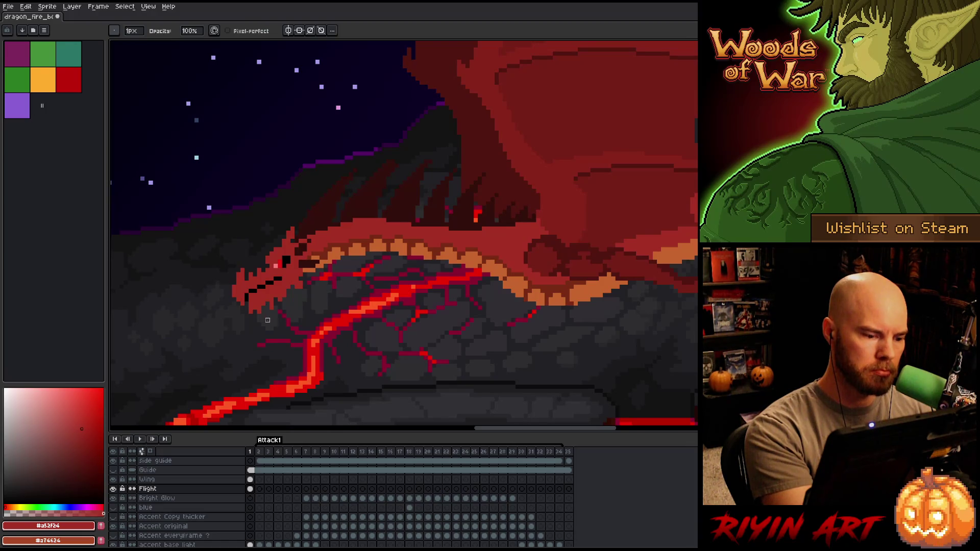
{"action": "key", "text": "b"}
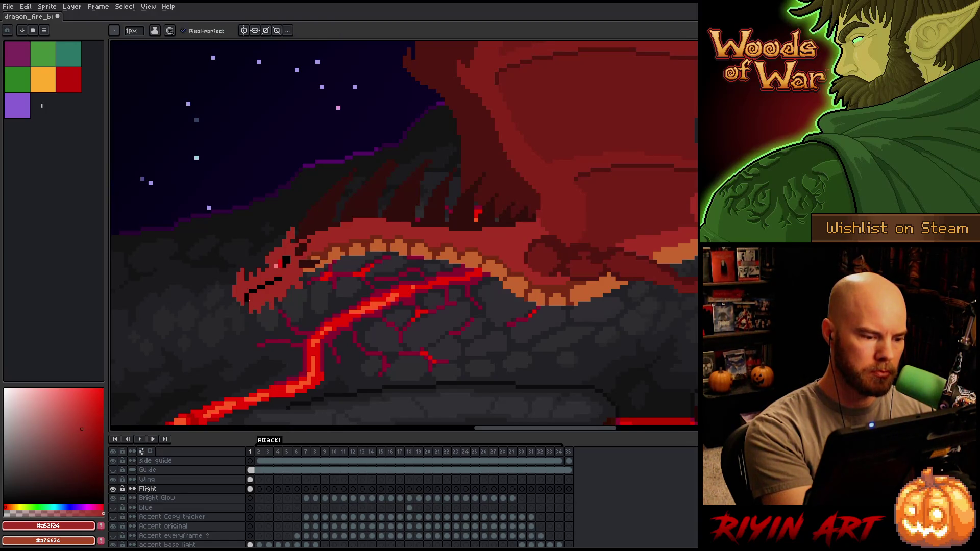
{"action": "left_click", "coordinate": [249, 289], "text": "alt"}
{"action": "left_click", "coordinate": [247, 281], "text": "alt"}
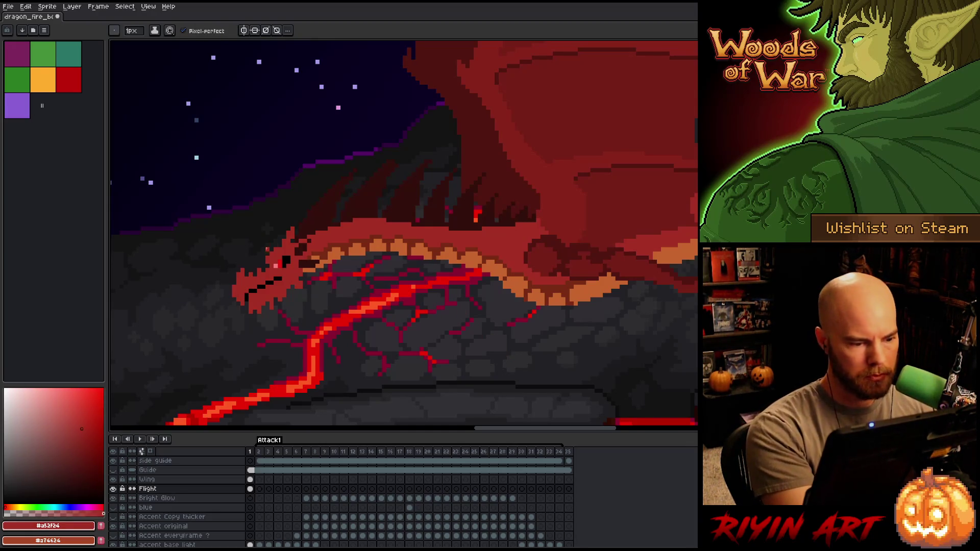
{"action": "key", "text": "b"}
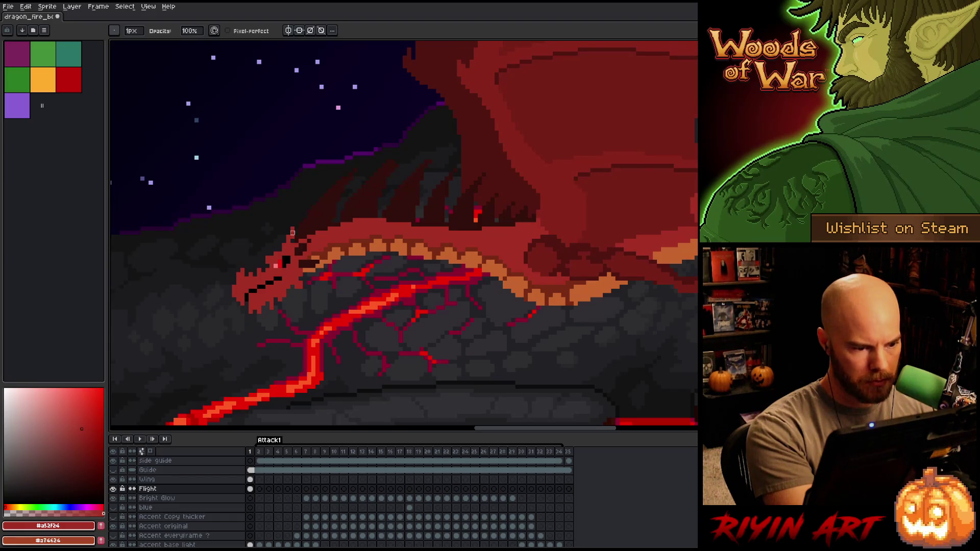
{"action": "left_click", "coordinate": [300, 247], "text": "alt"}
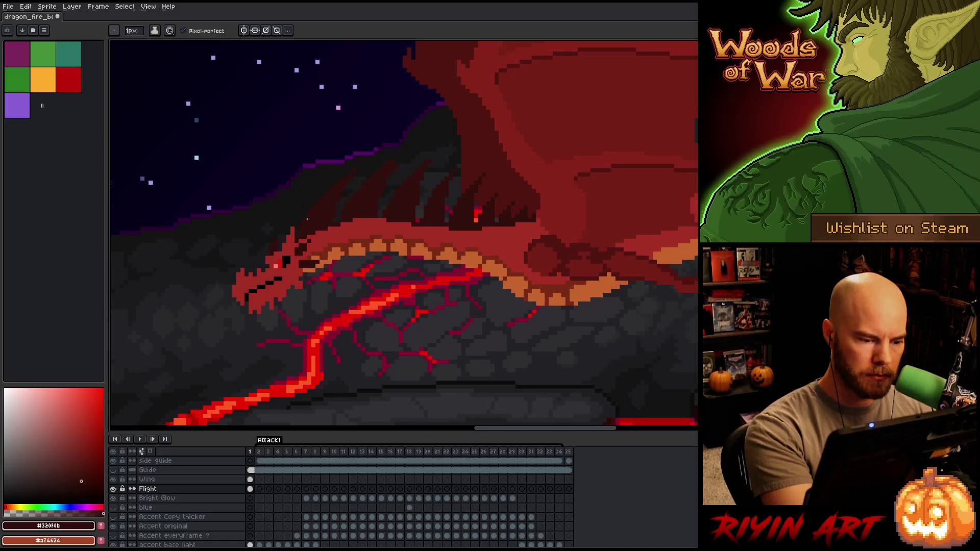
Lasso the dragon's head and nudge it up one pixel.
{"action": "key", "text": "q"}
{"action": "mouse_move", "coordinate": [271, 214]}
{"action": "left_mouse_down"}
{"action": "mouse_move", "coordinate": [296, 265]}
{"action": "mouse_move", "coordinate": [296, 305]}
{"action": "mouse_move", "coordinate": [191, 339]}
{"action": "left_mouse_up"}
{"action": "left_click_drag", "start_coordinate": [281, 291], "coordinate": [276, 296]}
{"action": "key", "text": "Up"}
{"action": "left_click", "coordinate": [292, 271], "text": "alt"}
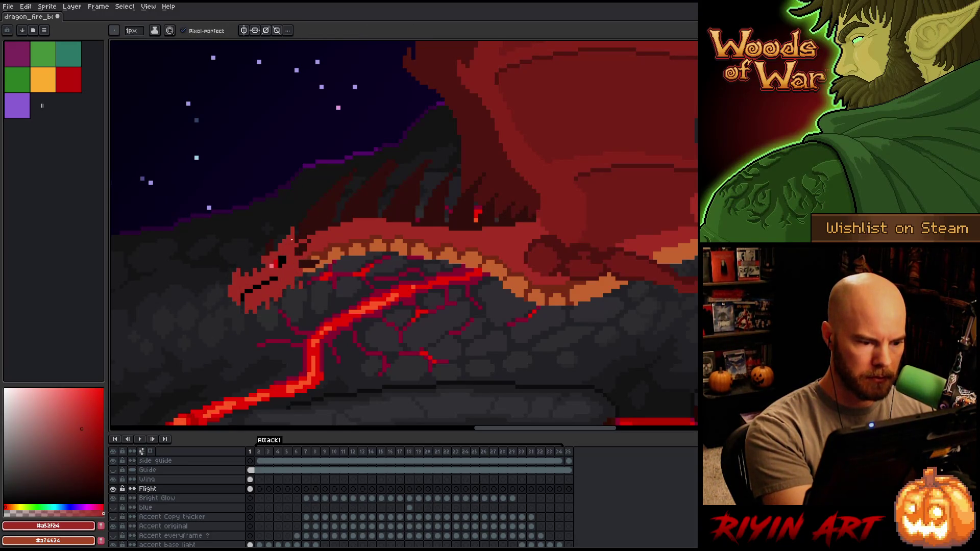
{"action": "key", "text": "b"}
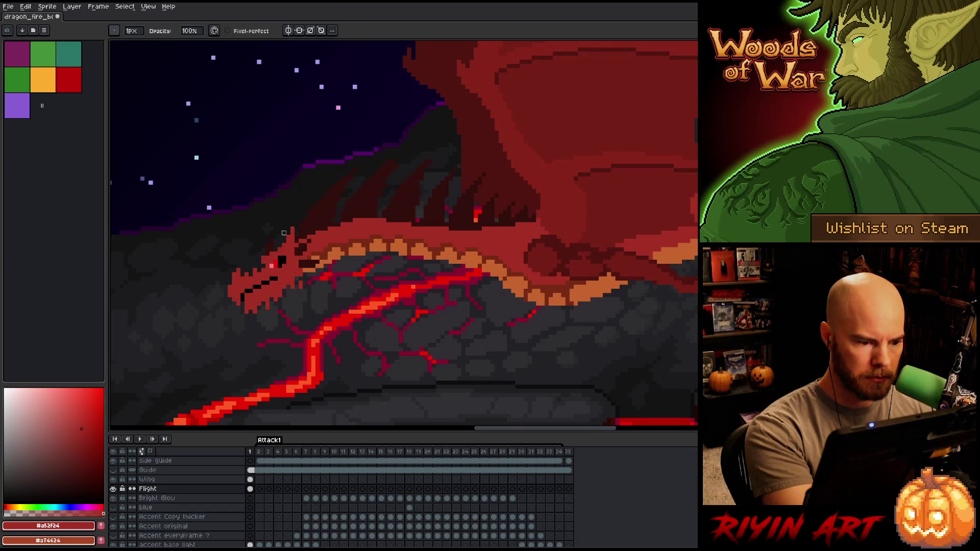
{"action": "key", "text": "e"}
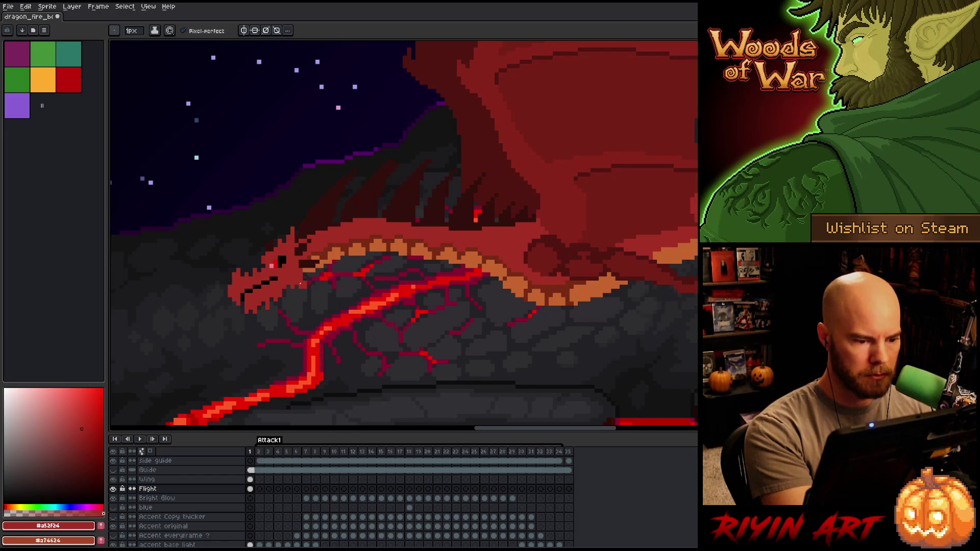
Shade the wing root on the dragon's back with a darker red.
{"action": "key", "text": "e"}
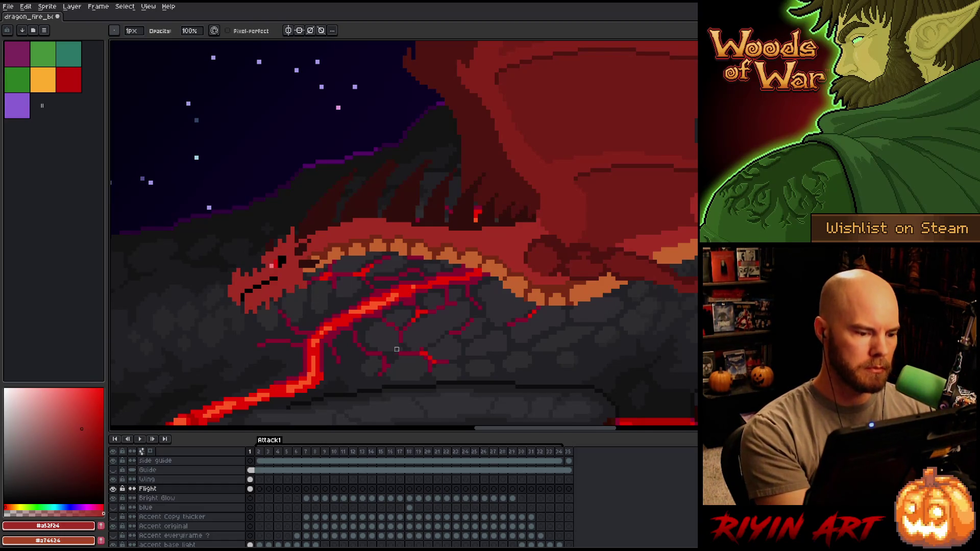
{"action": "left_click_drag", "start_coordinate": [446, 362], "coordinate": [399, 346]}
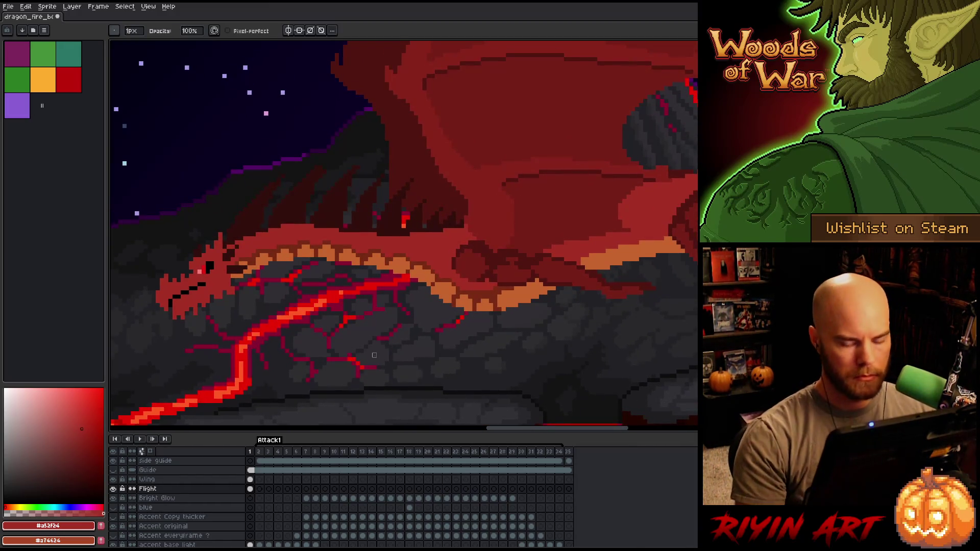
{"action": "key", "text": "v"}
{"action": "key", "text": "e"}
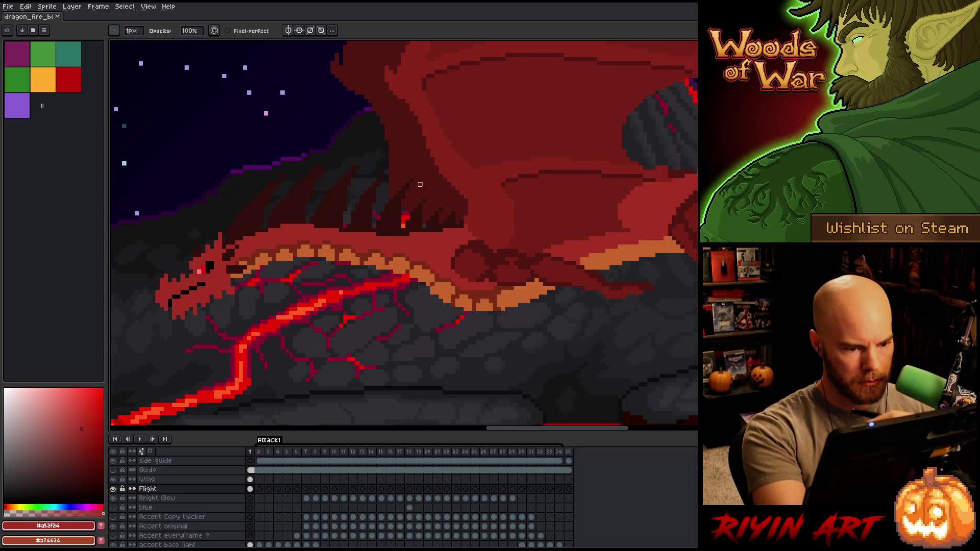
{"action": "left_click", "coordinate": [420, 163], "text": "alt"}
{"action": "key", "text": "b"}
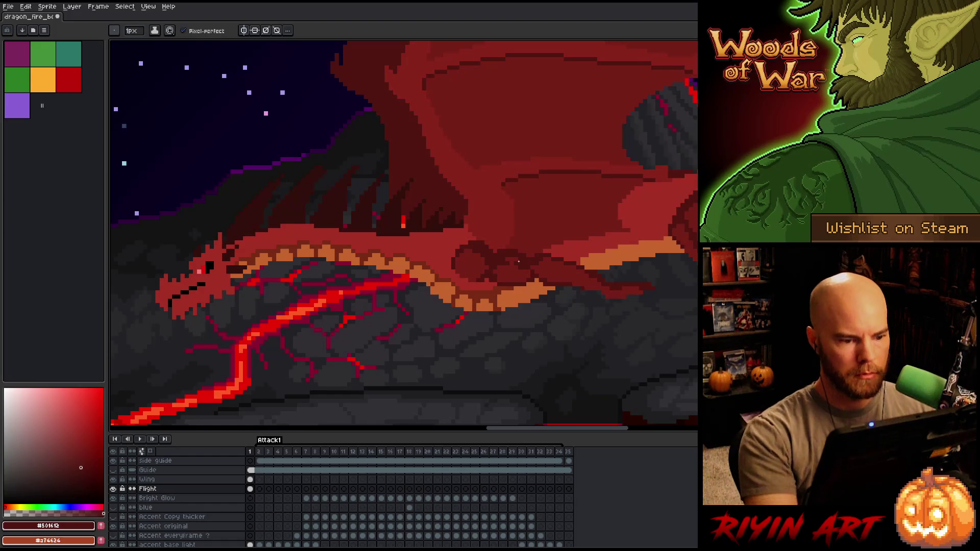
{"action": "key", "text": "e"}
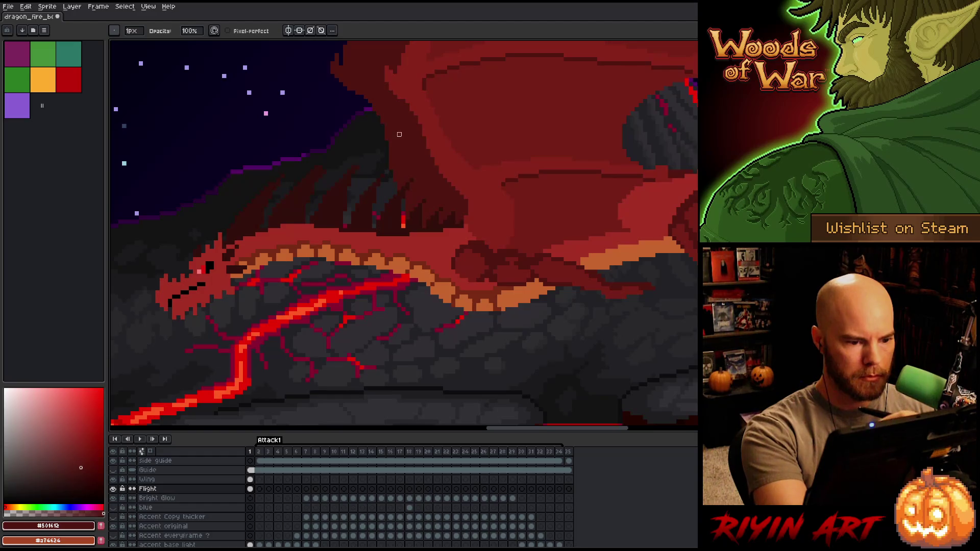
{"action": "key", "text": "b"}
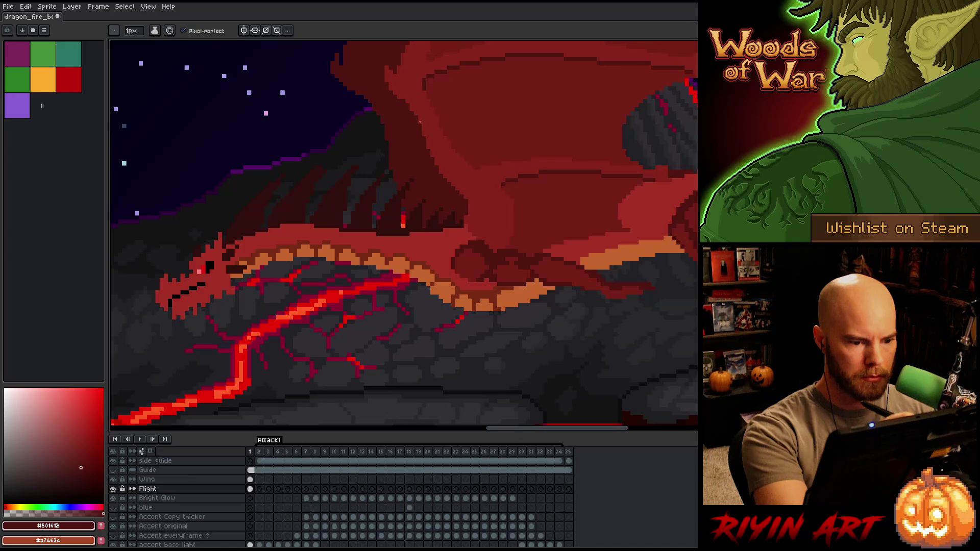
{"action": "key", "text": "e"}
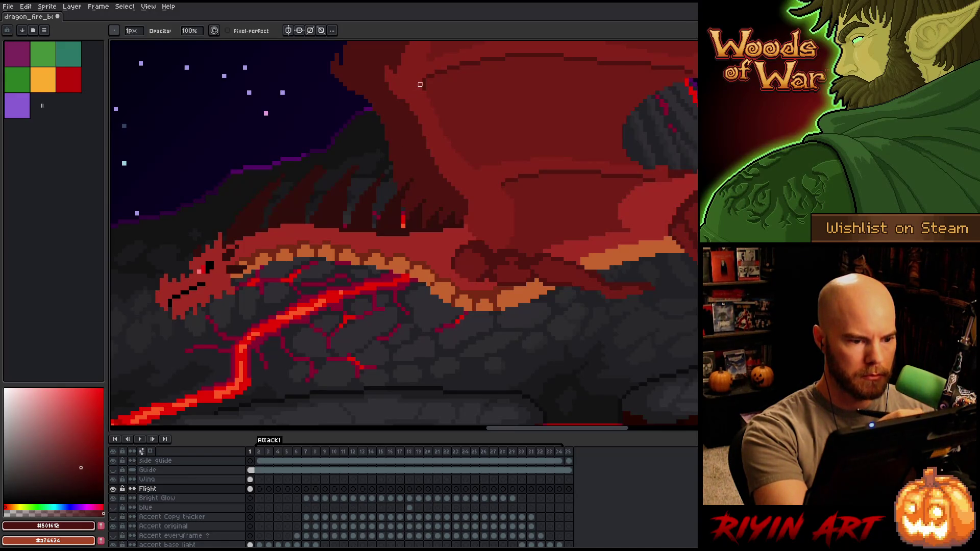
{"action": "key", "text": "b"}
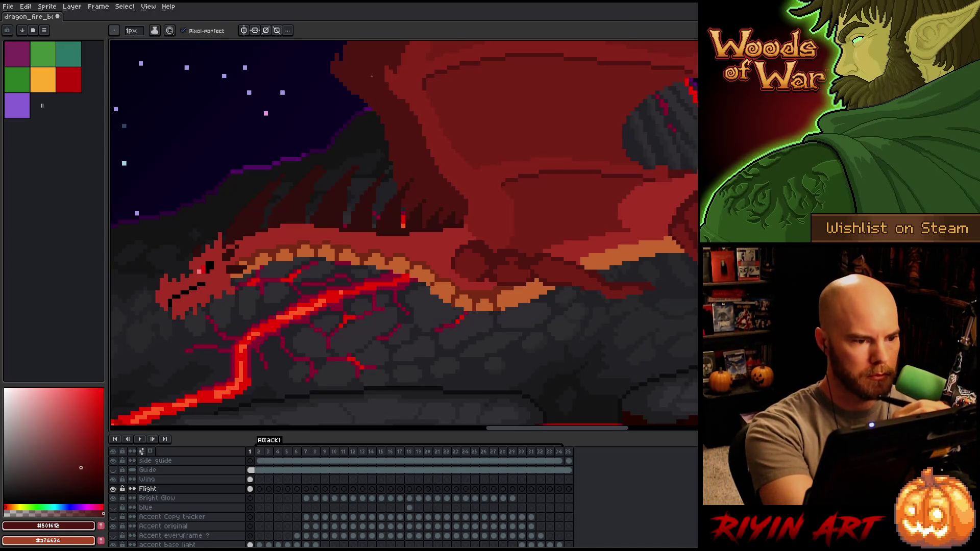
{"action": "scroll", "coordinate": [388, 236], "scroll_direction": "down", "scroll_amount": 3}
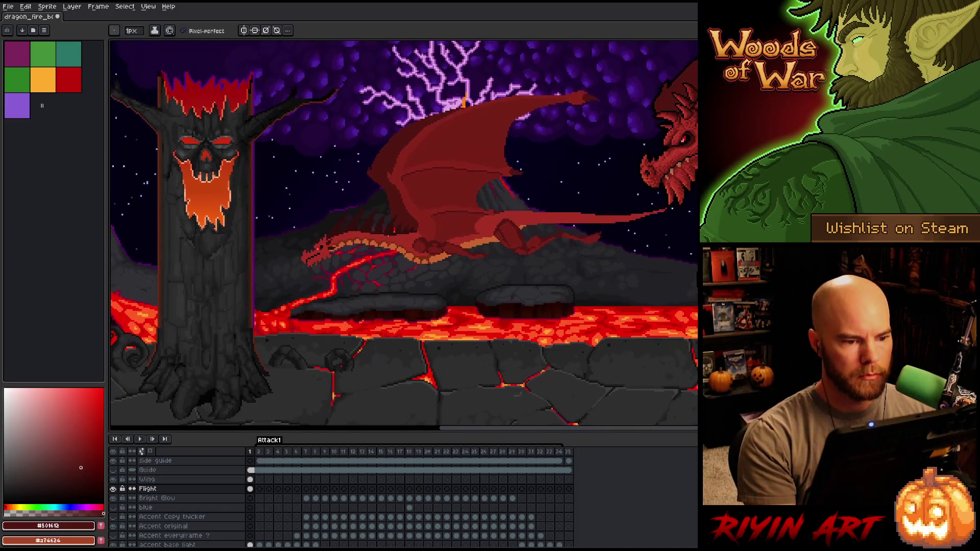
Save the scene and bring the big dragon into view.
{"action": "key", "text": "ctrl+s"}
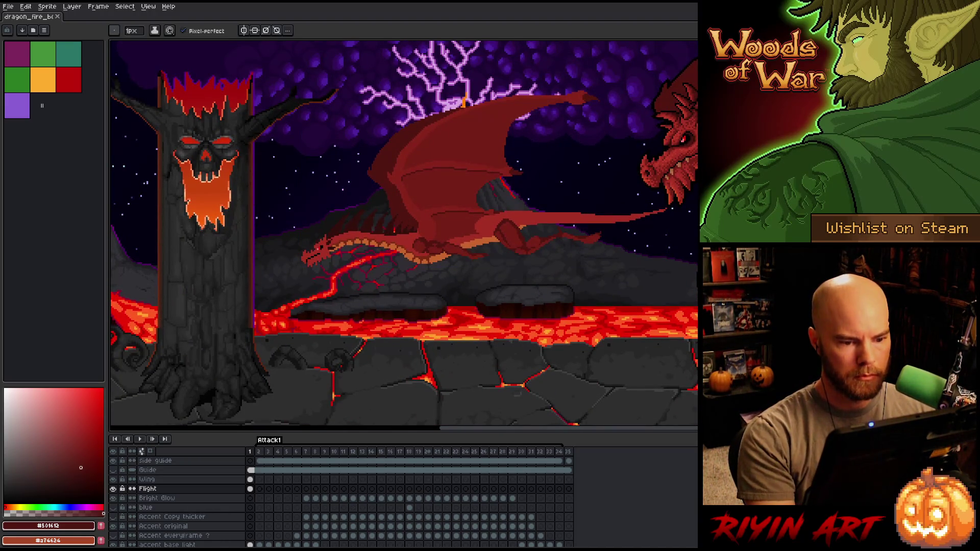
{"action": "scroll", "coordinate": [403, 268], "scroll_direction": "down", "scroll_amount": 2}
{"action": "scroll", "coordinate": [403, 268], "scroll_direction": "up", "scroll_amount": 2}
{"action": "scroll", "coordinate": [409, 269], "scroll_direction": "down", "scroll_amount": 2}
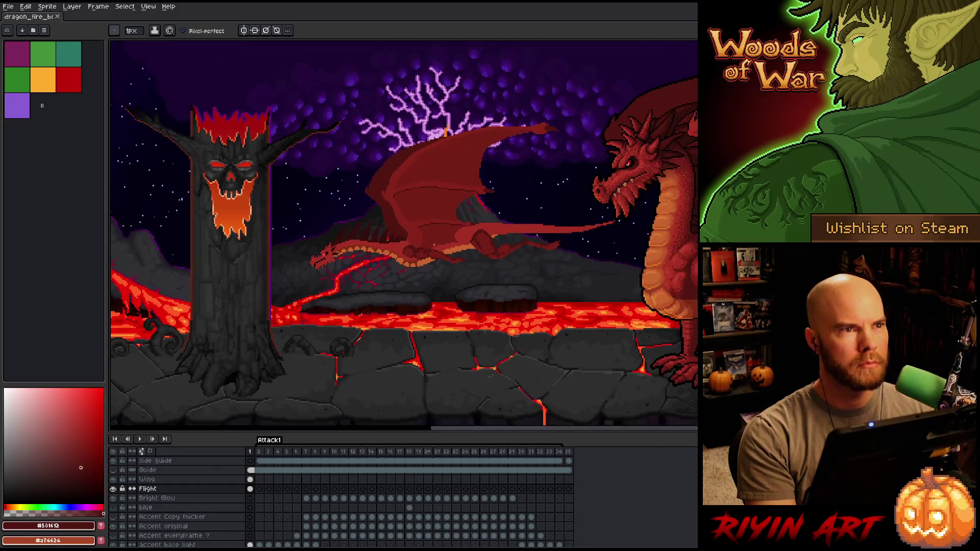
{"action": "left_click_drag", "start_coordinate": [426, 270], "coordinate": [419, 267]}
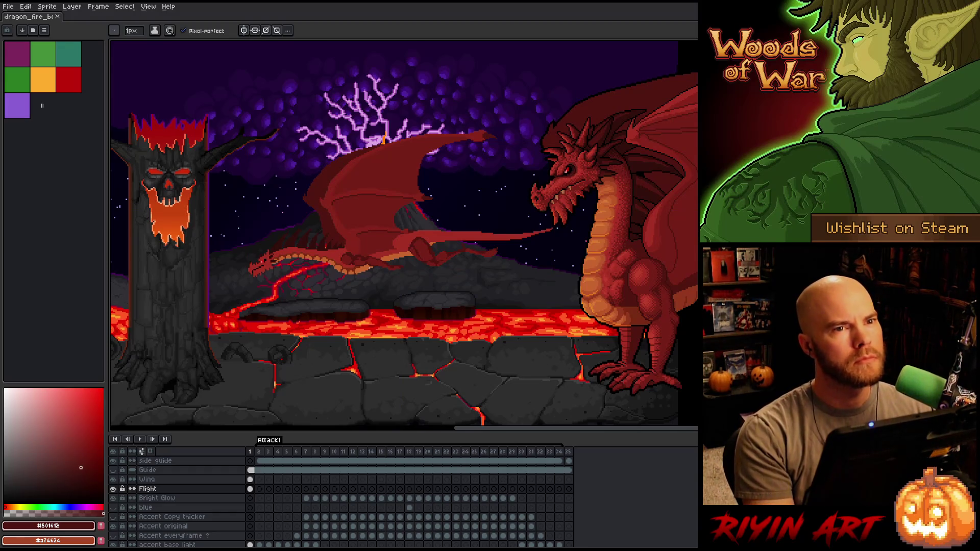
{"action": "key", "text": "space"}
{"action": "mouse_move", "coordinate": [428, 282]}
{"action": "left_mouse_down"}
{"action": "mouse_move", "coordinate": [409, 297]}
{"action": "mouse_move", "coordinate": [363, 289]}
{"action": "mouse_move", "coordinate": [372, 305]}
{"action": "left_mouse_up"}
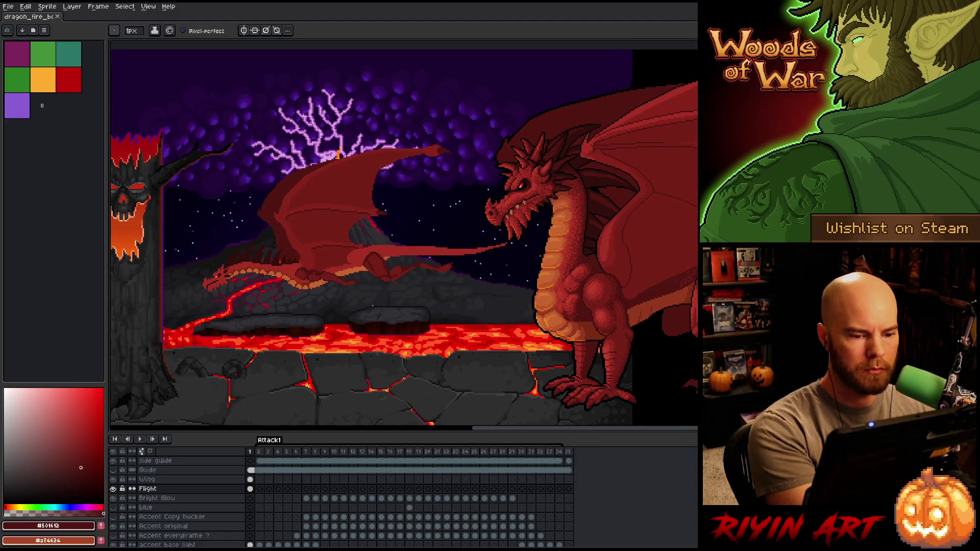
Lasso the red streak near the big dragon's mouth and shift it right.
{"action": "key", "text": "q"}
{"action": "mouse_move", "coordinate": [491, 258]}
{"action": "left_mouse_down"}
{"action": "mouse_move", "coordinate": [516, 246]}
{"action": "mouse_move", "coordinate": [438, 239]}
{"action": "mouse_move", "coordinate": [404, 251]}
{"action": "mouse_move", "coordinate": [472, 258]}
{"action": "left_mouse_up"}
{"action": "key", "text": "Return"}
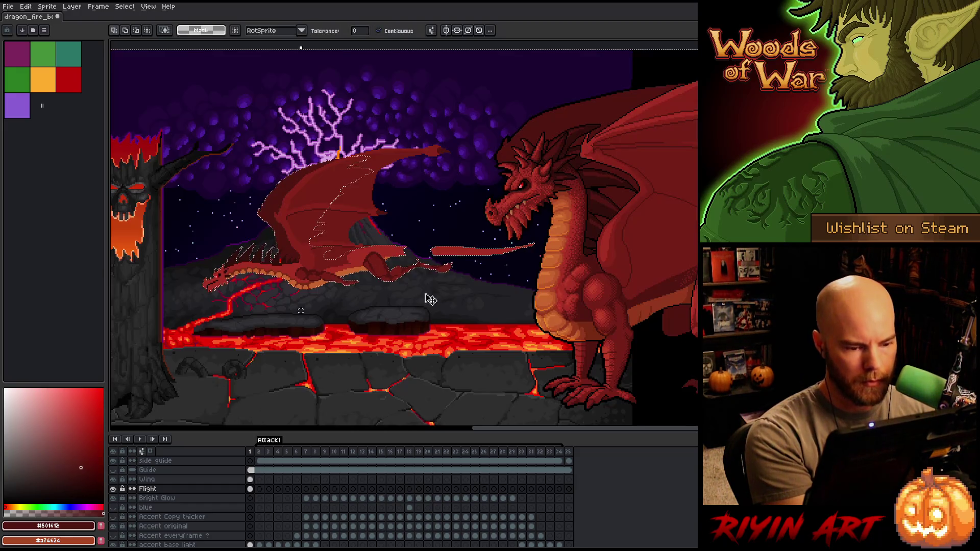
Fill the streak's dark stripe with red and draw a red line along its top edge.
{"action": "key", "text": "b"}
{"action": "scroll", "coordinate": [364, 297], "scroll_direction": "up", "scroll_amount": 2}
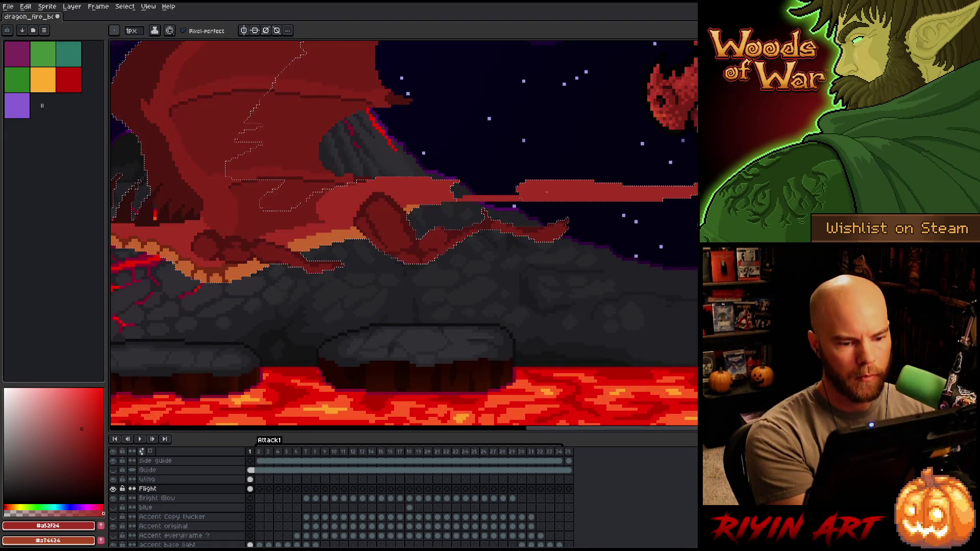
{"action": "left_click_drag", "start_coordinate": [452, 189], "coordinate": [518, 190]}
{"action": "key", "text": "ctrl+d"}
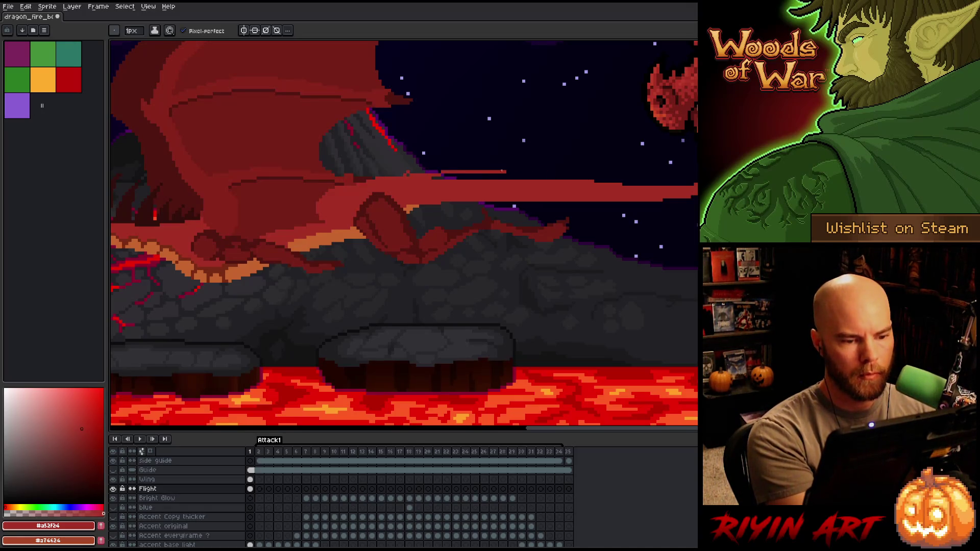
{"action": "left_click_drag", "start_coordinate": [410, 174], "coordinate": [564, 175]}
{"action": "key", "text": "ctrl+z"}
{"action": "left_click_drag", "start_coordinate": [440, 178], "coordinate": [546, 177]}
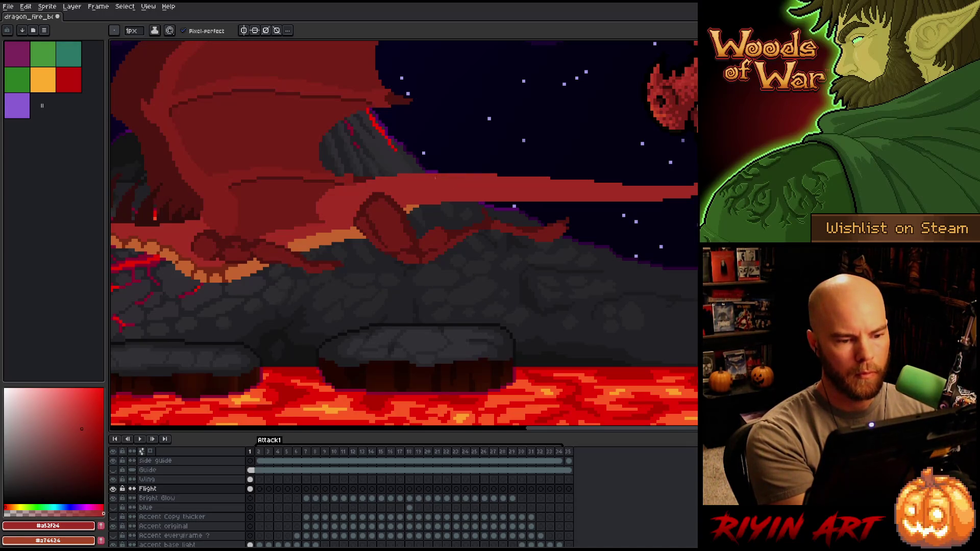
Erase the streak's lower edge and thicken its top edge further.
{"action": "key", "text": "e"}
{"action": "mouse_move", "coordinate": [533, 200]}
{"action": "left_mouse_down"}
{"action": "mouse_move", "coordinate": [421, 200]}
{"action": "mouse_move", "coordinate": [476, 196]}
{"action": "left_mouse_up"}
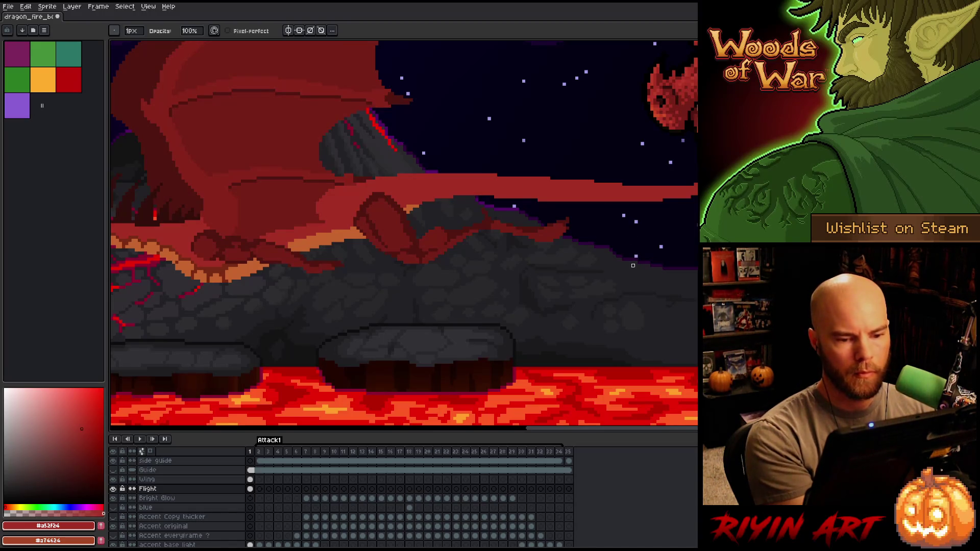
{"action": "key", "text": "b"}
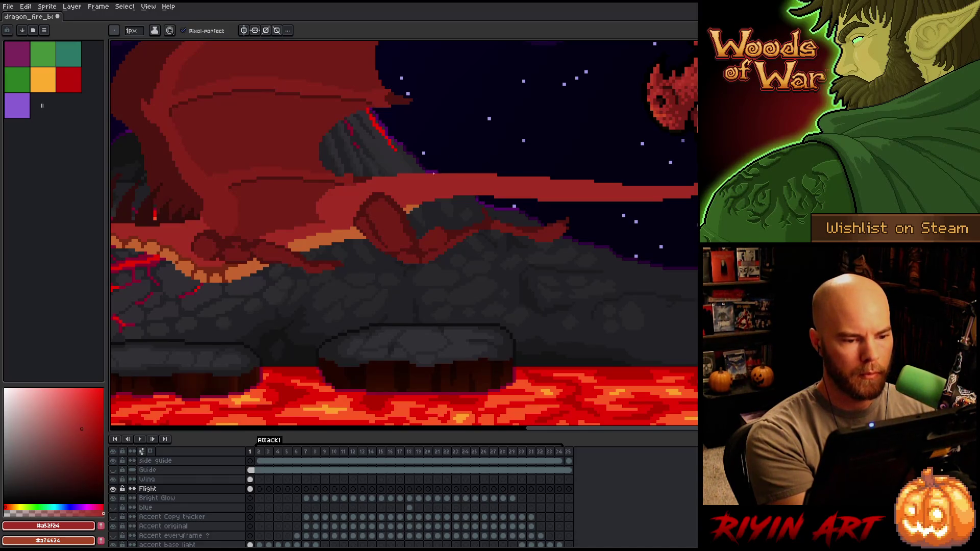
{"action": "left_click_drag", "start_coordinate": [422, 172], "coordinate": [457, 173]}
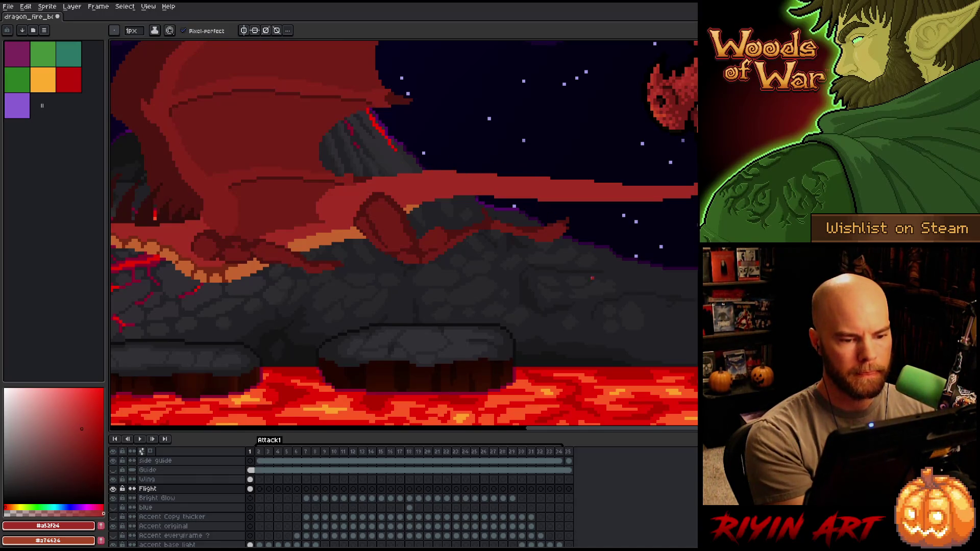
{"action": "key", "text": "e"}
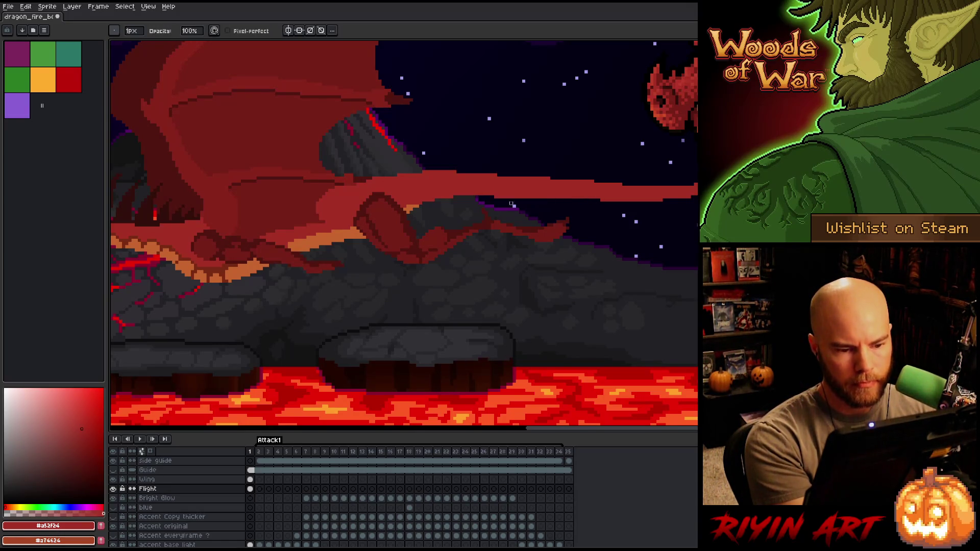
{"action": "left_click_drag", "start_coordinate": [546, 196], "coordinate": [494, 197]}
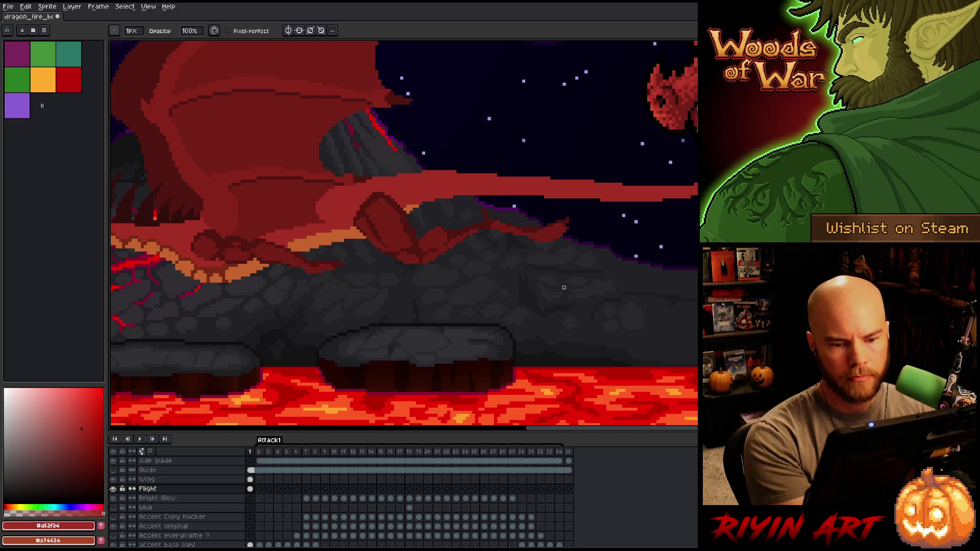
{"action": "scroll", "coordinate": [492, 228], "scroll_direction": "up", "scroll_amount": 2}
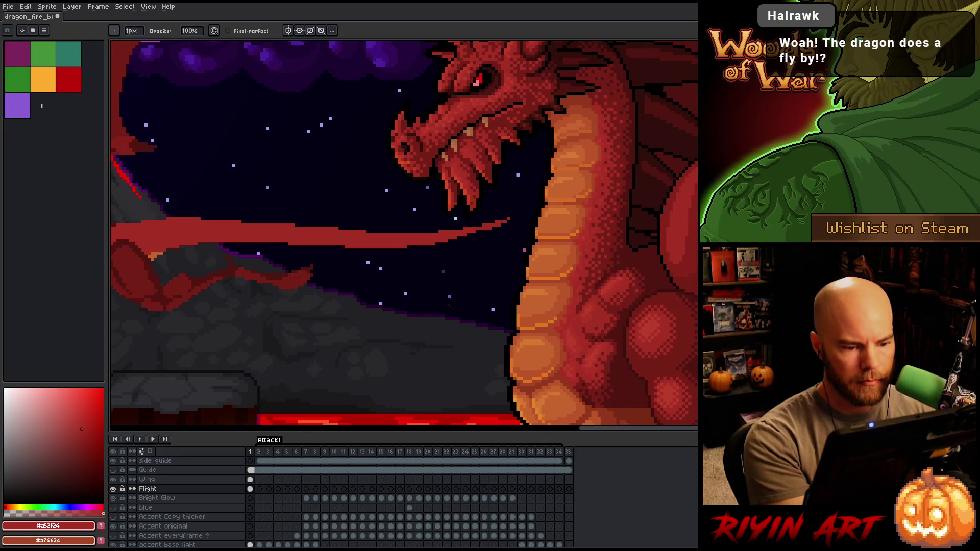
{"action": "scroll", "coordinate": [383, 344], "scroll_direction": "down", "scroll_amount": 3}
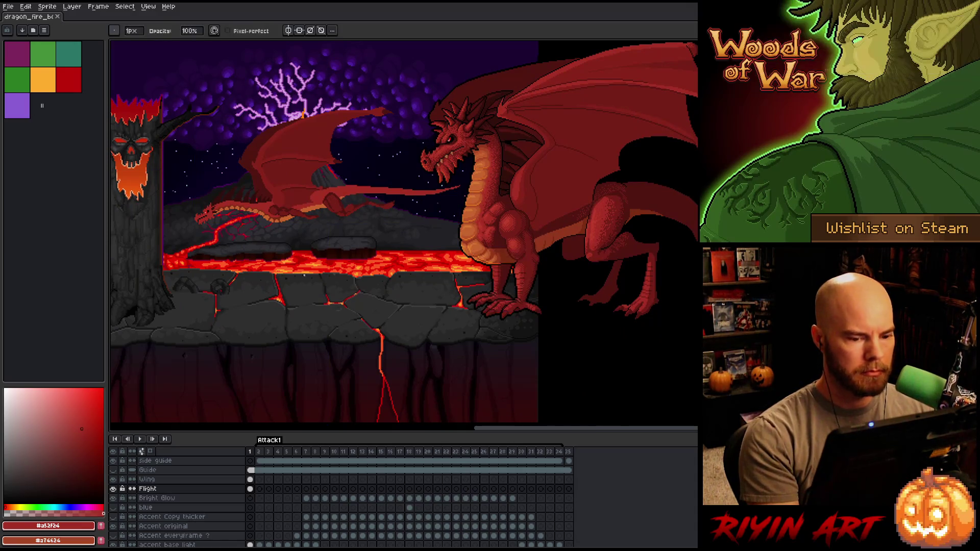
Sample the belly orange and several dark reds where the dragon's leg meets the rock.
{"action": "left_click_drag", "start_coordinate": [301, 272], "coordinate": [377, 278]}
{"action": "scroll", "coordinate": [376, 278], "scroll_direction": "up", "scroll_amount": 2}
{"action": "scroll", "coordinate": [393, 277], "scroll_direction": "up", "scroll_amount": 1}
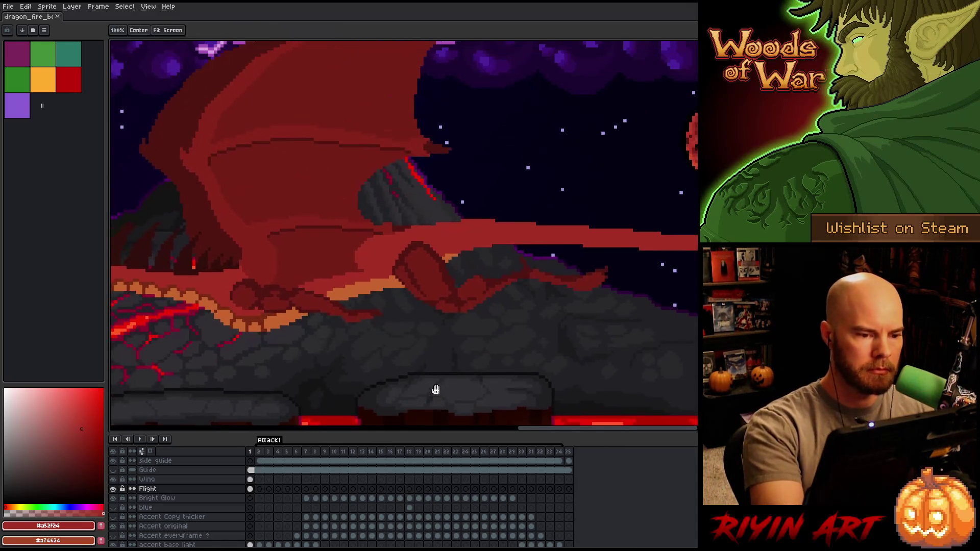
{"action": "left_click", "coordinate": [400, 277], "text": "alt"}
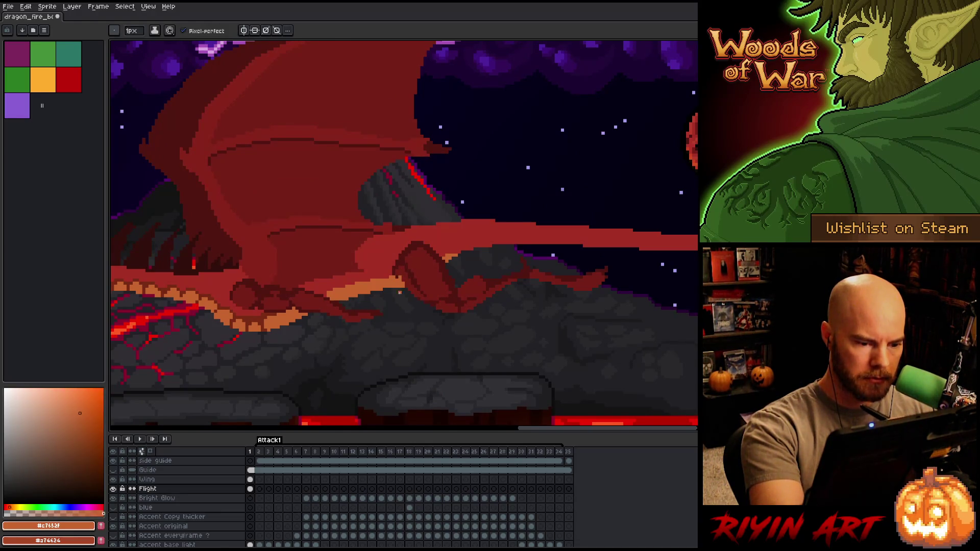
{"action": "left_click", "coordinate": [398, 276], "text": "alt"}
{"action": "left_click", "coordinate": [400, 278], "text": "alt"}
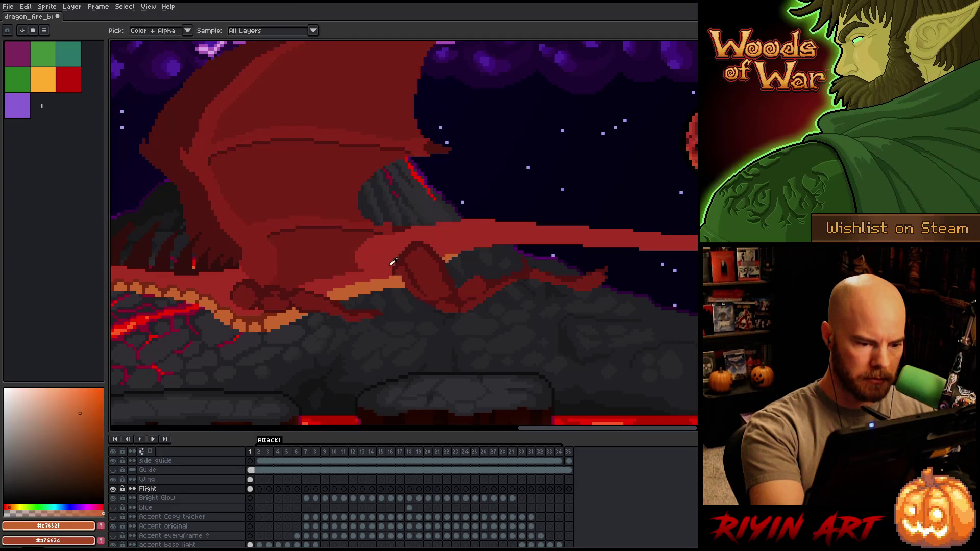
{"action": "left_click", "coordinate": [396, 273], "text": "alt"}
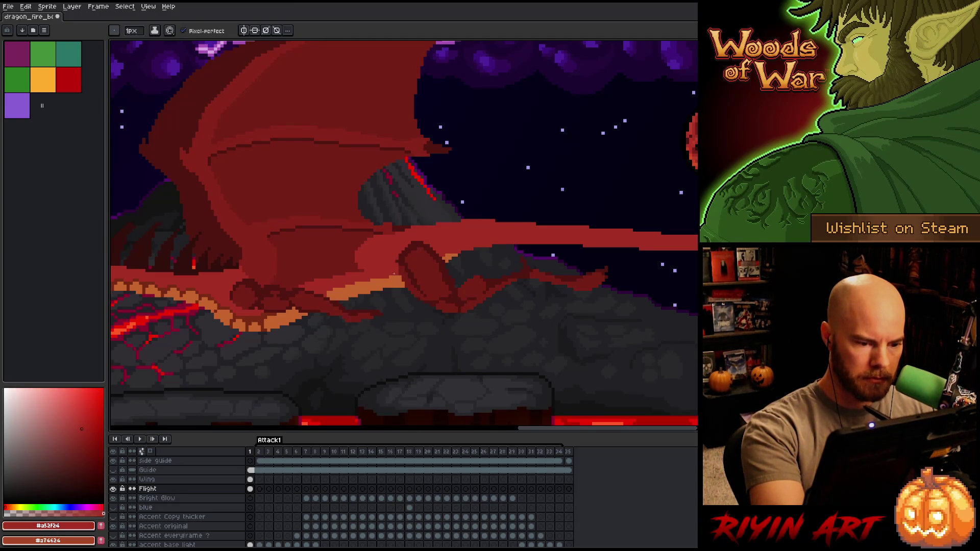
{"action": "left_click", "coordinate": [400, 260], "text": "alt"}
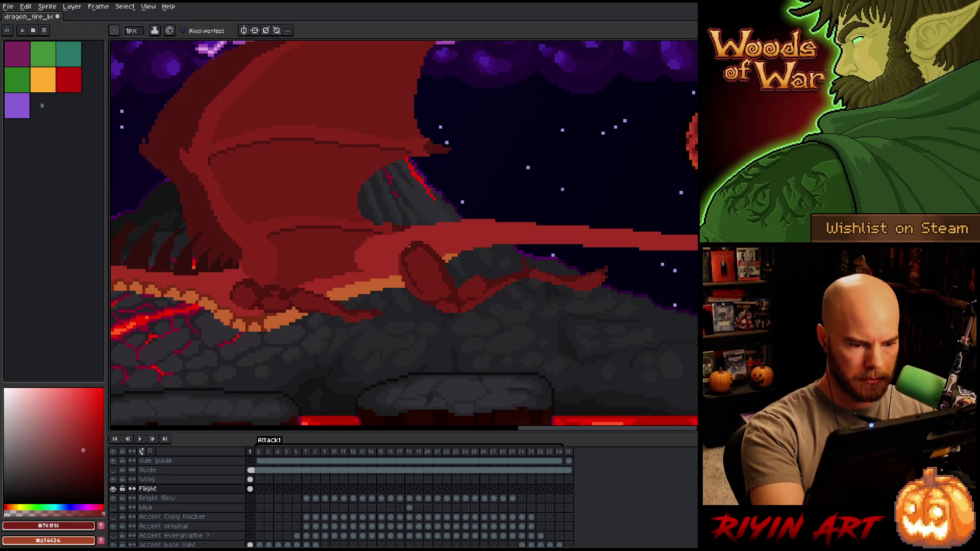
{"action": "left_click", "coordinate": [414, 243], "text": "alt"}
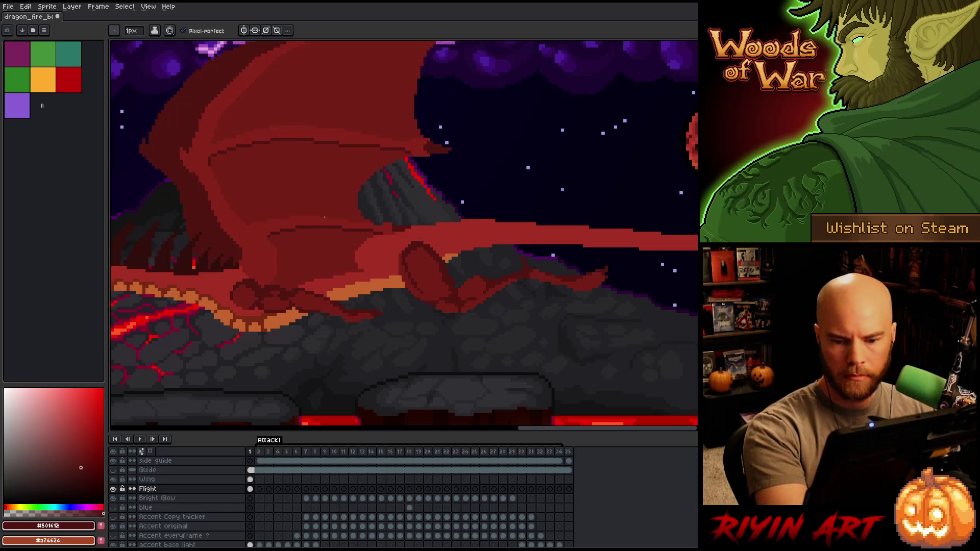
Recolour a lassoed area above the leg with orange, deselect and save the artwork.
{"action": "mouse_move", "coordinate": [440, 316]}
{"action": "left_mouse_down"}
{"action": "mouse_move", "coordinate": [308, 280]}
{"action": "mouse_move", "coordinate": [209, 306]}
{"action": "mouse_move", "coordinate": [392, 315]}
{"action": "mouse_move", "coordinate": [404, 255]}
{"action": "mouse_move", "coordinate": [346, 192]}
{"action": "mouse_move", "coordinate": [322, 198]}
{"action": "mouse_move", "coordinate": [358, 255]}
{"action": "left_mouse_up"}
{"action": "key", "text": "m"}
{"action": "key", "text": "ctrl+d"}
{"action": "key", "text": "b"}
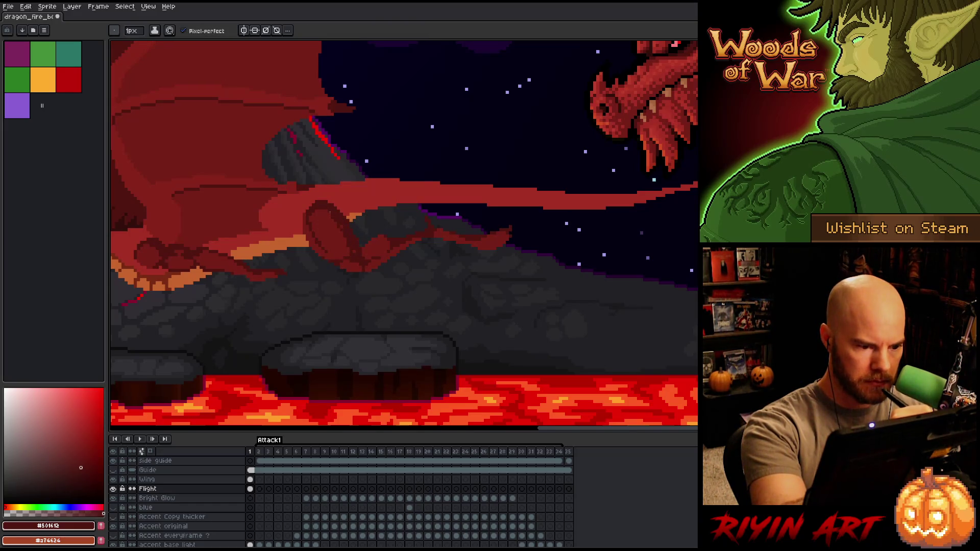
{"action": "key", "text": "q"}
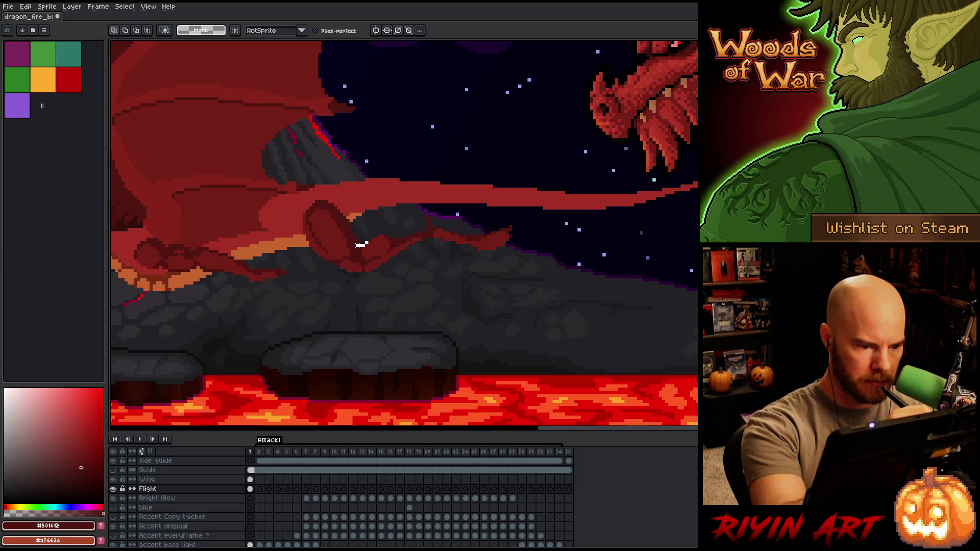
{"action": "mouse_move", "coordinate": [347, 223]}
{"action": "left_mouse_down"}
{"action": "mouse_move", "coordinate": [335, 201]}
{"action": "mouse_move", "coordinate": [362, 241]}
{"action": "mouse_move", "coordinate": [339, 193]}
{"action": "mouse_move", "coordinate": [358, 250]}
{"action": "left_mouse_up"}
{"action": "key", "text": "b"}
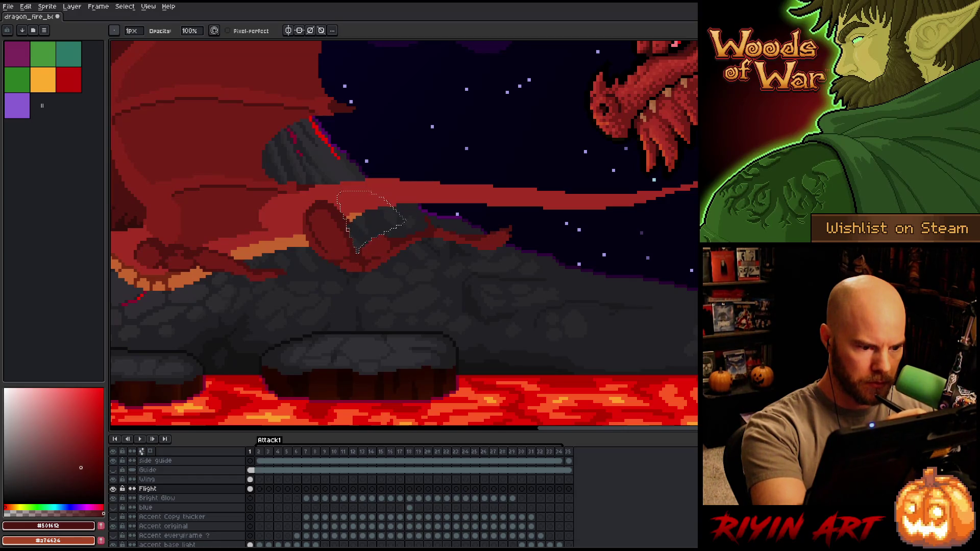
{"action": "left_click", "coordinate": [350, 217], "text": "alt"}
{"action": "key", "text": "ctrl+d"}
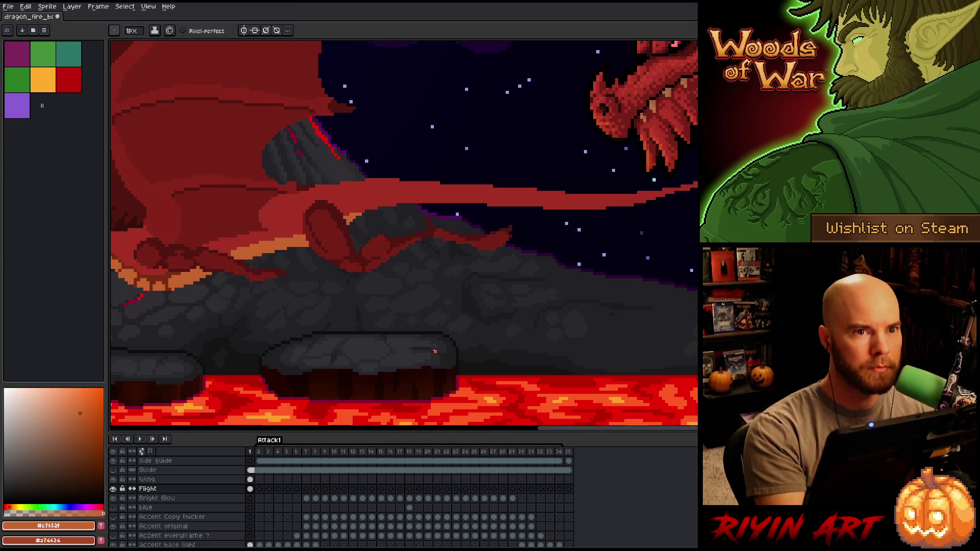
{"action": "key", "text": "ctrl+s"}
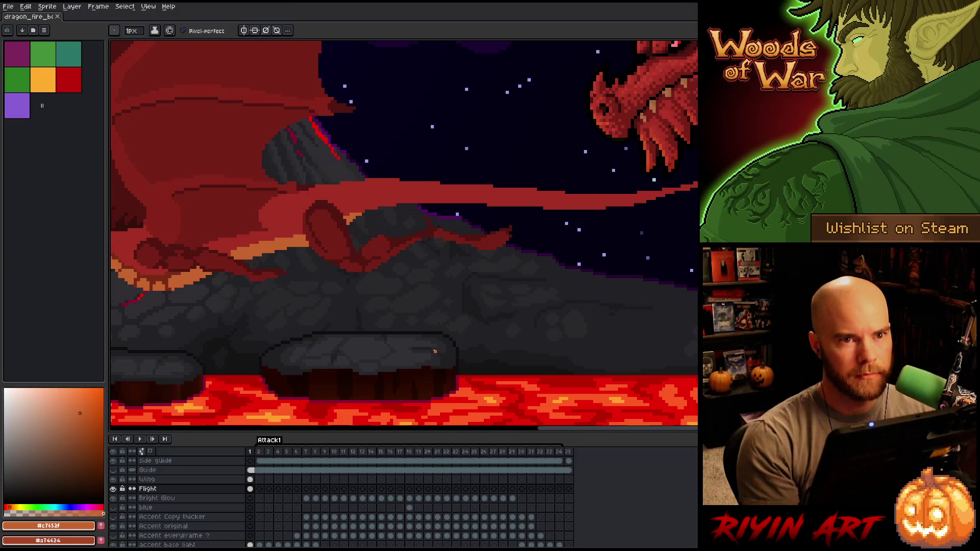
{"action": "scroll", "coordinate": [435, 351], "scroll_direction": "down", "scroll_amount": 3}
{"action": "left_click_drag", "start_coordinate": [373, 339], "coordinate": [425, 294]}
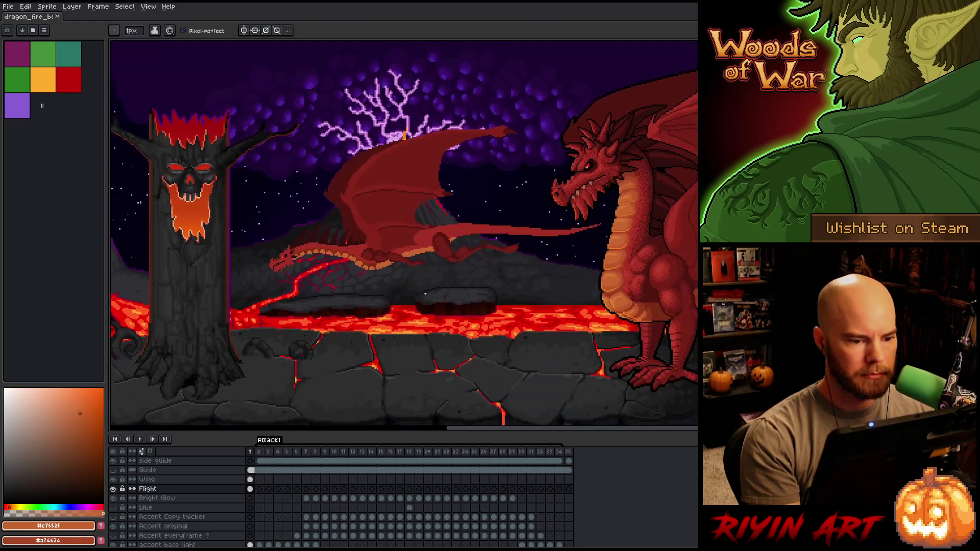
{"action": "scroll", "coordinate": [378, 236], "scroll_direction": "up", "scroll_amount": 1}
{"action": "mouse_move", "coordinate": [378, 232]}
{"action": "left_mouse_down"}
{"action": "mouse_move", "coordinate": [380, 189]}
{"action": "mouse_move", "coordinate": [409, 191]}
{"action": "left_mouse_up"}
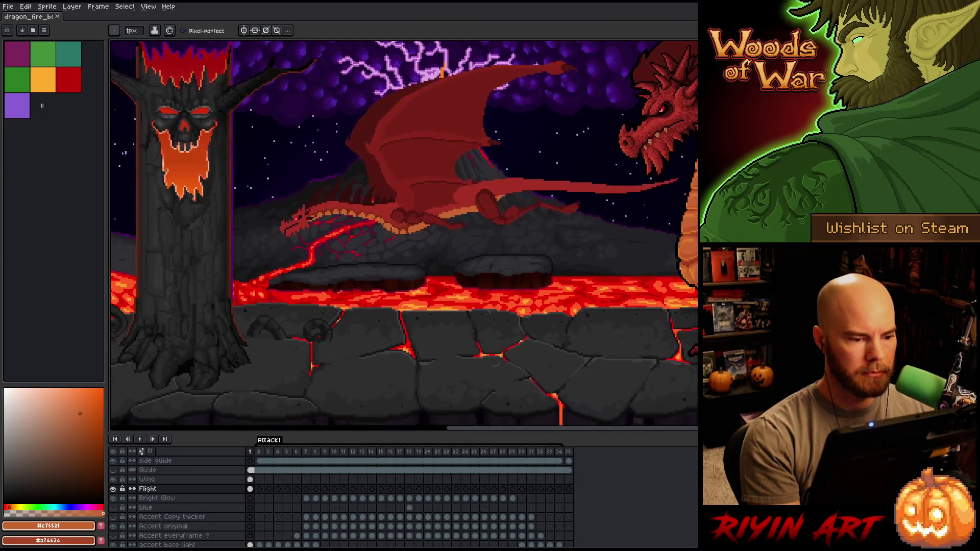
{"action": "scroll", "coordinate": [408, 191], "scroll_direction": "down", "scroll_amount": 1}
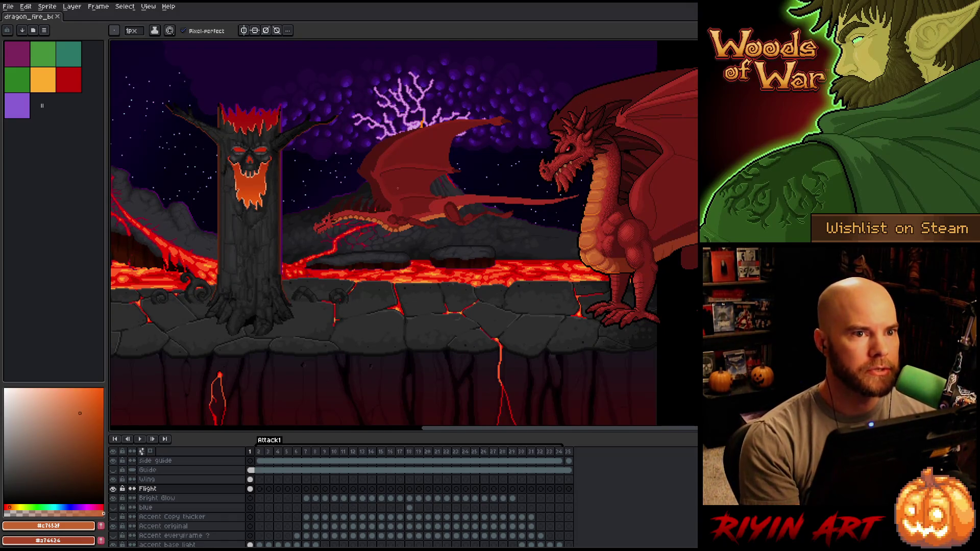
{"action": "scroll", "coordinate": [401, 193], "scroll_direction": "up", "scroll_amount": 2}
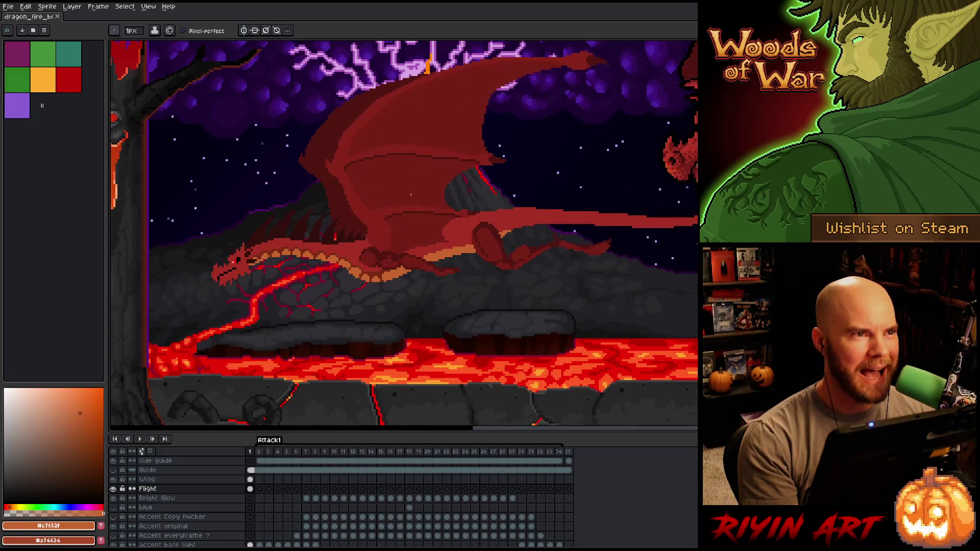
{"action": "scroll", "coordinate": [411, 195], "scroll_direction": "down", "scroll_amount": 1}
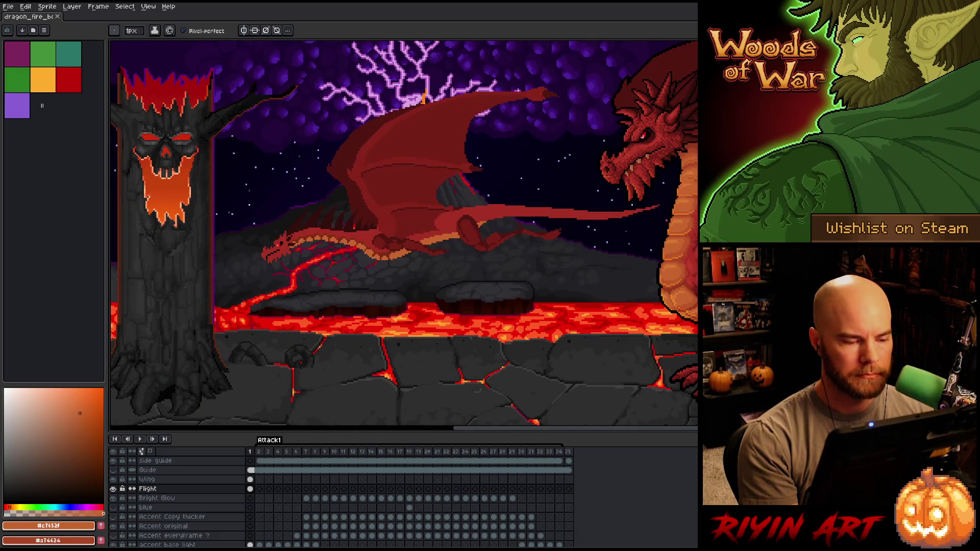
{"action": "scroll", "coordinate": [357, 256], "scroll_direction": "down", "scroll_amount": 1}
{"action": "scroll", "coordinate": [357, 255], "scroll_direction": "up", "scroll_amount": 1}
{"action": "scroll", "coordinate": [358, 255], "scroll_direction": "down", "scroll_amount": 2}
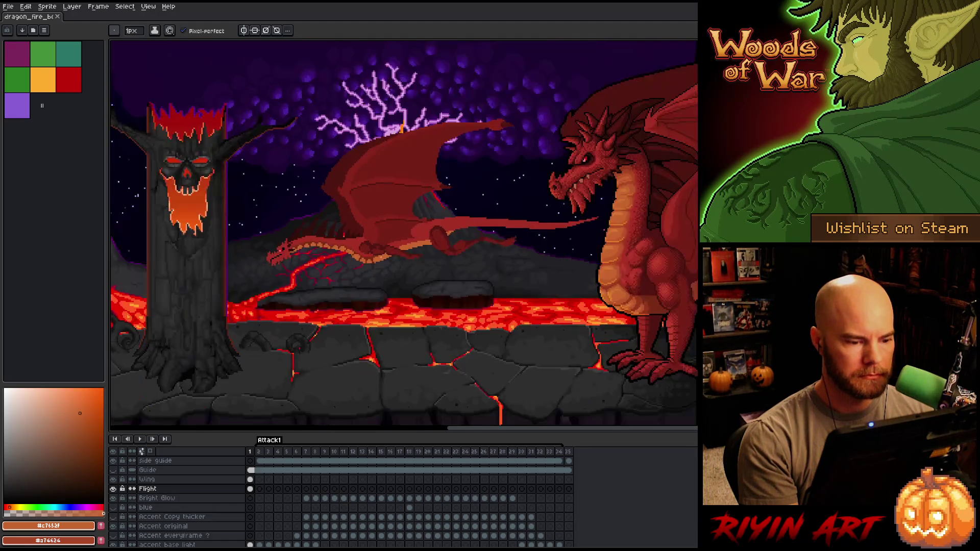
{"action": "scroll", "coordinate": [366, 242], "scroll_direction": "up", "scroll_amount": 3}
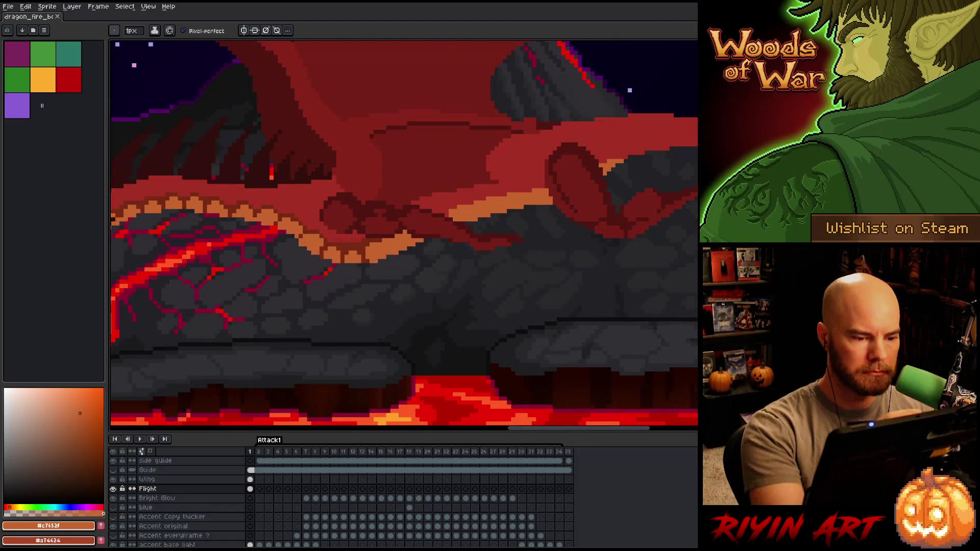
Sample the dragon's reds and oranges, then darken a belly-scale pixel with #772a12.
{"action": "left_click", "coordinate": [365, 242], "text": "alt"}
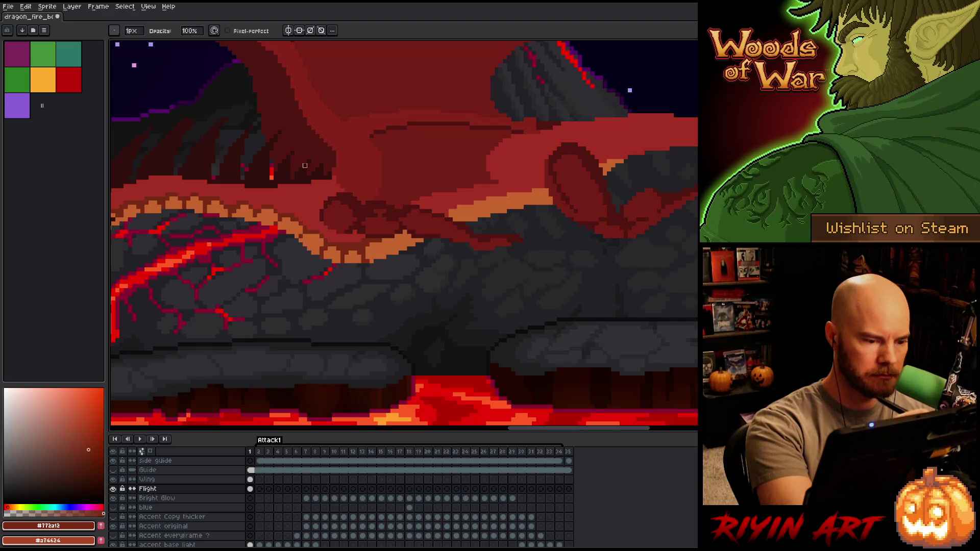
{"action": "left_click_drag", "start_coordinate": [404, 230], "coordinate": [482, 282]}
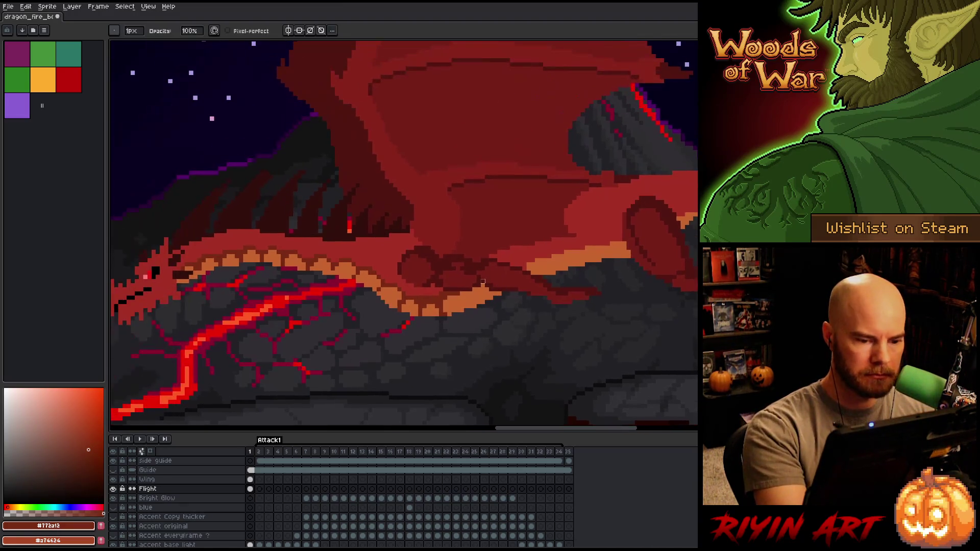
{"action": "left_click", "coordinate": [449, 306], "text": "alt"}
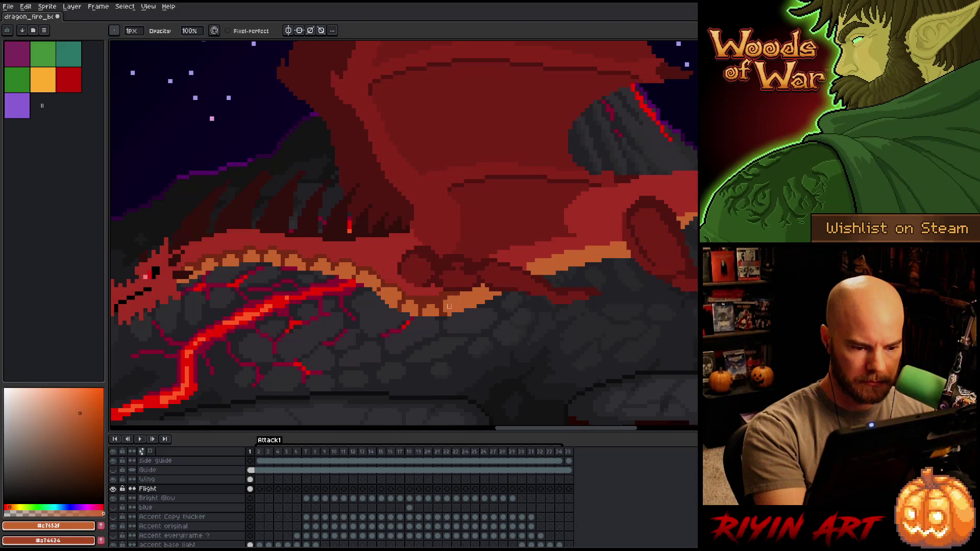
{"action": "left_click", "coordinate": [445, 302], "text": "alt"}
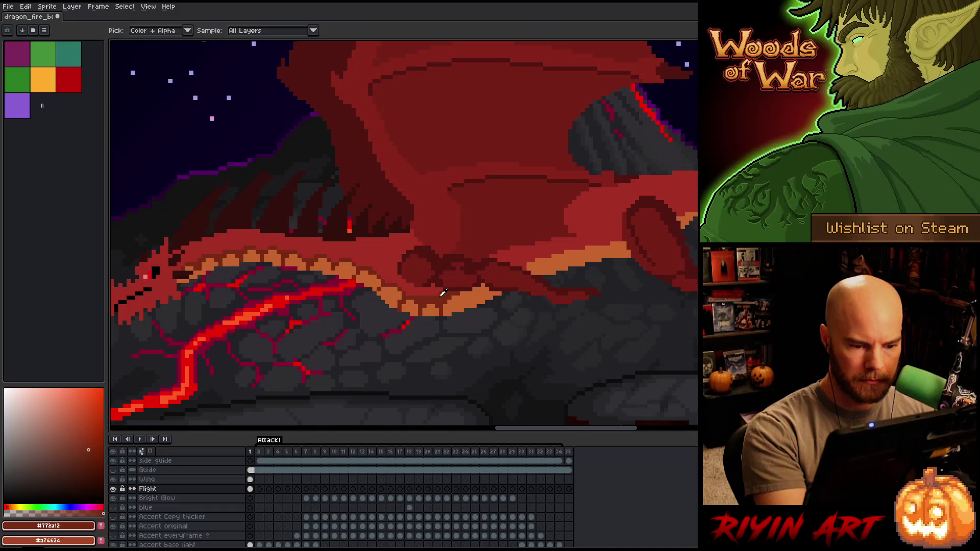
{"action": "left_click", "coordinate": [541, 252], "text": "alt"}
{"action": "left_click", "coordinate": [521, 263], "text": "alt"}
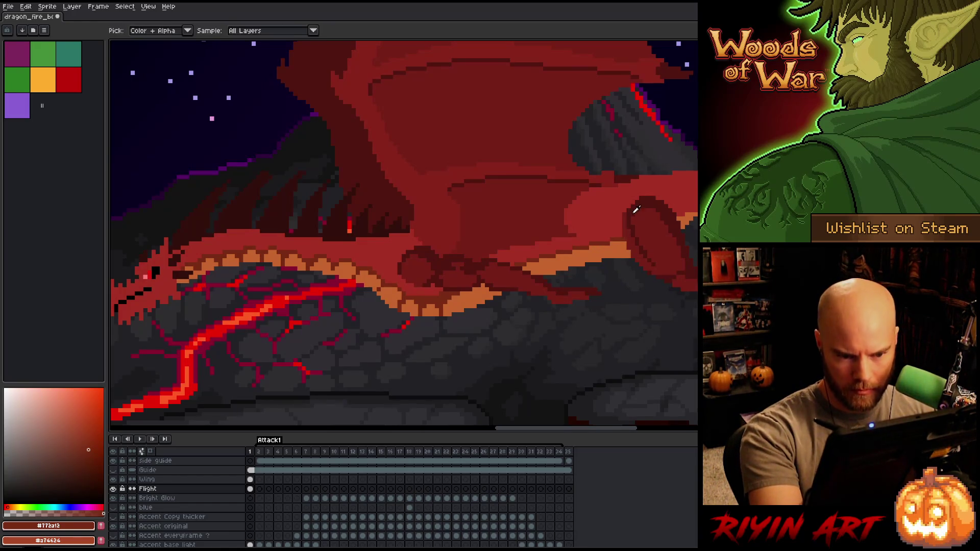
{"action": "left_click", "coordinate": [625, 217], "text": "alt"}
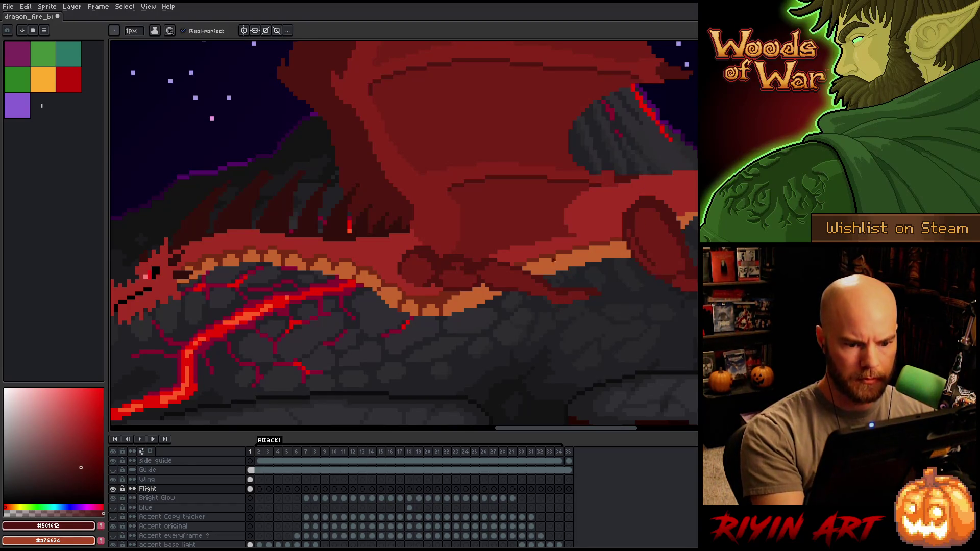
{"action": "left_click", "coordinate": [548, 268], "text": "alt"}
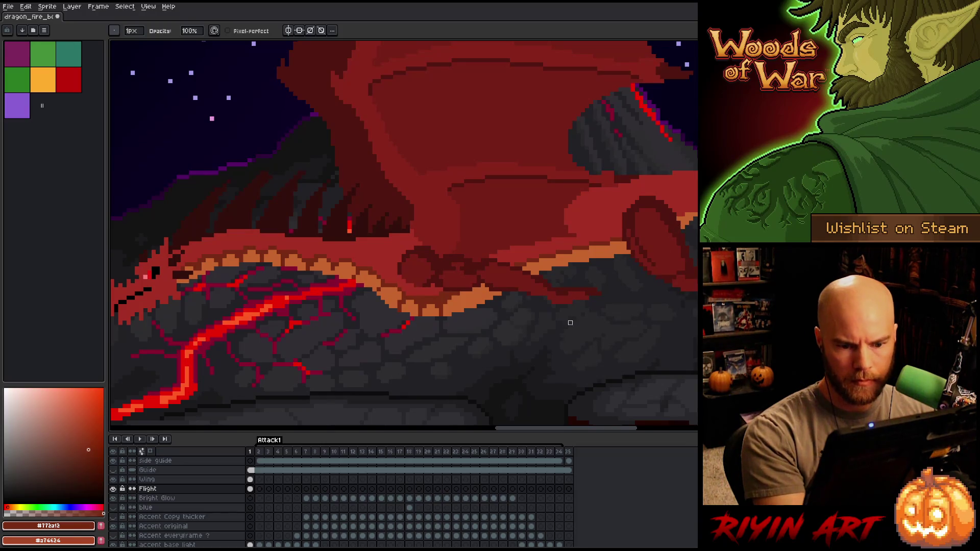
{"action": "key", "text": "alt"}
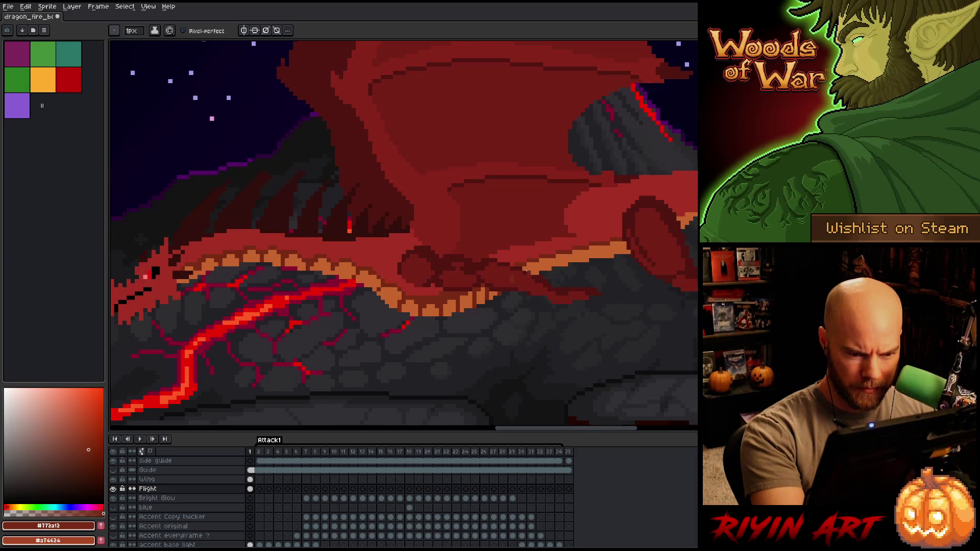
{"action": "left_click", "coordinate": [529, 263], "text": "alt"}
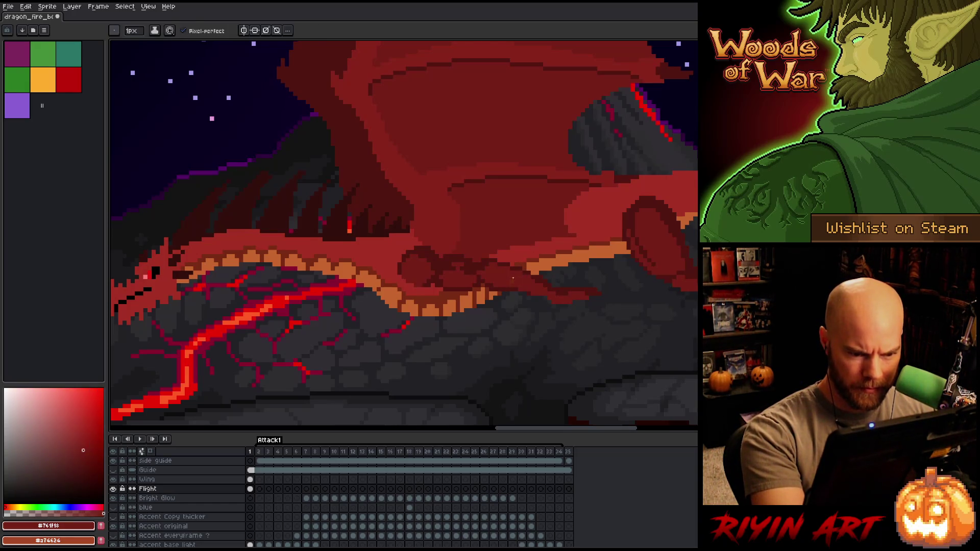
{"action": "left_click", "coordinate": [534, 263], "text": "alt"}
{"action": "left_click", "coordinate": [536, 270]}
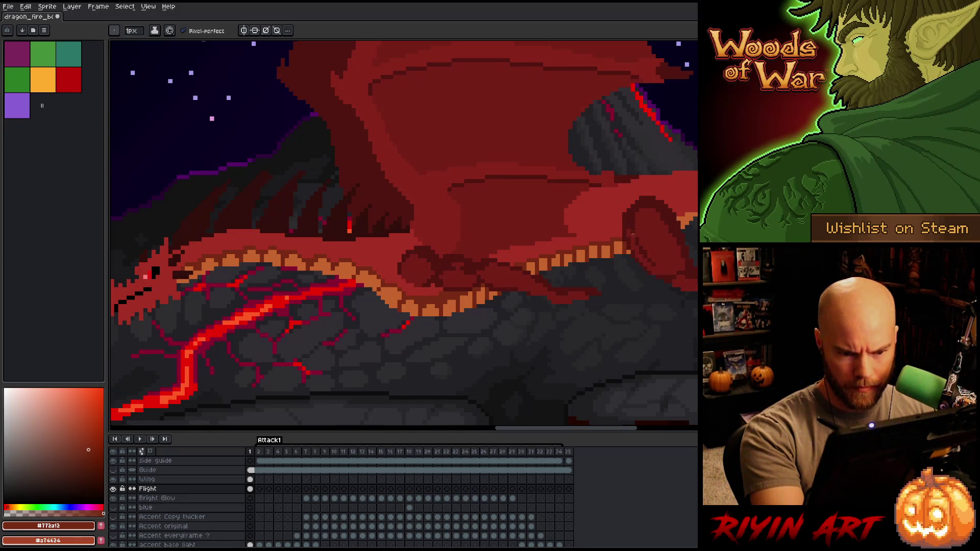
Select the dragon's red body area, pick the darker red #501612, then clear the selection.
{"action": "key", "text": "g"}
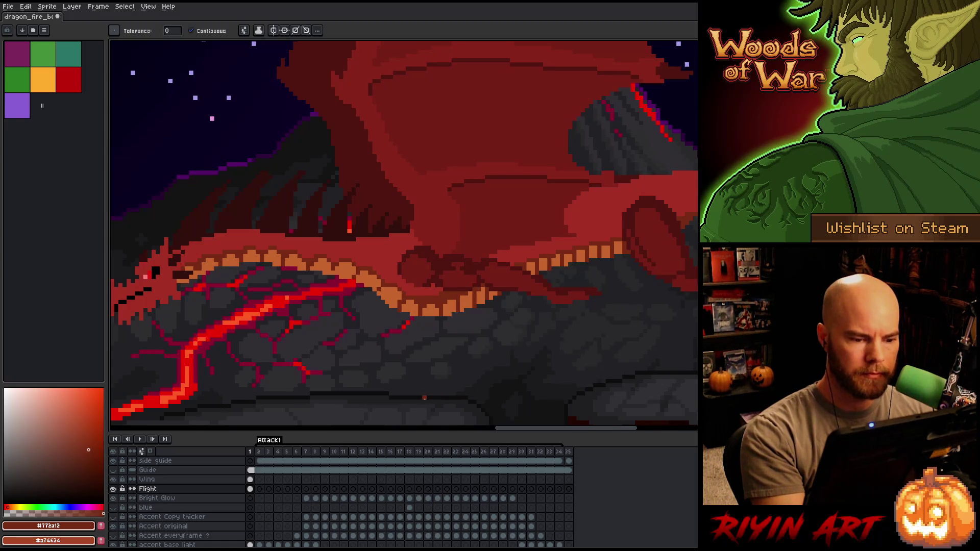
{"action": "left_click", "coordinate": [505, 270]}
{"action": "left_click", "coordinate": [509, 272], "text": "alt"}
{"action": "key", "text": "b"}
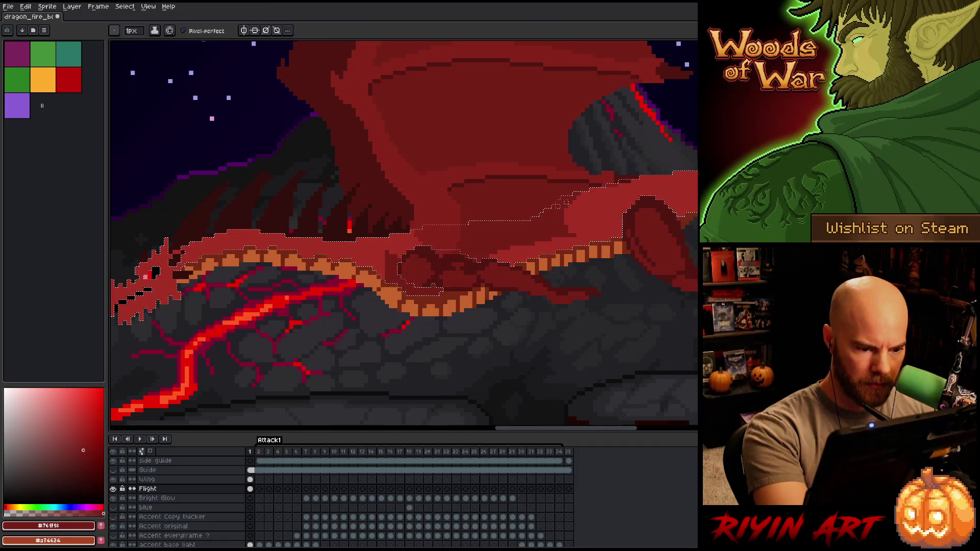
{"action": "left_click", "coordinate": [81, 467]}
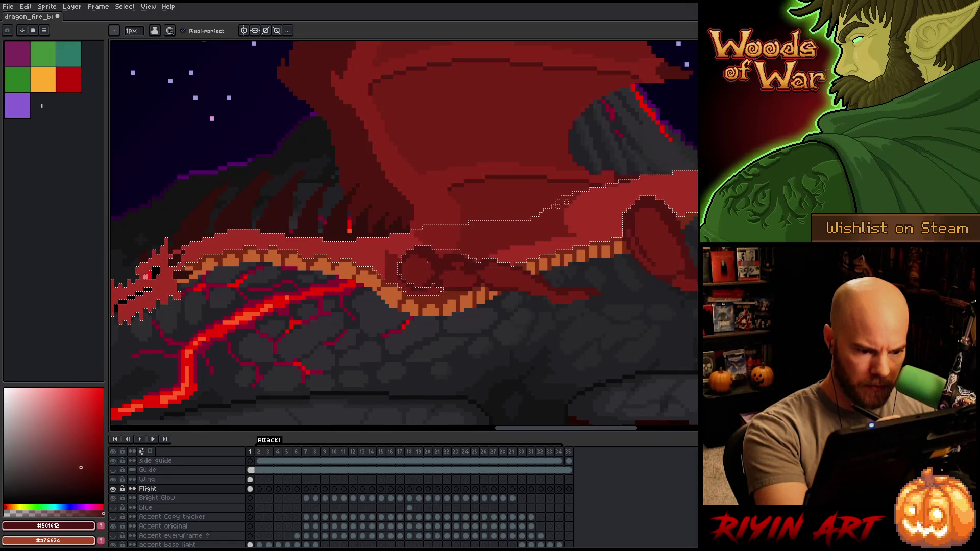
{"action": "left_click", "coordinate": [429, 267], "text": "alt"}
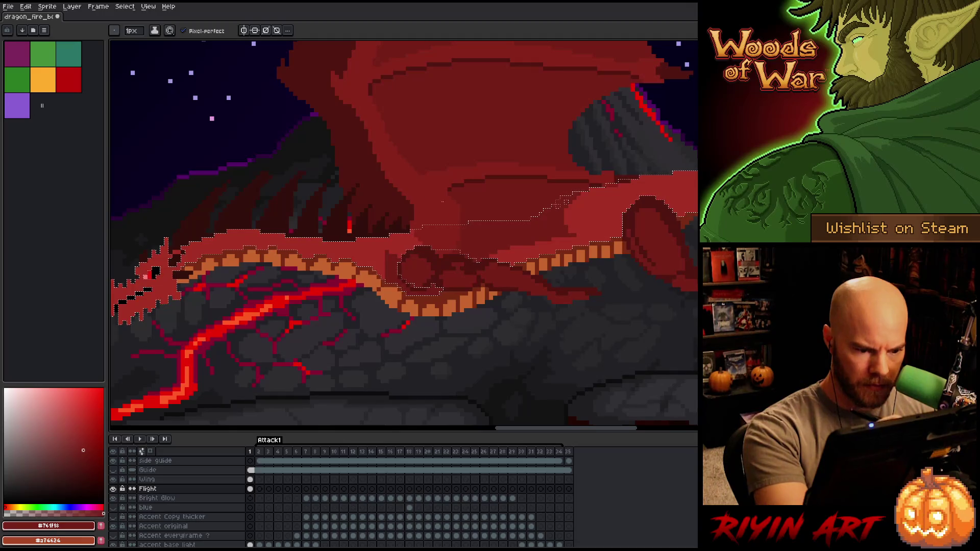
{"action": "left_click", "coordinate": [439, 278], "text": "alt"}
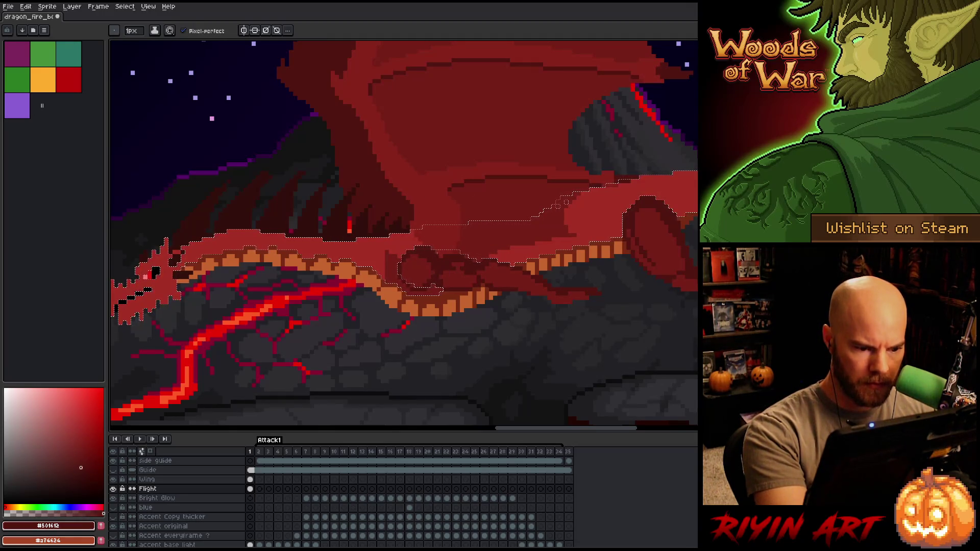
{"action": "key", "text": "ctrl+d"}
Shade the round shape's left edge with #761f18, alternating with the lighter #a52f24.
{"action": "left_click", "coordinate": [397, 260], "text": "alt"}
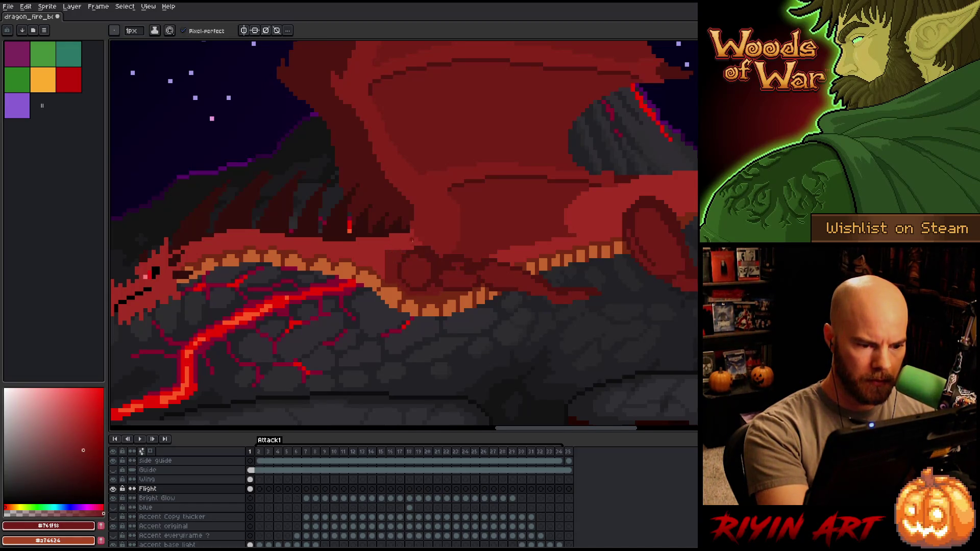
{"action": "mouse_move", "coordinate": [383, 271]}
{"action": "left_mouse_down"}
{"action": "mouse_move", "coordinate": [382, 257]}
{"action": "mouse_move", "coordinate": [383, 279]}
{"action": "mouse_move", "coordinate": [379, 257]}
{"action": "left_mouse_up"}
{"action": "left_click", "coordinate": [397, 239], "text": "alt"}
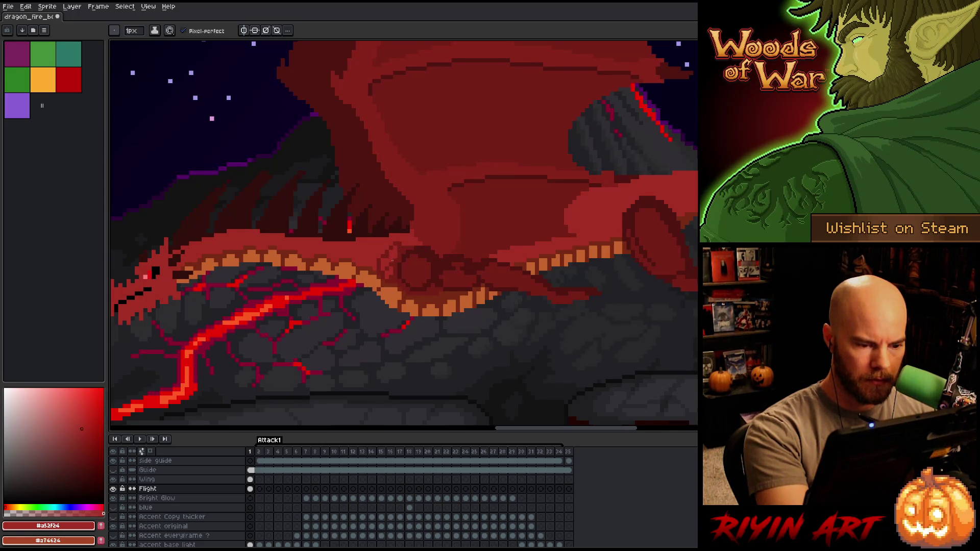
{"action": "left_click", "coordinate": [386, 262], "text": "alt"}
{"action": "left_click", "coordinate": [384, 256], "text": "alt"}
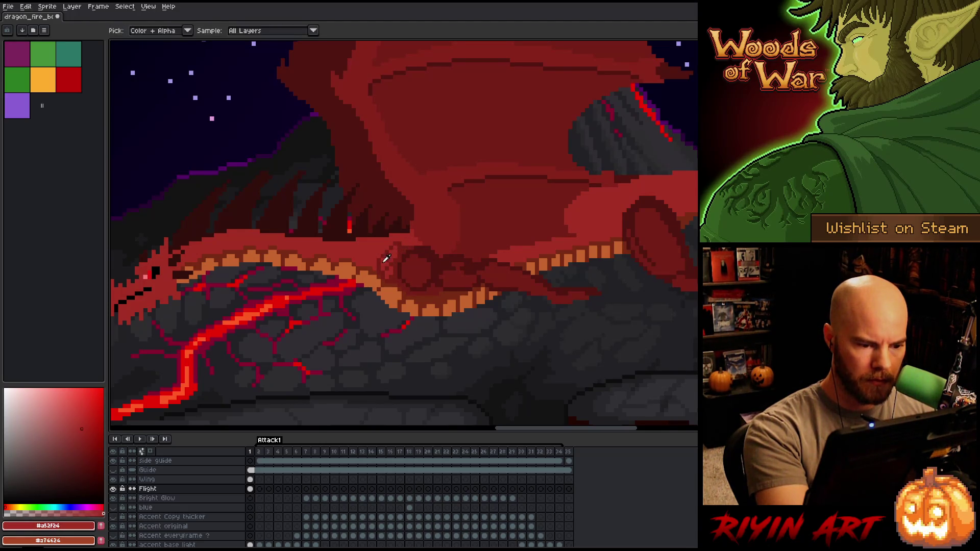
{"action": "left_click", "coordinate": [379, 257], "text": "alt"}
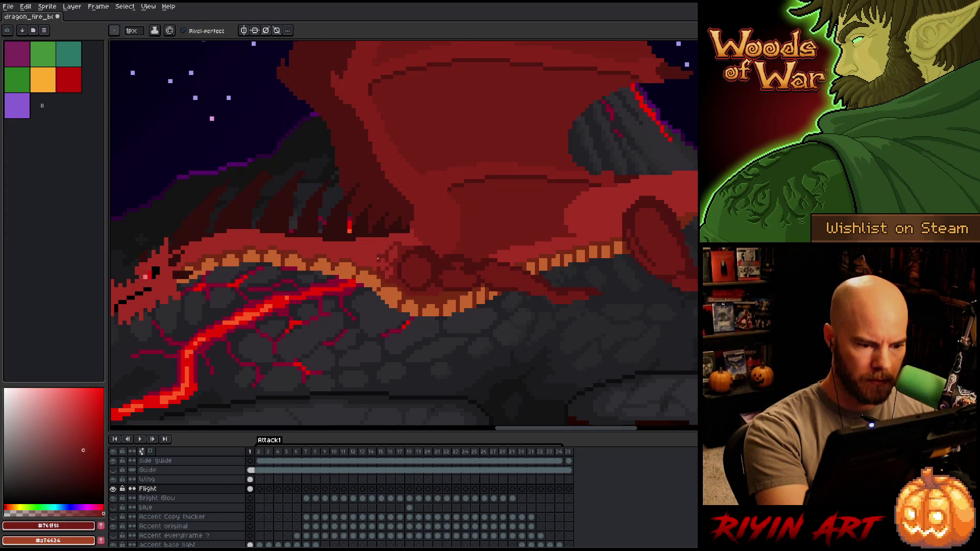
{"action": "left_click", "coordinate": [380, 258], "text": "alt"}
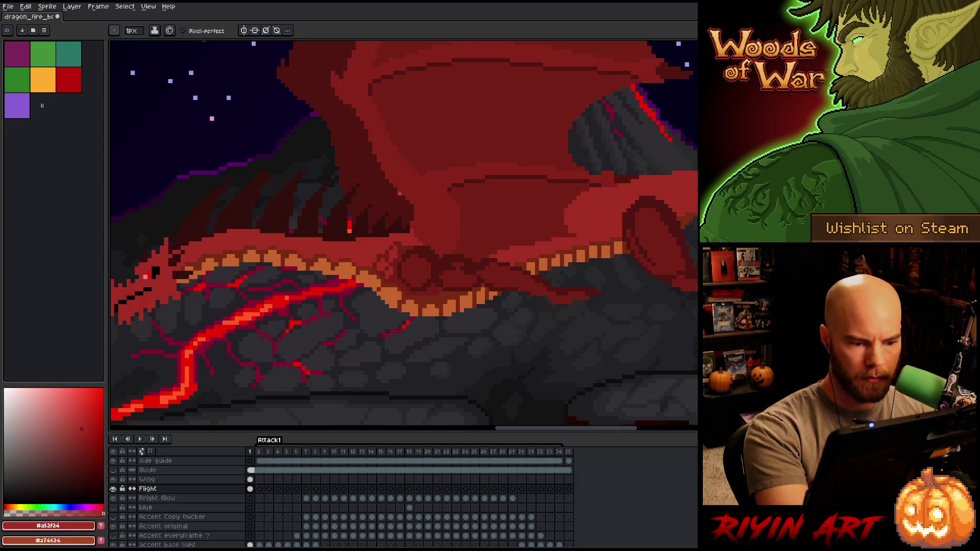
{"action": "left_click", "coordinate": [388, 253], "text": "alt"}
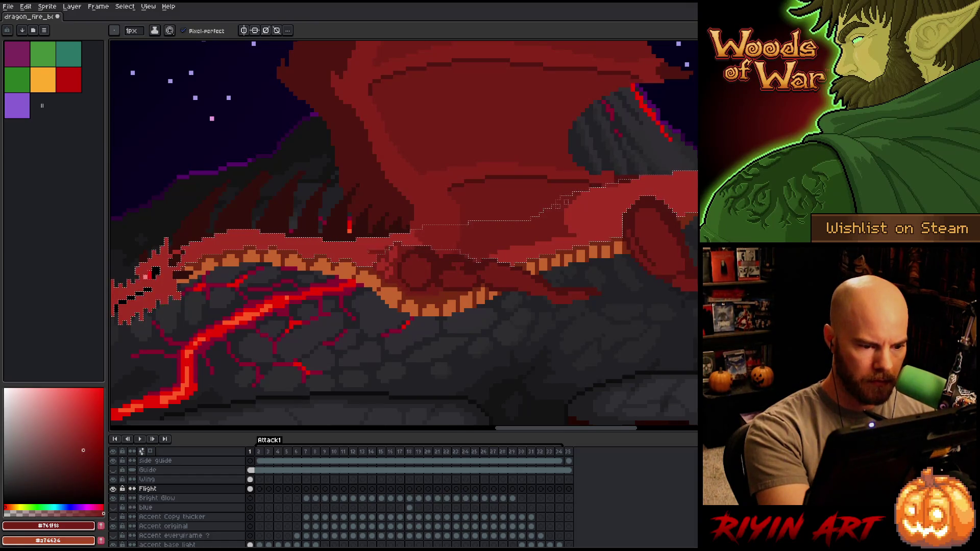
{"action": "key", "text": "g"}
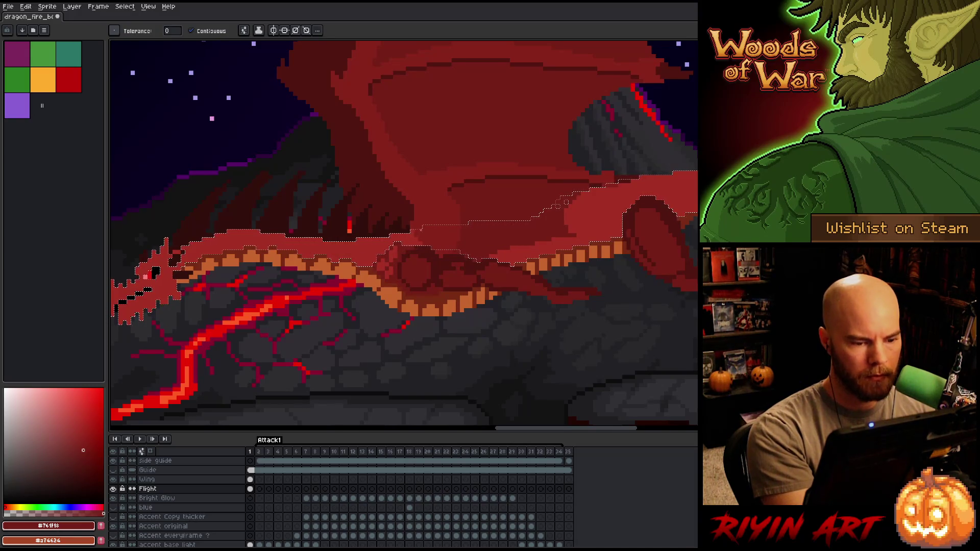
{"action": "key", "text": "b"}
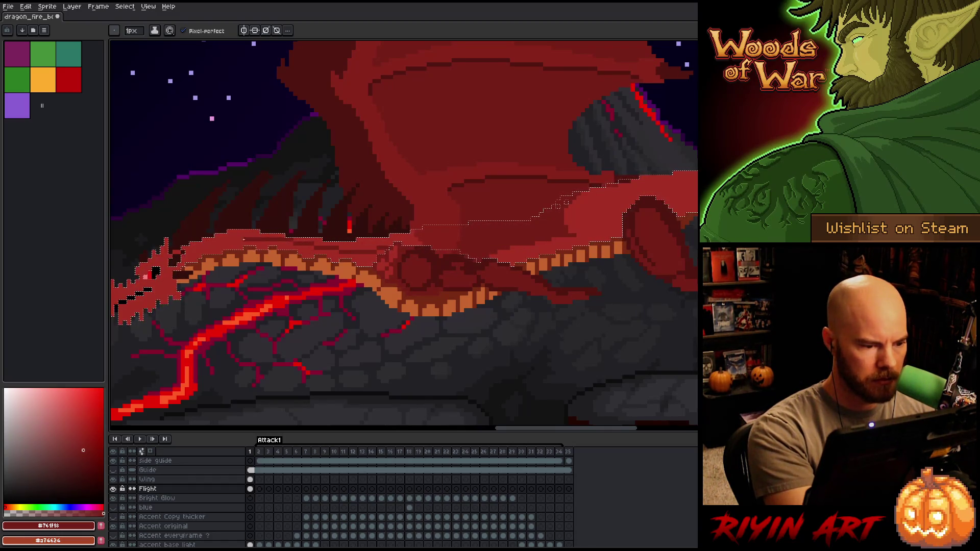
{"action": "key", "text": "g"}
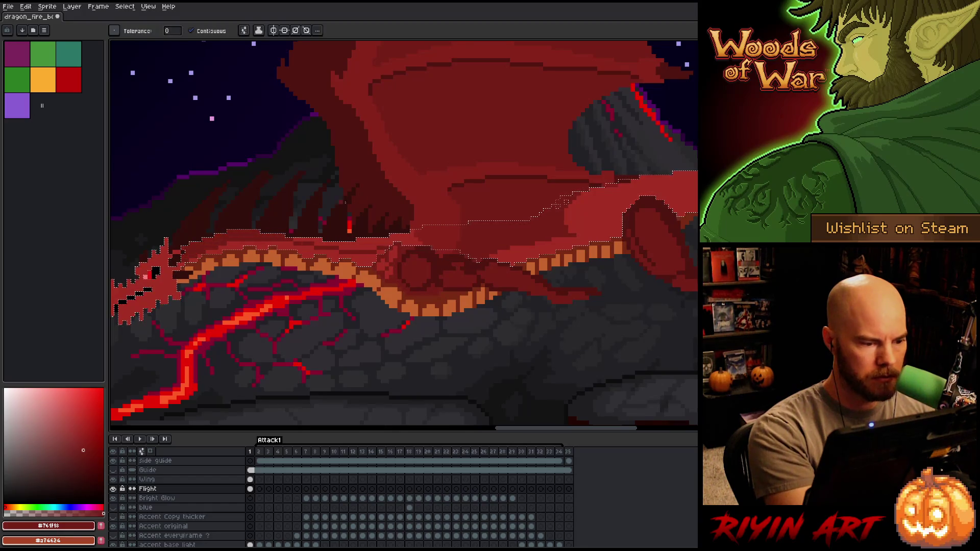
{"action": "key", "text": "b"}
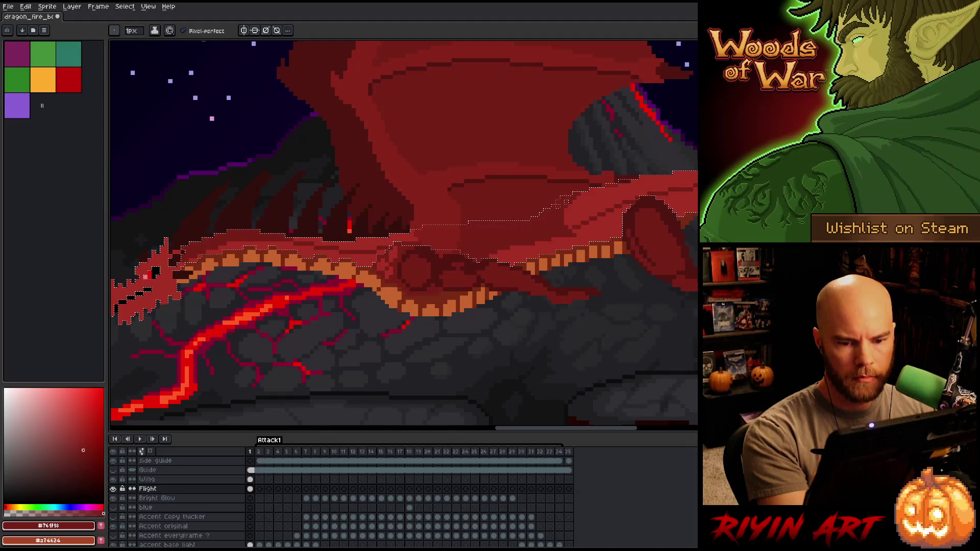
Pan across to the dragon's head and clear the selection.
{"action": "key", "text": "g"}
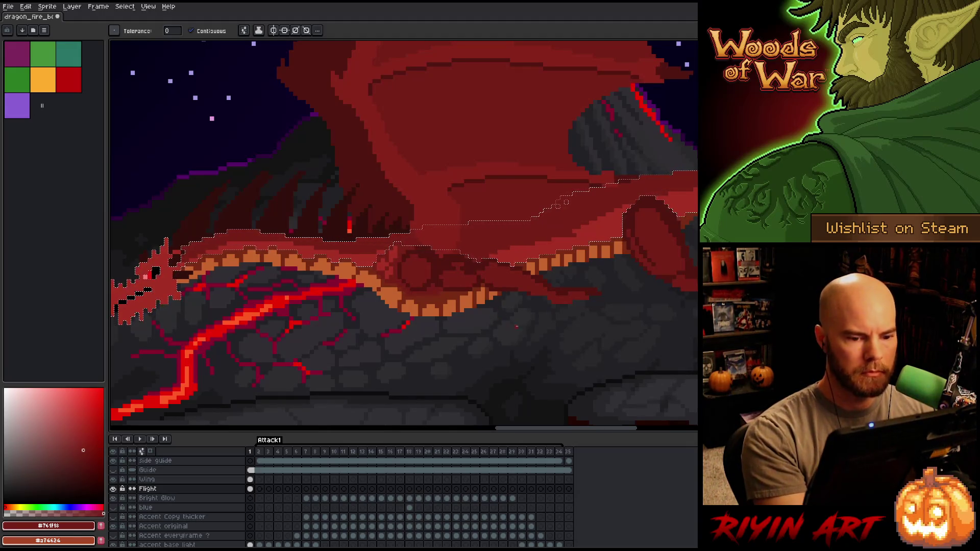
{"action": "left_click_drag", "start_coordinate": [595, 335], "coordinate": [402, 343]}
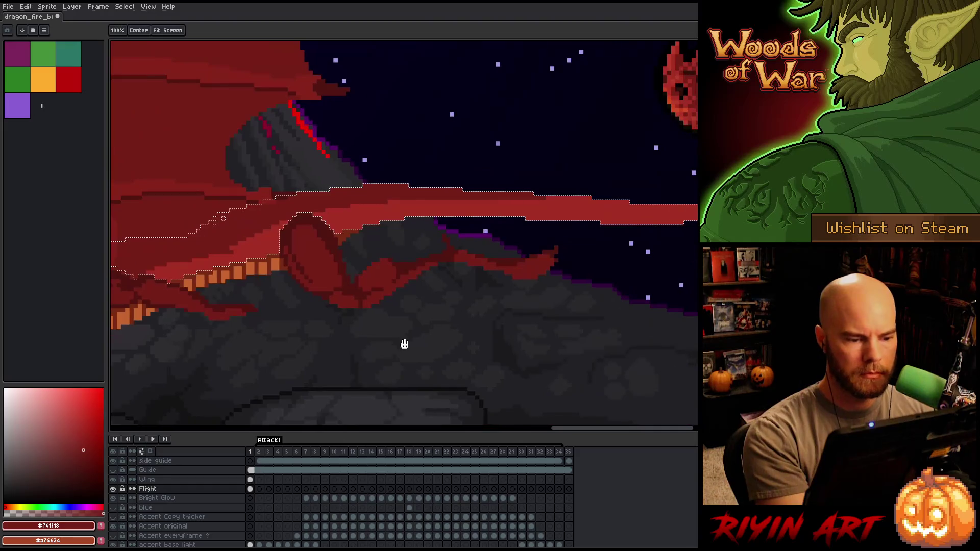
{"action": "left_click_drag", "start_coordinate": [579, 243], "coordinate": [368, 258]}
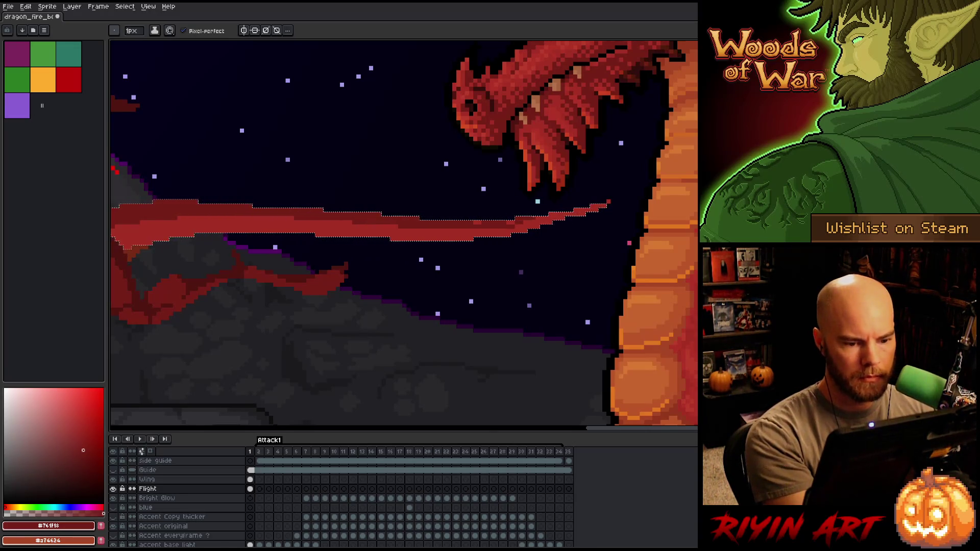
{"action": "left_click_drag", "start_coordinate": [460, 230], "coordinate": [332, 242]}
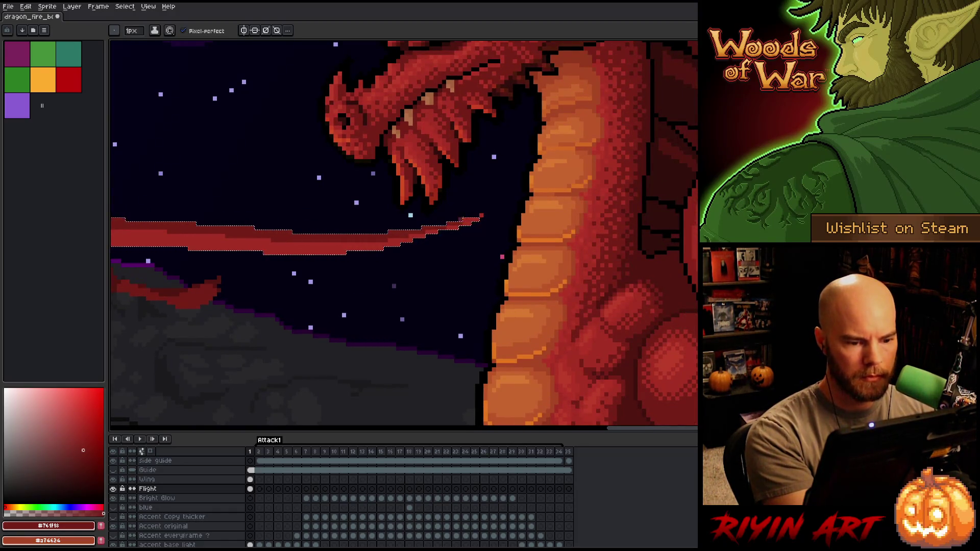
{"action": "key", "text": "ctrl+d"}
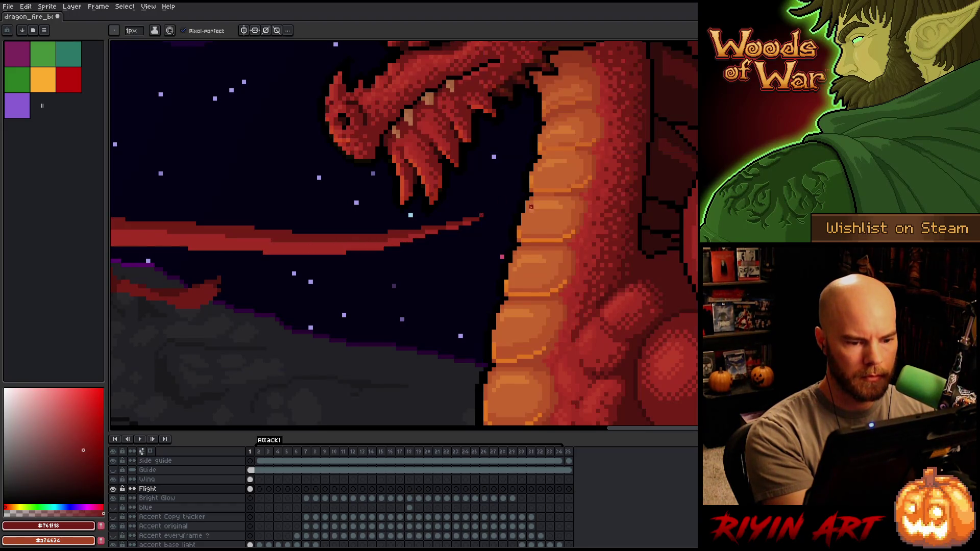
Sample #a52f24 from the wing, zoom out and select the Wing layer's frame-1 cel.
{"action": "left_click", "coordinate": [459, 227], "text": "alt"}
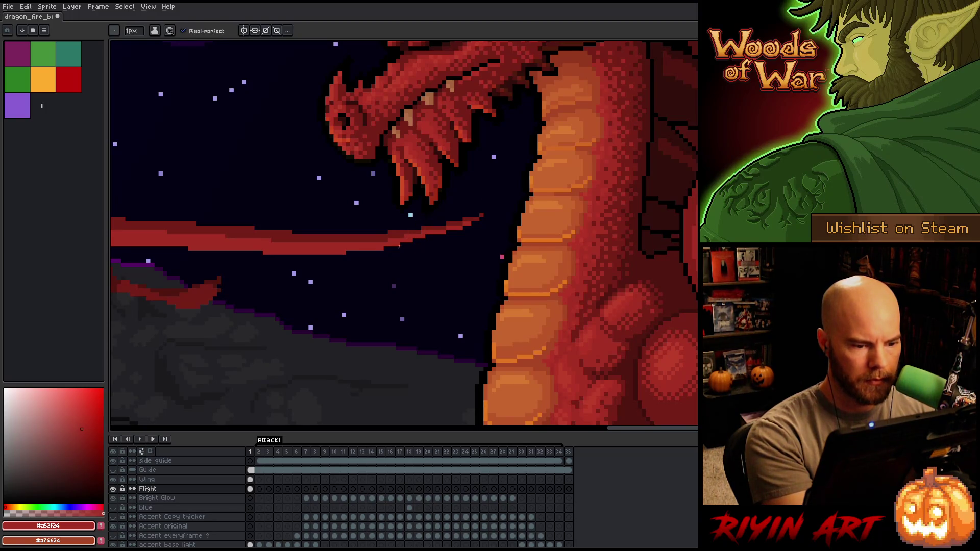
{"action": "scroll", "coordinate": [365, 190], "scroll_direction": "down", "scroll_amount": 3}
{"action": "left_click_drag", "start_coordinate": [354, 191], "coordinate": [532, 176]}
{"action": "scroll", "coordinate": [400, 189], "scroll_direction": "up", "scroll_amount": 4}
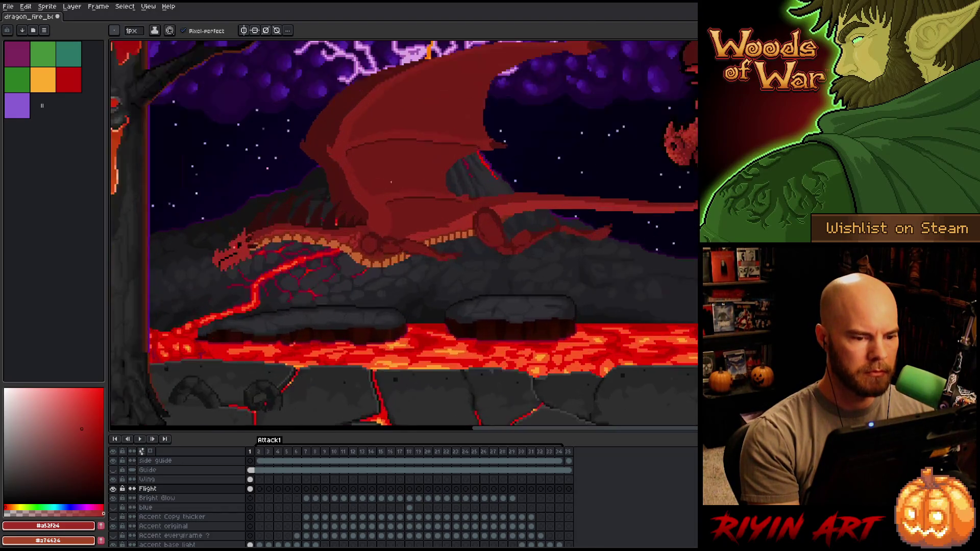
{"action": "scroll", "coordinate": [400, 188], "scroll_direction": "down", "scroll_amount": 3}
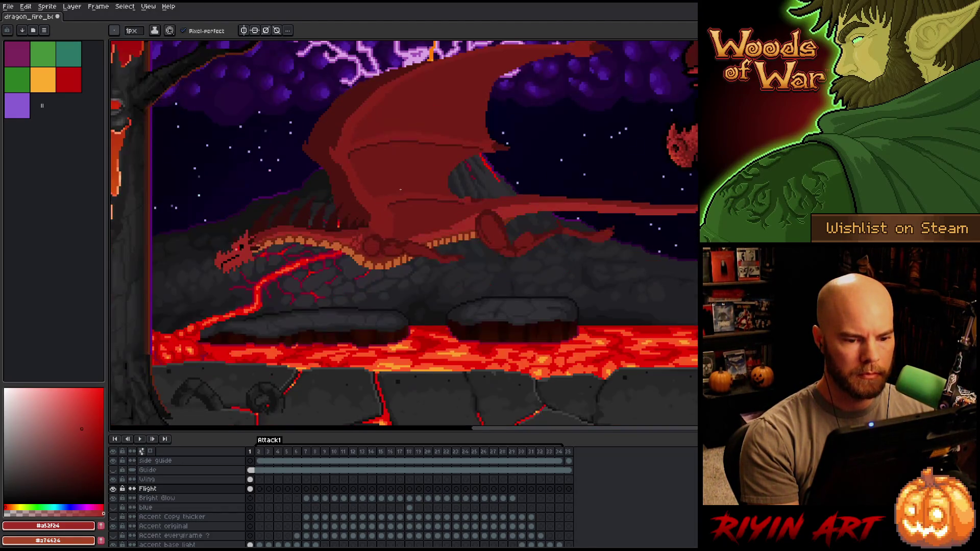
{"action": "left_click", "coordinate": [253, 480]}
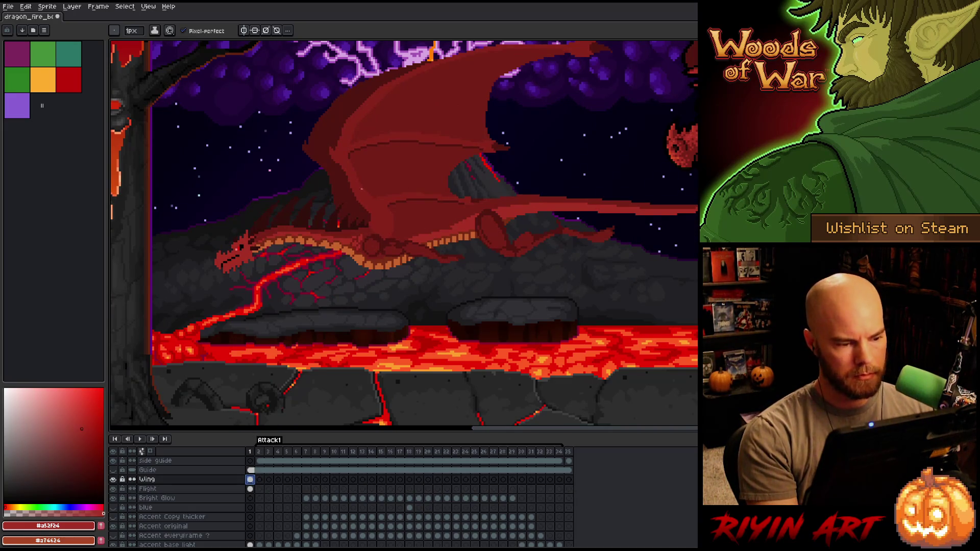
Apply a black outline to the wing with the Outline effect.
{"action": "key", "text": "alt"}
{"action": "scroll", "coordinate": [448, 238], "scroll_direction": "up", "scroll_amount": 5}
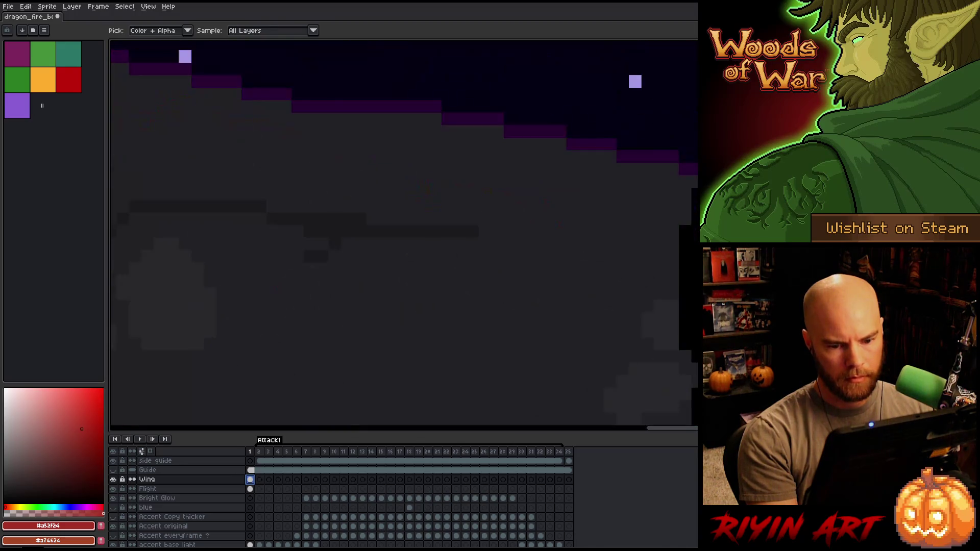
{"action": "left_click", "coordinate": [447, 238]}
{"action": "scroll", "coordinate": [448, 238], "scroll_direction": "down", "scroll_amount": 6}
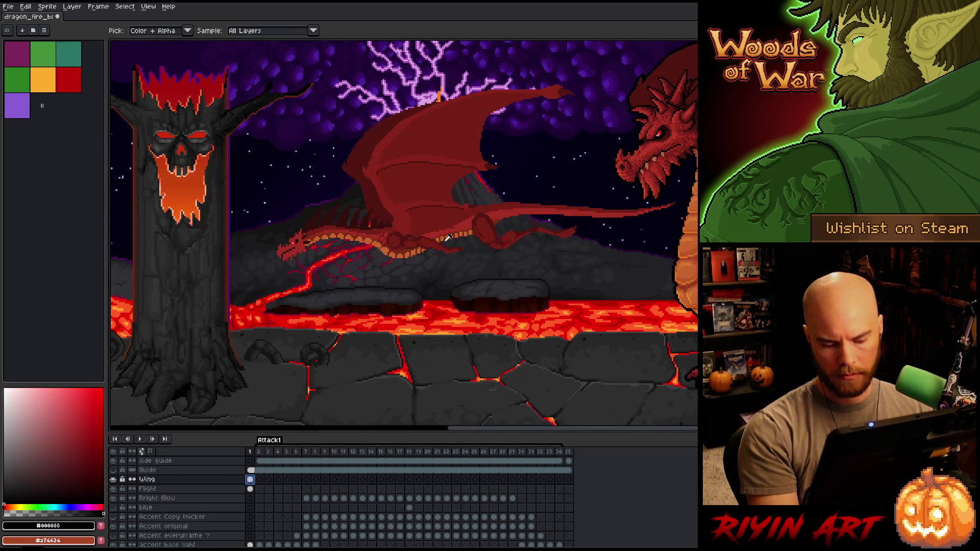
{"action": "key", "text": "shift+o"}
{"action": "key", "text": "Return"}
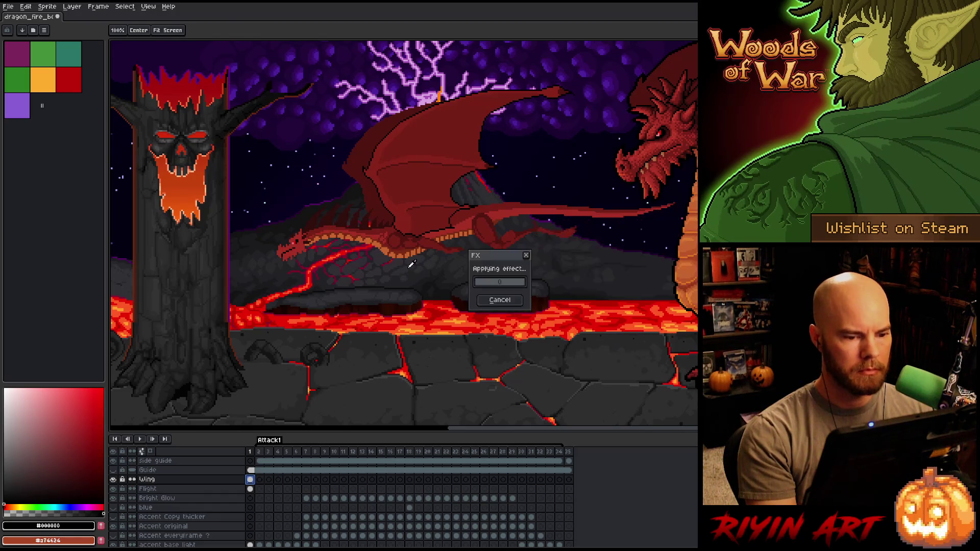
Recolour the wing's stray lower outline pixels in dark red #86231b.
{"action": "scroll", "coordinate": [412, 213], "scroll_direction": "up", "scroll_amount": 3}
{"action": "key", "text": "b"}
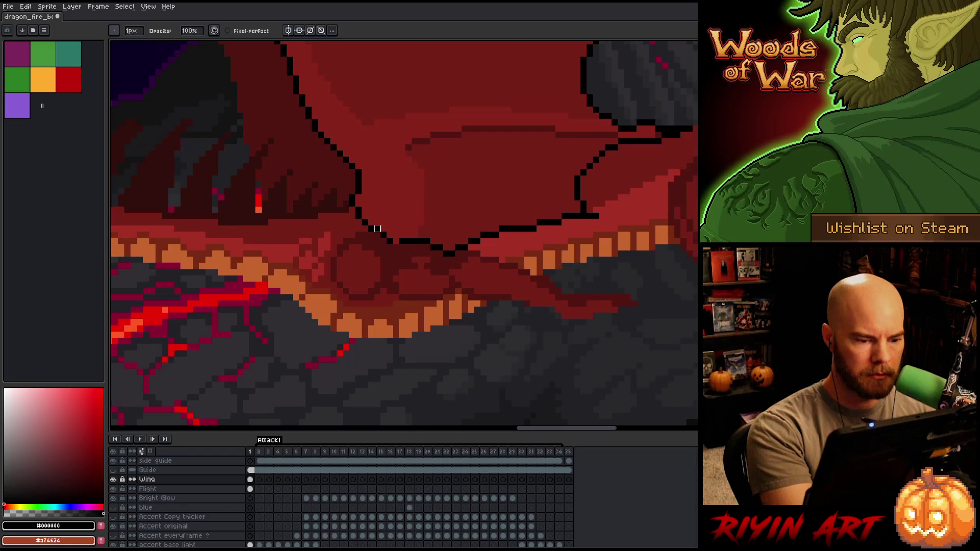
{"action": "left_click", "coordinate": [389, 222], "text": "alt"}
{"action": "left_click", "coordinate": [384, 234]}
{"action": "left_click", "coordinate": [402, 241]}
{"action": "left_click", "coordinate": [409, 241]}
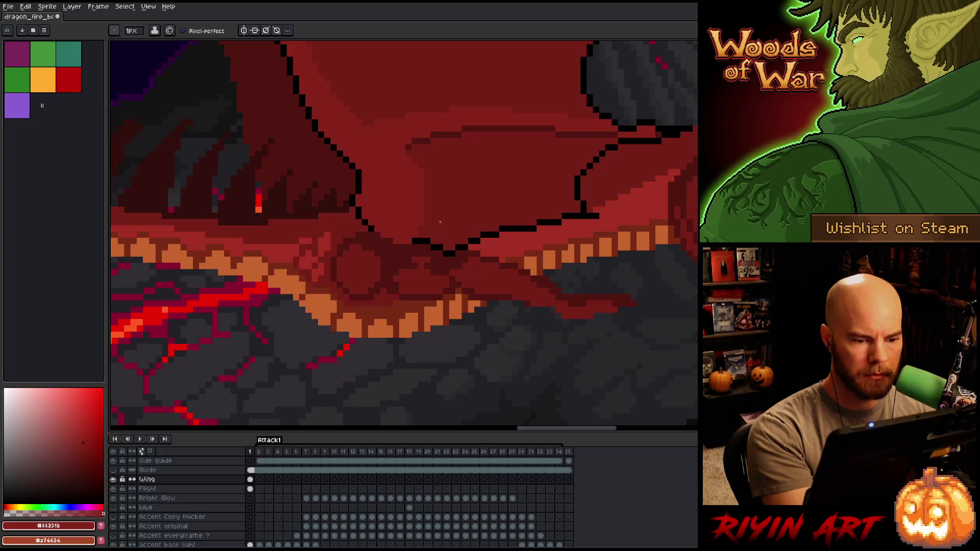
{"action": "left_click", "coordinate": [426, 240]}
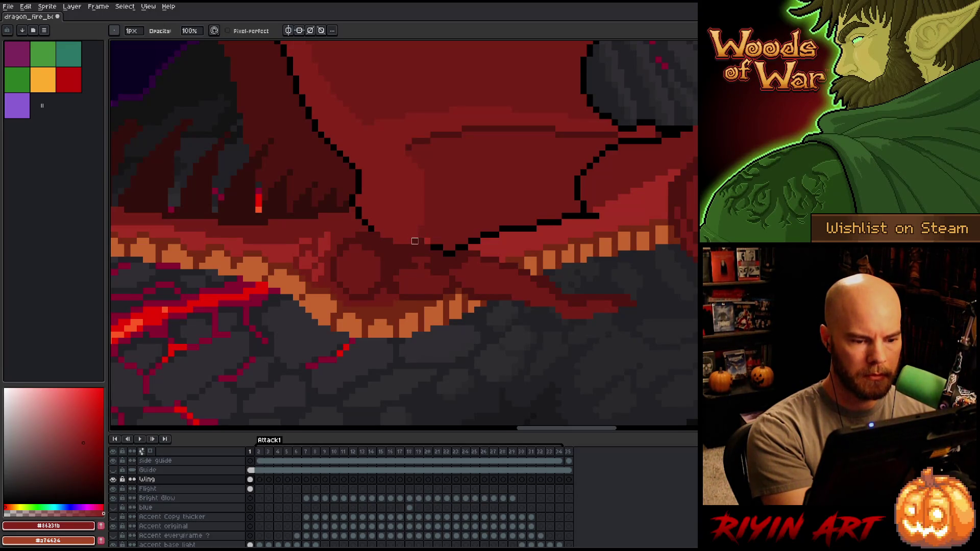
{"action": "left_click", "coordinate": [447, 234], "text": "alt"}
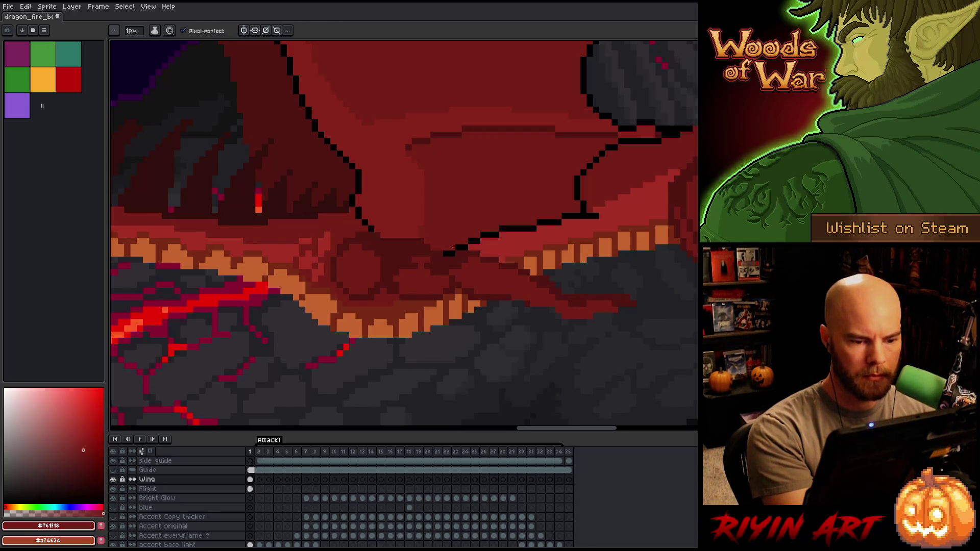
Erase stray black outline pixels under the wing and draw a new black outline segment.
{"action": "key", "text": "e"}
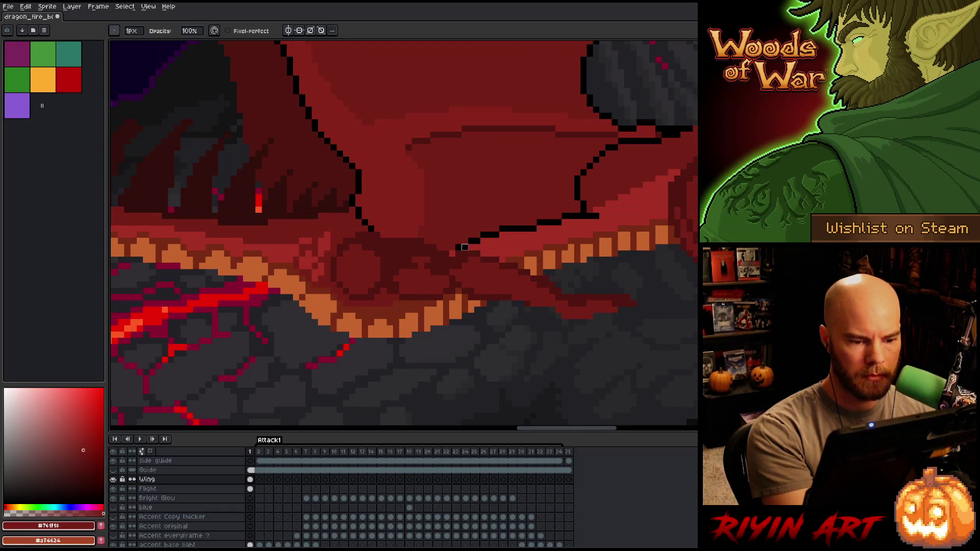
{"action": "mouse_move", "coordinate": [465, 246]}
{"action": "left_mouse_down"}
{"action": "mouse_move", "coordinate": [601, 214]}
{"action": "mouse_move", "coordinate": [530, 356]}
{"action": "left_mouse_up"}
{"action": "key", "text": "space"}
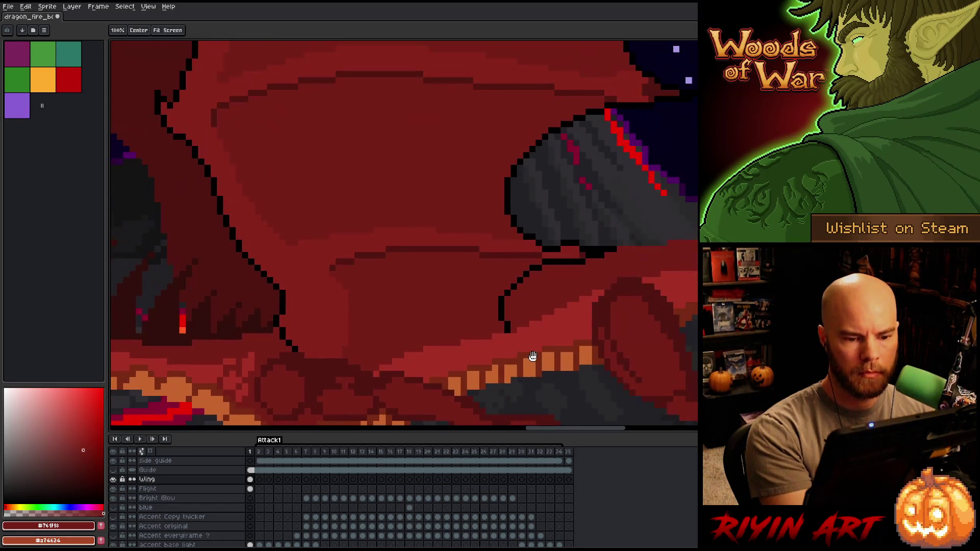
{"action": "left_click", "coordinate": [572, 239], "text": "alt"}
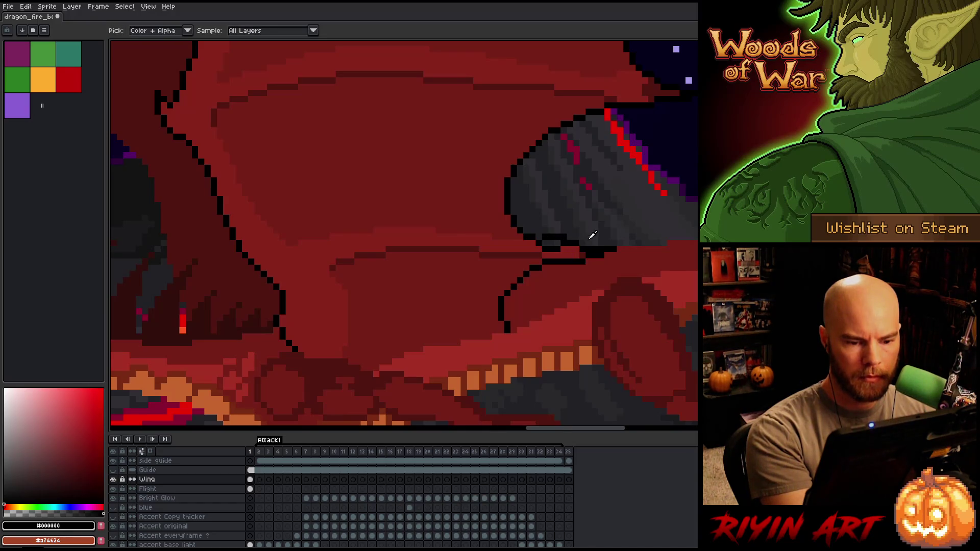
{"action": "left_click_drag", "start_coordinate": [574, 268], "coordinate": [557, 268]}
{"action": "left_click", "coordinate": [569, 261], "text": "alt"}
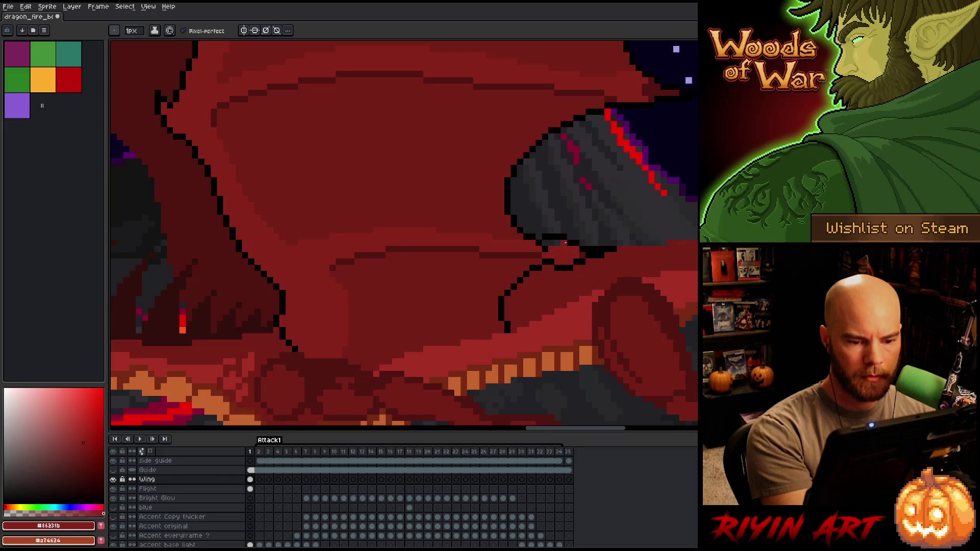
{"action": "left_click", "coordinate": [581, 244], "text": "alt"}
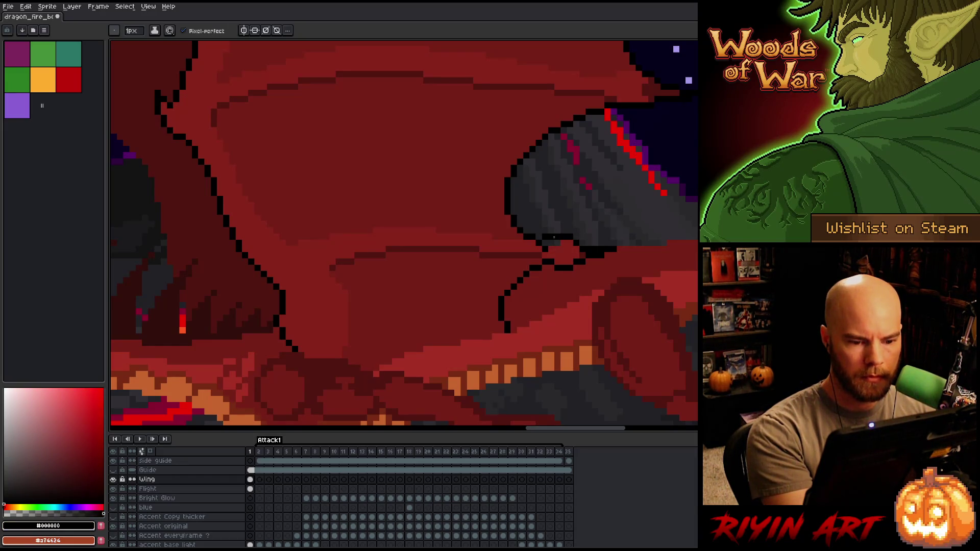
Paint over the outline under the wing in dark red and extend the black outline.
{"action": "key", "text": "e"}
{"action": "left_click", "coordinate": [570, 243], "text": "alt"}
{"action": "key", "text": "b"}
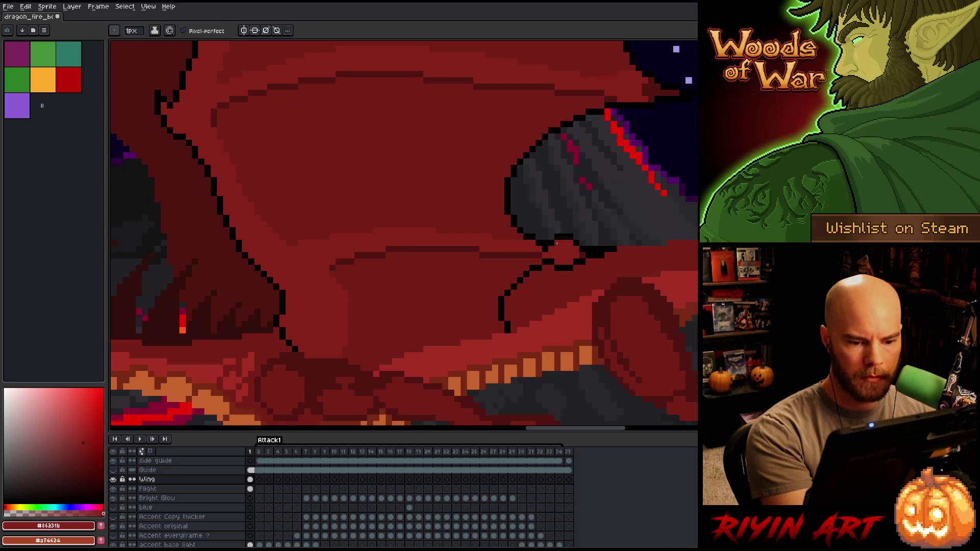
{"action": "left_click", "coordinate": [618, 231], "text": "alt"}
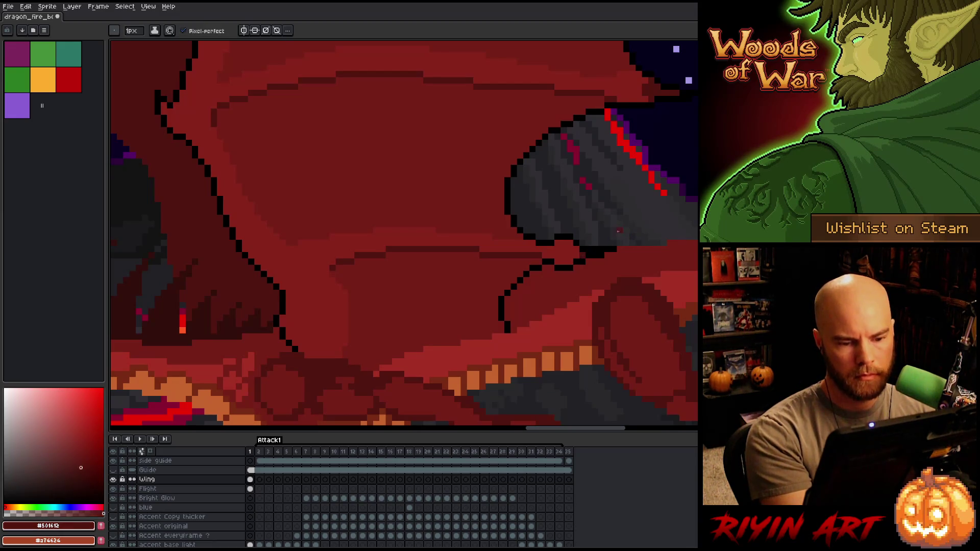
{"action": "mouse_move", "coordinate": [615, 250]}
{"action": "left_mouse_down"}
{"action": "mouse_move", "coordinate": [581, 248]}
{"action": "mouse_move", "coordinate": [609, 255]}
{"action": "mouse_move", "coordinate": [625, 243]}
{"action": "mouse_move", "coordinate": [580, 243]}
{"action": "mouse_move", "coordinate": [510, 398]}
{"action": "mouse_move", "coordinate": [617, 337]}
{"action": "mouse_move", "coordinate": [624, 343]}
{"action": "left_mouse_up"}
{"action": "left_click", "coordinate": [582, 261], "text": "alt"}
{"action": "key", "text": "shift+o"}
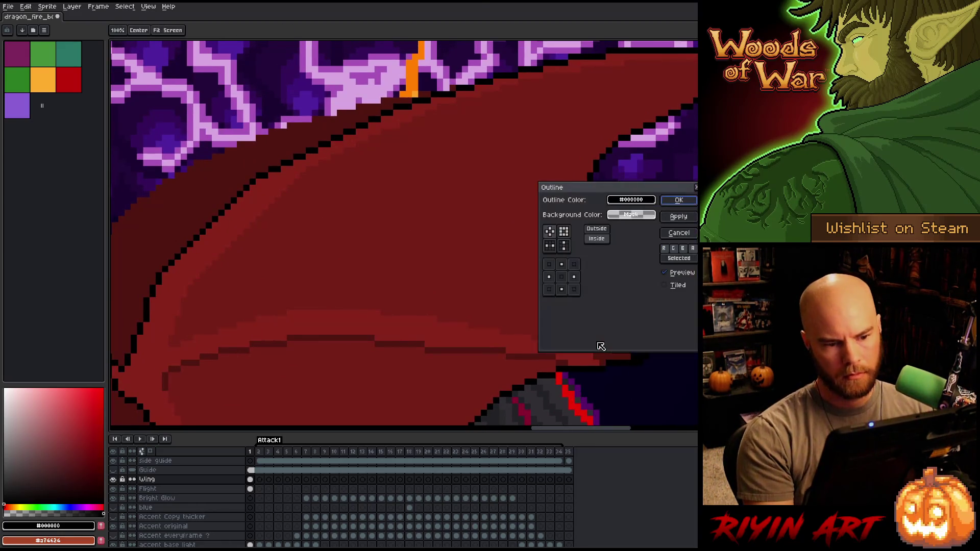
Nudge the wing down one pixel and give it an outside black outline.
{"action": "left_click", "coordinate": [679, 233]}
{"action": "key", "text": "v"}
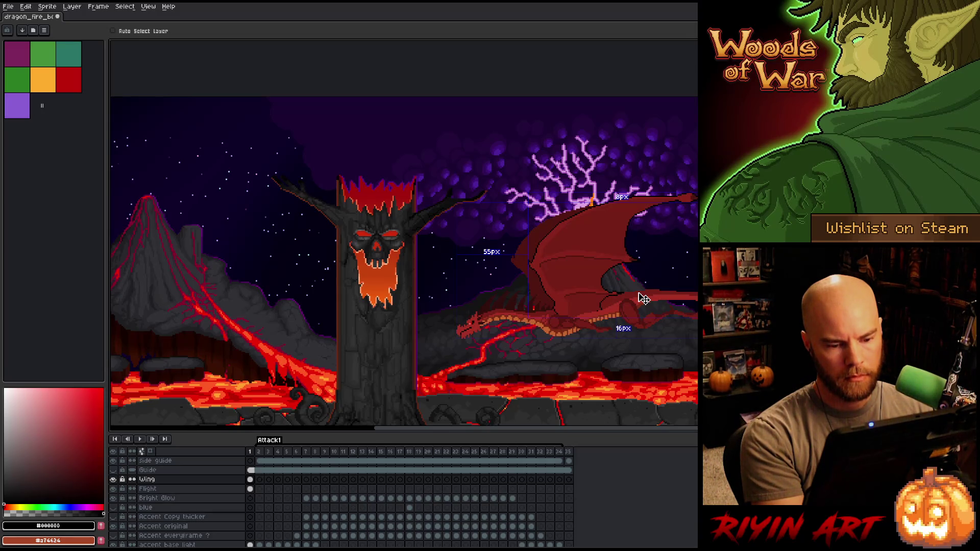
{"action": "key", "text": "Down"}
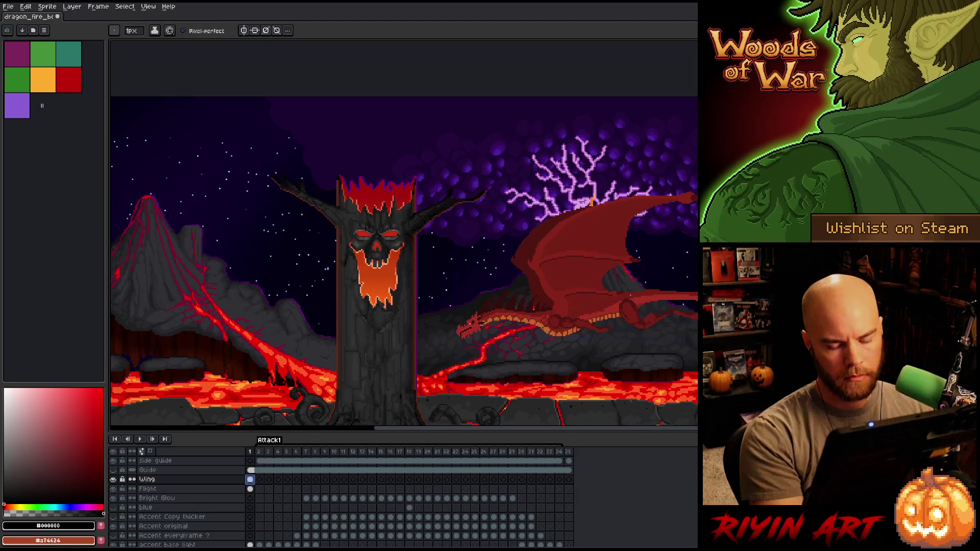
{"action": "key", "text": "shift+o"}
{"action": "left_click", "coordinate": [596, 229]}
{"action": "mouse_move", "coordinate": [594, 191]}
{"action": "left_mouse_down"}
{"action": "mouse_move", "coordinate": [311, 167]}
{"action": "mouse_move", "coordinate": [358, 173]}
{"action": "left_mouse_up"}
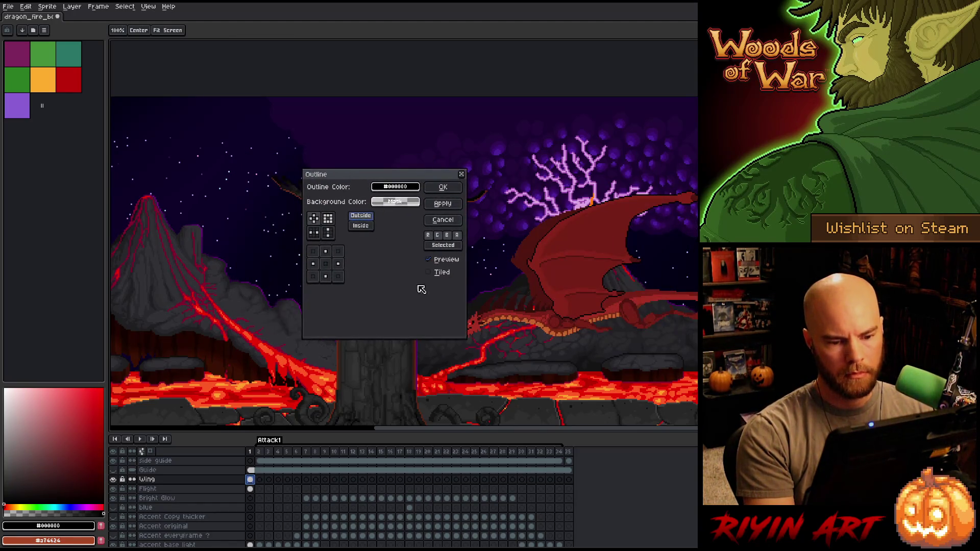
{"action": "key", "text": "Return"}
Delete the wing outline where it overlaps the Flight layer's area.
{"action": "scroll", "coordinate": [541, 301], "scroll_direction": "up", "scroll_amount": 5}
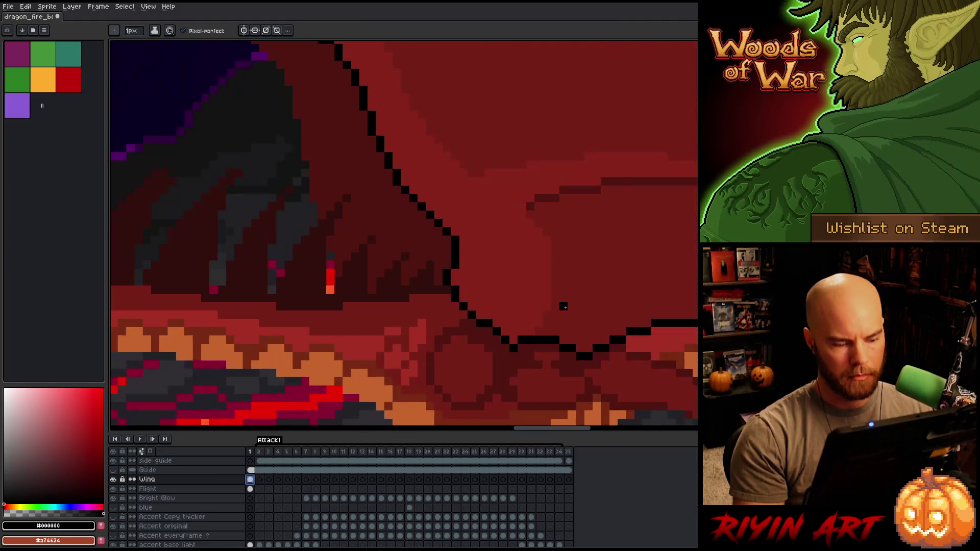
{"action": "left_click", "coordinate": [253, 491]}
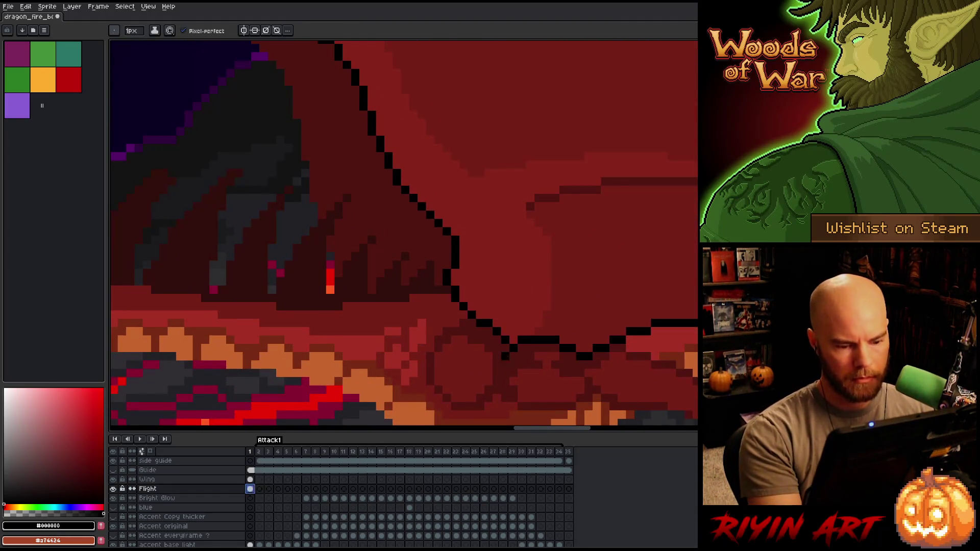
{"action": "left_click", "coordinate": [250, 489], "text": "ctrl"}
{"action": "left_click", "coordinate": [250, 480]}
{"action": "key", "text": "Delete"}
{"action": "key", "text": "ctrl+d"}
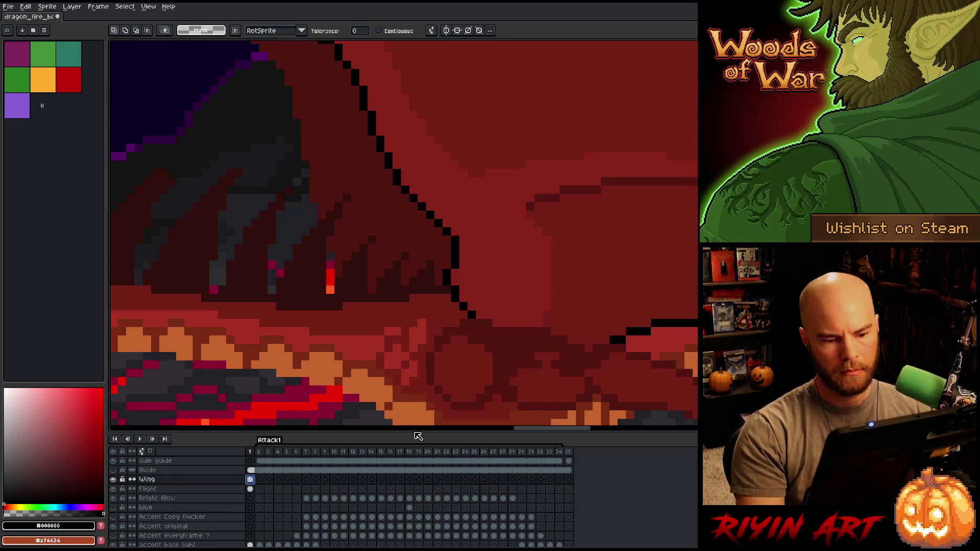
Clear the outline along the wing's lower edge and redraw black pixels toward the tip.
{"action": "scroll", "coordinate": [584, 363], "scroll_direction": "right", "scroll_amount": 5}
{"action": "key", "text": "b"}
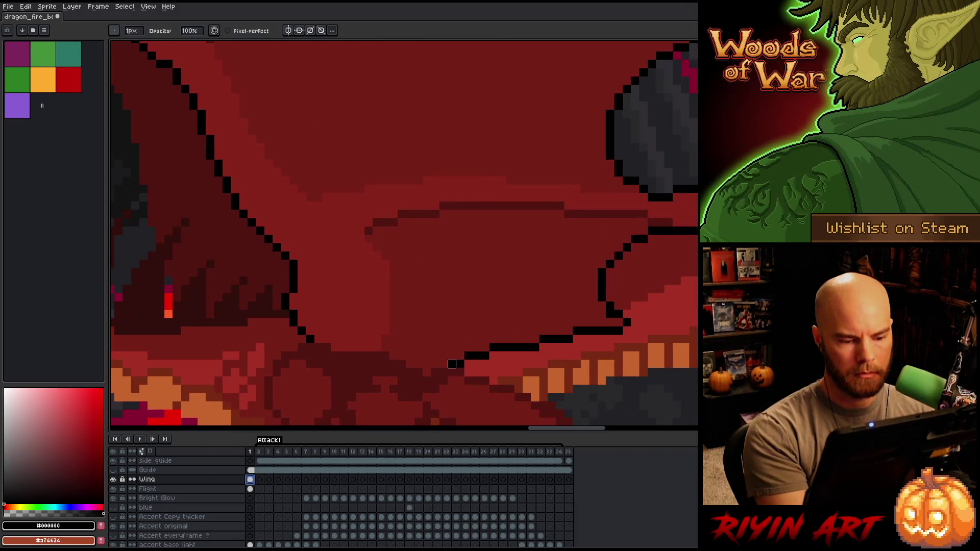
{"action": "left_click_drag", "start_coordinate": [484, 364], "coordinate": [623, 331]}
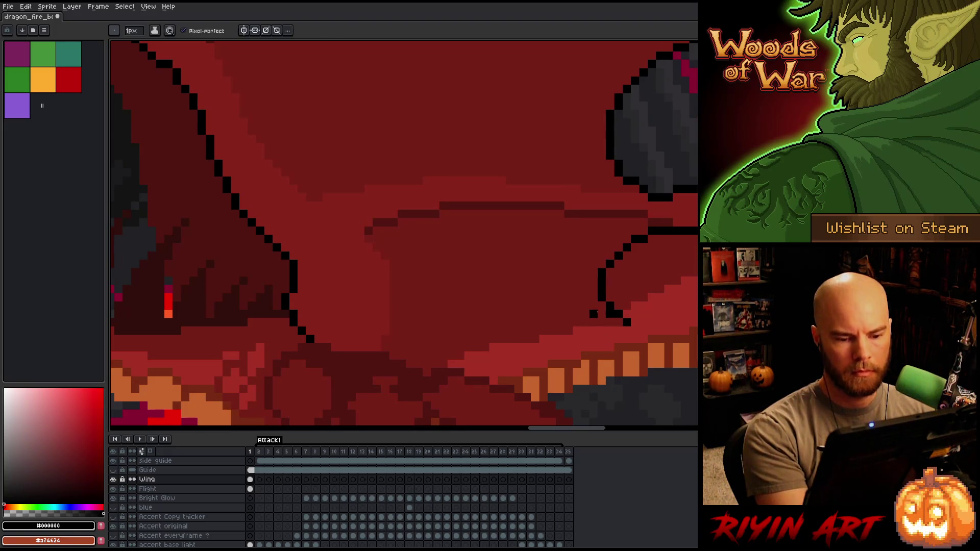
{"action": "left_click", "coordinate": [626, 314], "text": "alt"}
{"action": "scroll", "coordinate": [644, 269], "scroll_direction": "up", "scroll_amount": 3}
{"action": "scroll", "coordinate": [644, 269], "scroll_direction": "right", "scroll_amount": 3}
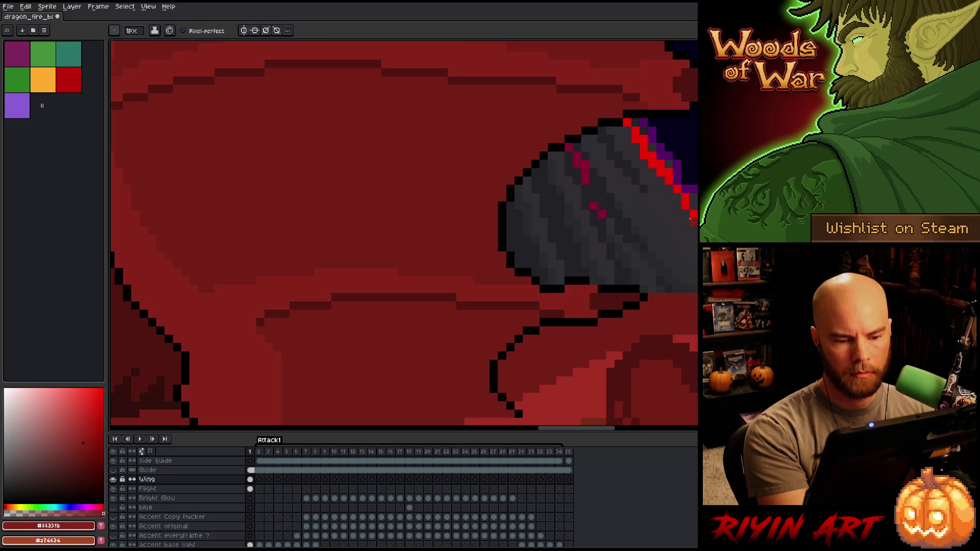
{"action": "left_click", "coordinate": [582, 281], "text": "alt"}
{"action": "left_click", "coordinate": [594, 281]}
{"action": "left_click_drag", "start_coordinate": [553, 314], "coordinate": [562, 306]}
{"action": "left_click", "coordinate": [535, 322]}
Erase excess black pixels on the lower outline and recolour one pixel to wing red.
{"action": "key", "text": "e"}
{"action": "left_click", "coordinate": [560, 322]}
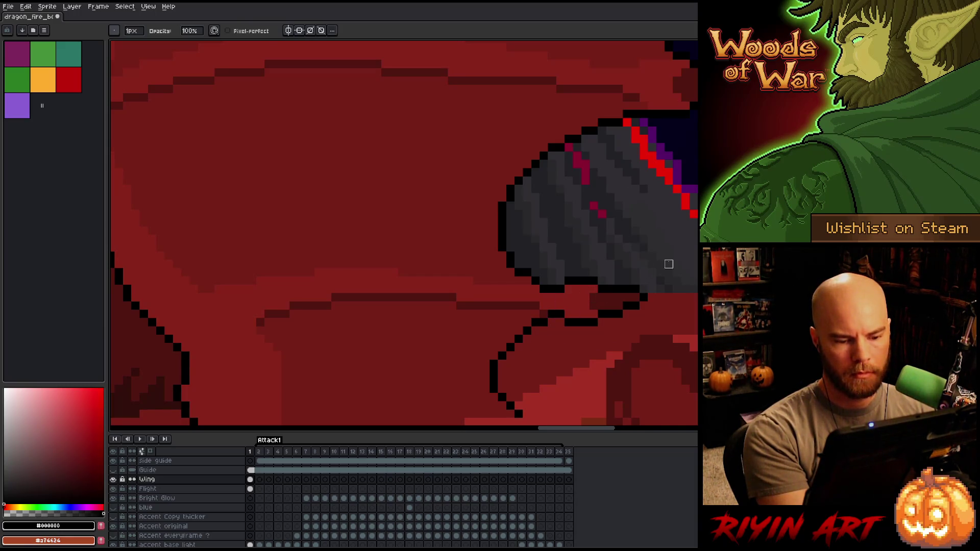
{"action": "key", "text": "b"}
{"action": "left_click", "coordinate": [552, 301], "text": "alt"}
{"action": "left_click", "coordinate": [571, 301], "text": "alt"}
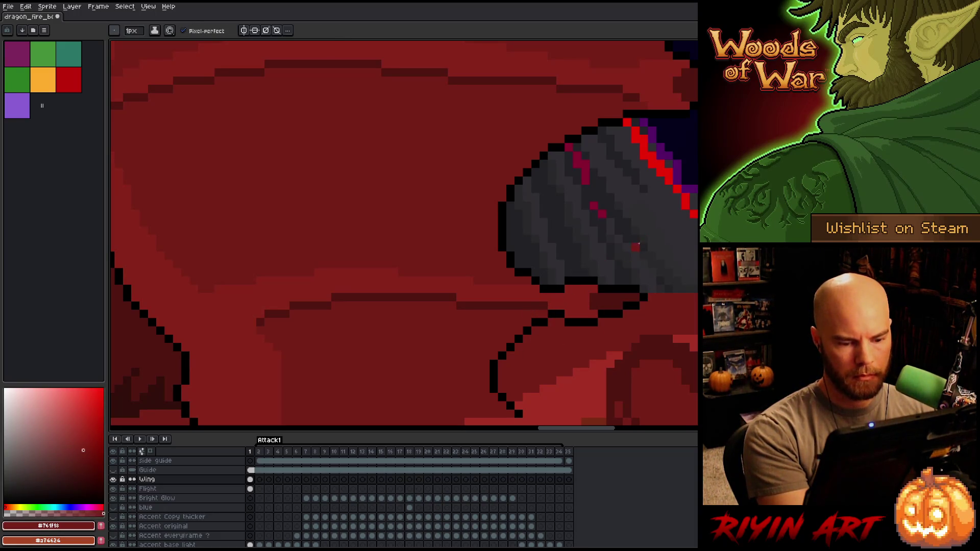
{"action": "left_click", "coordinate": [545, 289]}
{"action": "left_click", "coordinate": [534, 273], "text": "alt"}
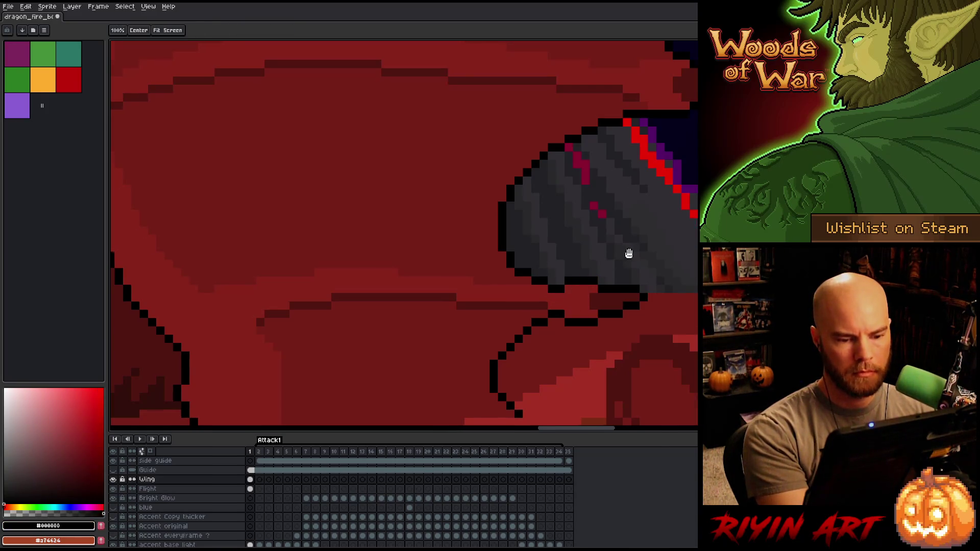
Reshape the wing tip's upper edge using a freehand selection.
{"action": "left_click_drag", "start_coordinate": [627, 254], "coordinate": [553, 355]}
{"action": "key", "text": "m"}
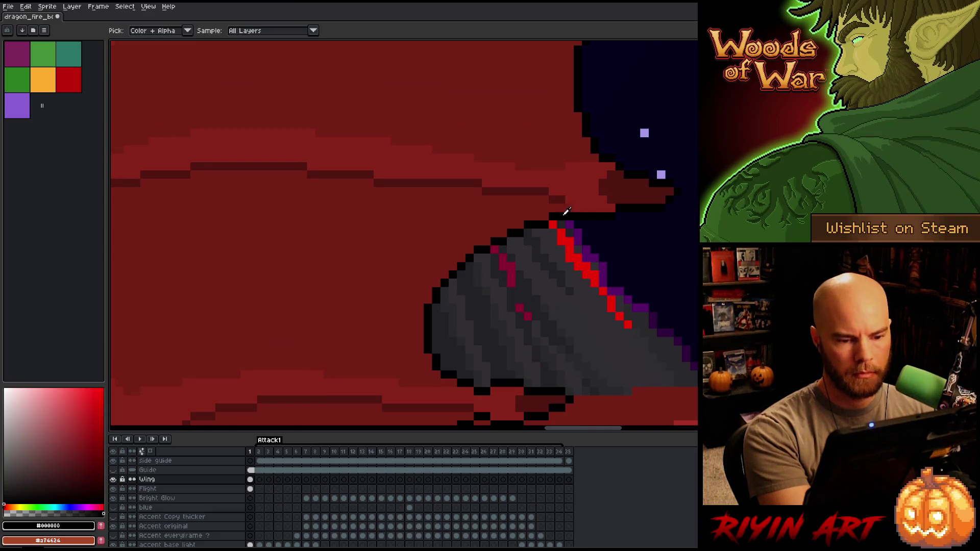
{"action": "mouse_move", "coordinate": [557, 221]}
{"action": "left_mouse_down"}
{"action": "mouse_move", "coordinate": [574, 254]}
{"action": "mouse_move", "coordinate": [564, 213]}
{"action": "mouse_move", "coordinate": [470, 227]}
{"action": "mouse_move", "coordinate": [508, 311]}
{"action": "mouse_move", "coordinate": [564, 255]}
{"action": "left_mouse_up"}
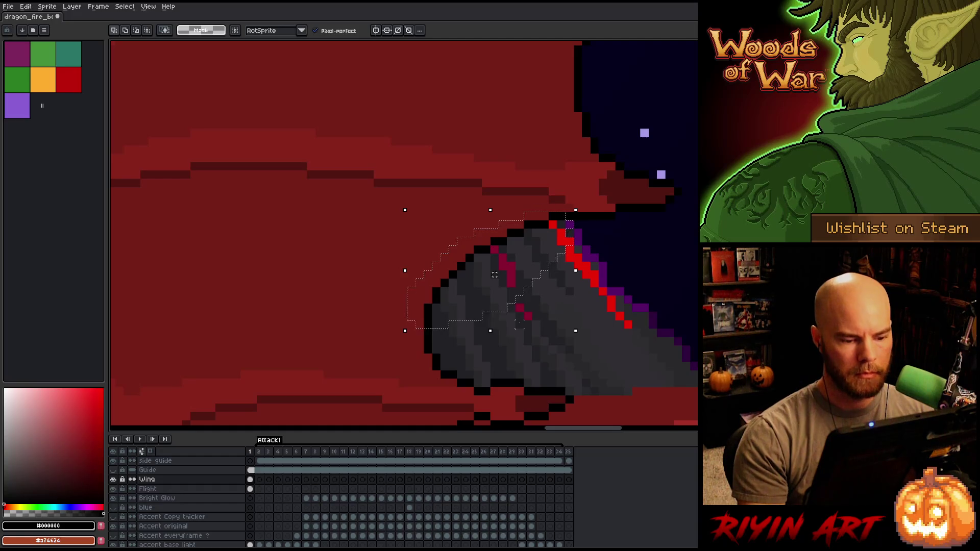
{"action": "mouse_move", "coordinate": [474, 354]}
{"action": "left_mouse_down"}
{"action": "mouse_move", "coordinate": [449, 306]}
{"action": "mouse_move", "coordinate": [400, 288]}
{"action": "left_mouse_up"}
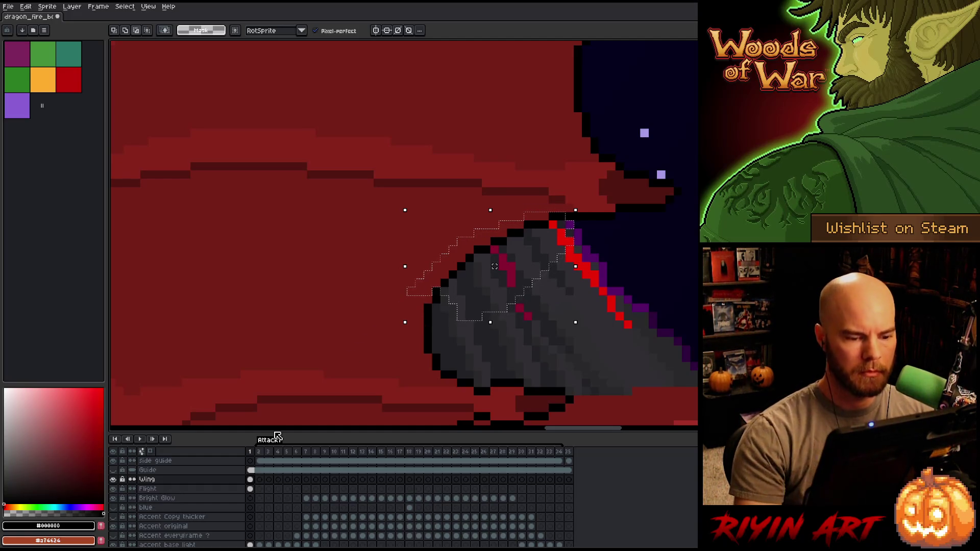
{"action": "key", "text": "ctrl+d"}
{"action": "key", "text": "b"}
{"action": "left_click", "coordinate": [428, 300], "text": "alt"}
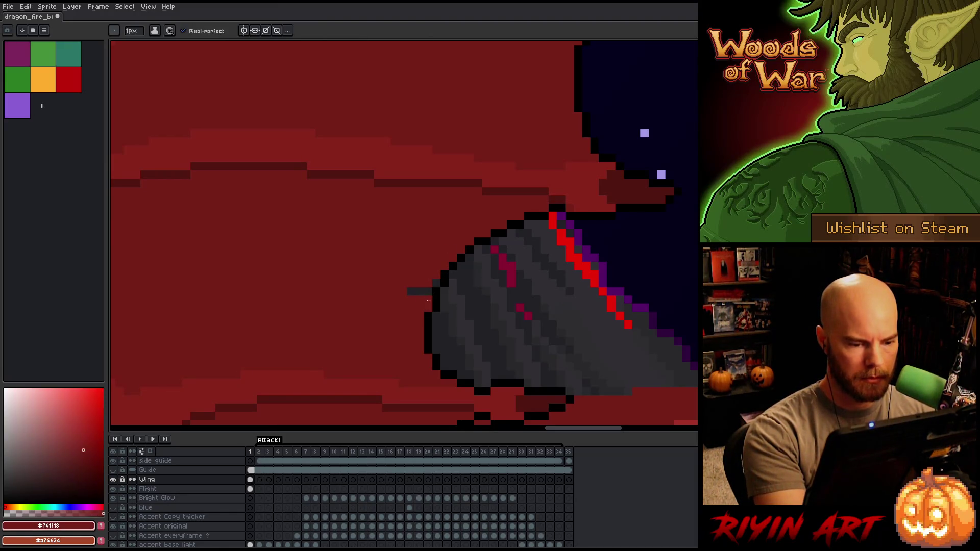
{"action": "left_click_drag", "start_coordinate": [589, 332], "coordinate": [508, 416]}
{"action": "left_click_drag", "start_coordinate": [542, 296], "coordinate": [531, 325]}
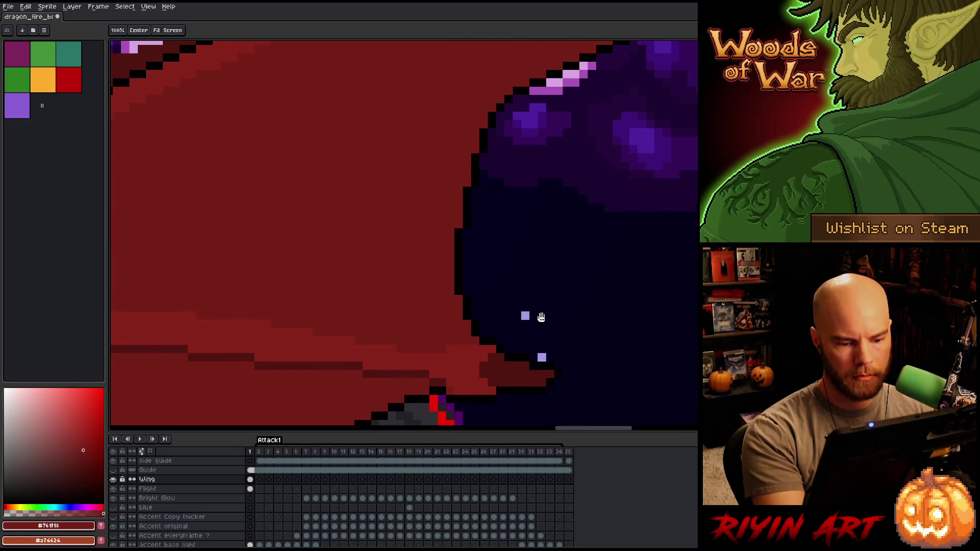
Shift the purple shape beside the wing two pixels left.
{"action": "left_click_drag", "start_coordinate": [552, 268], "coordinate": [534, 327]}
{"action": "key", "text": "space"}
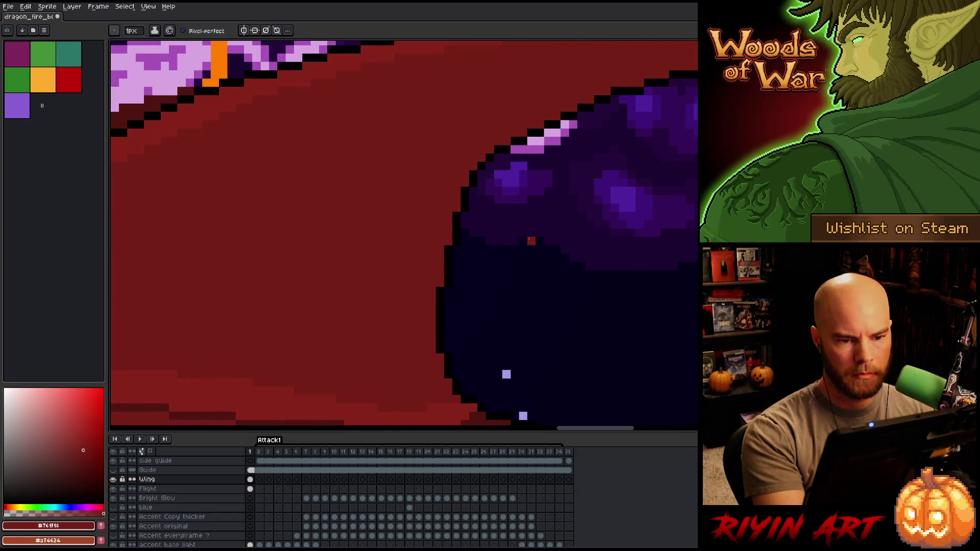
{"action": "mouse_move", "coordinate": [696, 145]}
{"action": "left_mouse_down"}
{"action": "mouse_move", "coordinate": [466, 401]}
{"action": "mouse_move", "coordinate": [361, 328]}
{"action": "mouse_move", "coordinate": [591, 76]}
{"action": "left_mouse_up"}
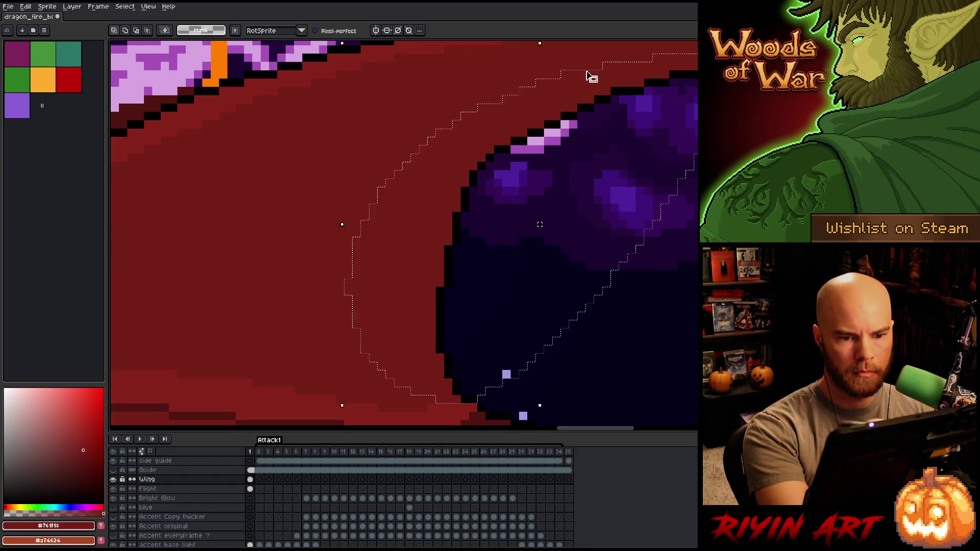
{"action": "key", "text": "Left"}
{"action": "key", "text": "Left"}
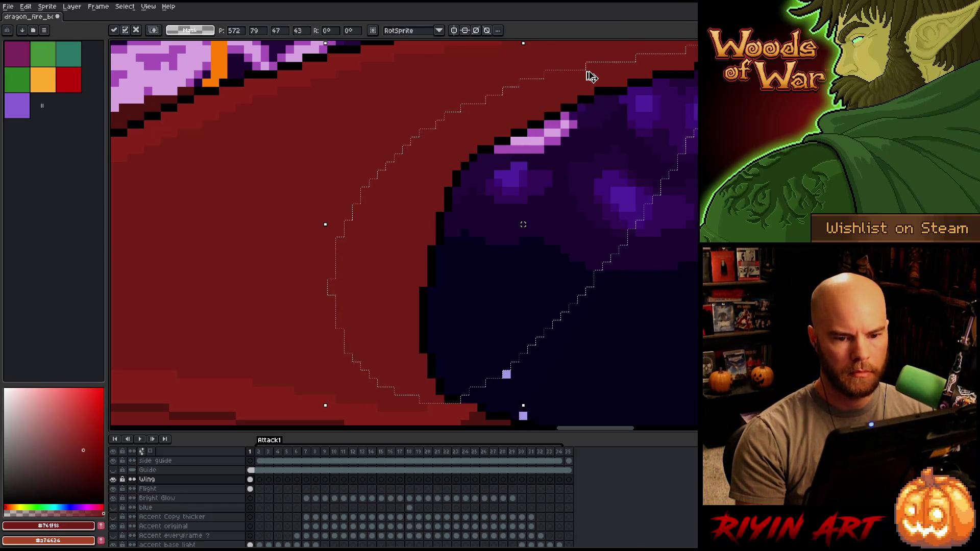
{"action": "key", "text": "ctrl+d"}
Fill a dark purple gap at the wing edge with wing red.
{"action": "key", "text": "b"}
{"action": "left_click", "coordinate": [450, 396], "text": "alt"}
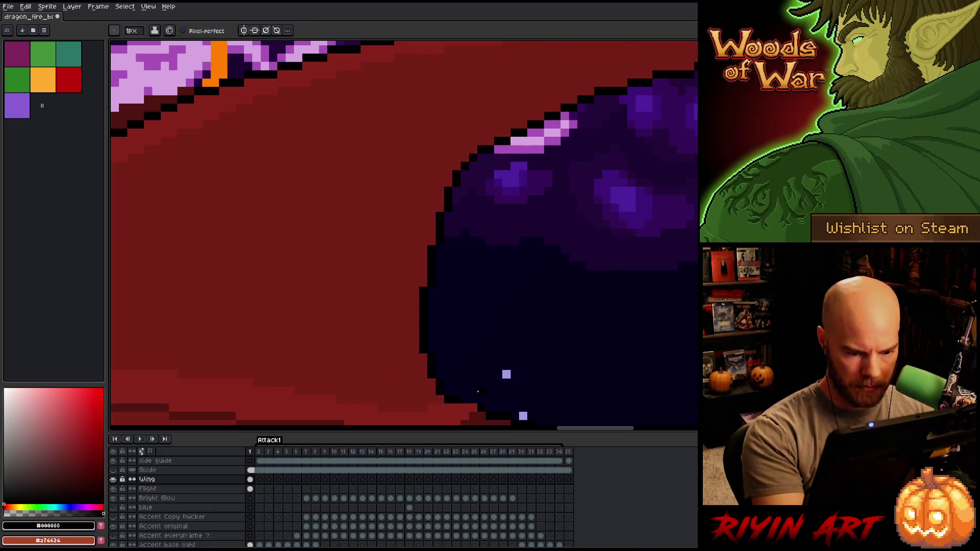
{"action": "scroll", "coordinate": [465, 383], "scroll_direction": "up", "scroll_amount": 5}
{"action": "scroll", "coordinate": [465, 383], "scroll_direction": "right", "scroll_amount": 5}
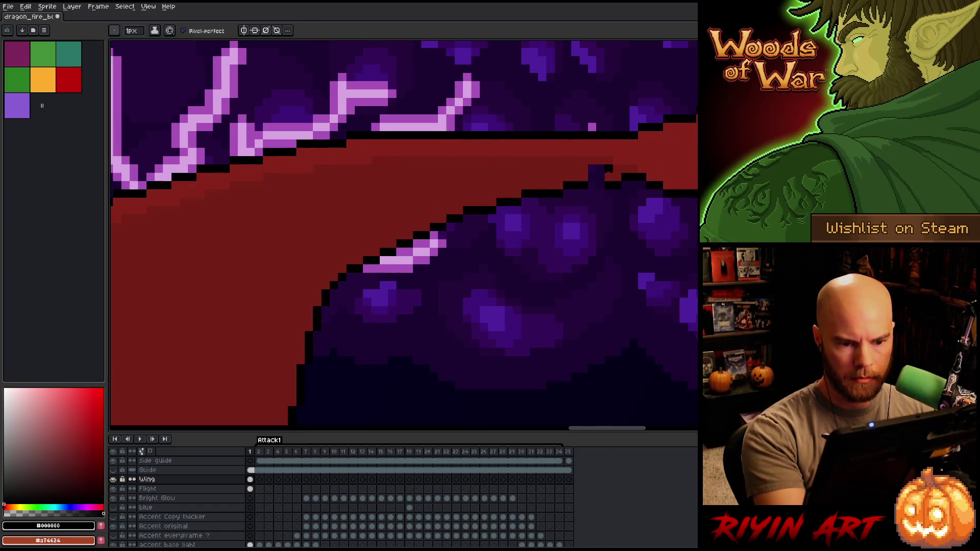
{"action": "left_click", "coordinate": [610, 174], "text": "alt"}
{"action": "left_click", "coordinate": [597, 173]}
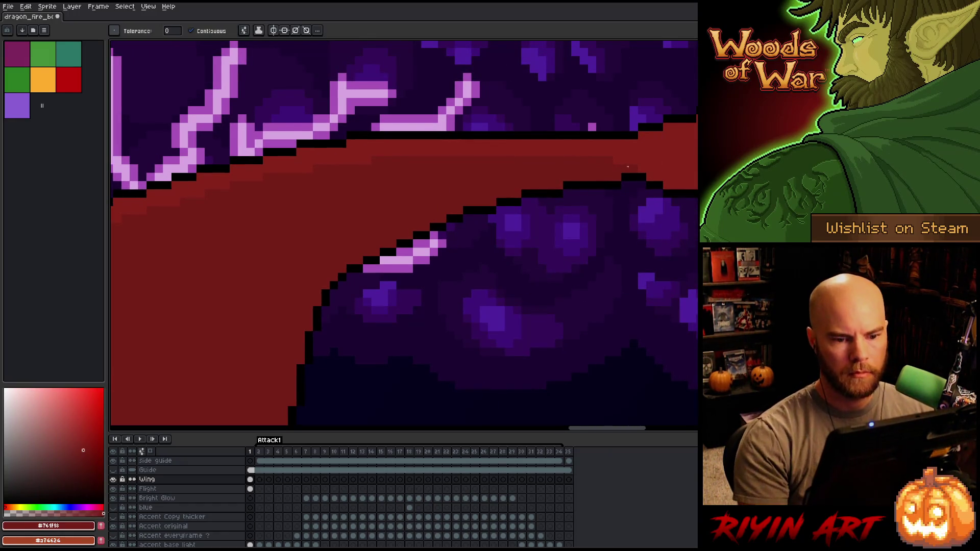
{"action": "scroll", "coordinate": [628, 167], "scroll_direction": "down", "scroll_amount": 2}
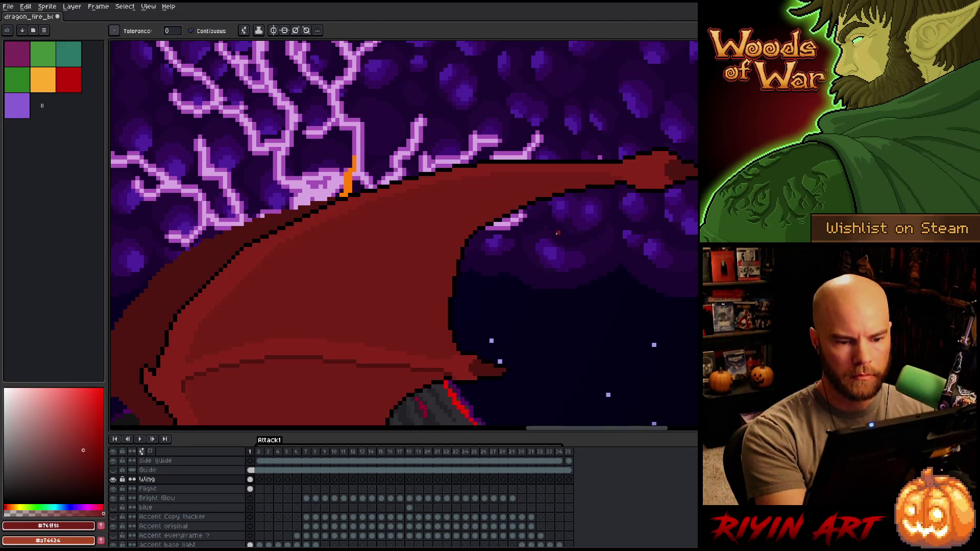
{"action": "scroll", "coordinate": [558, 233], "scroll_direction": "up", "scroll_amount": 3}
Undo an accidental black fill of the wing and tidy the edge with the eraser.
{"action": "left_click", "coordinate": [580, 154], "text": "alt"}
{"action": "left_click", "coordinate": [580, 151]}
{"action": "key", "text": "ctrl+z"}
{"action": "key", "text": "b"}
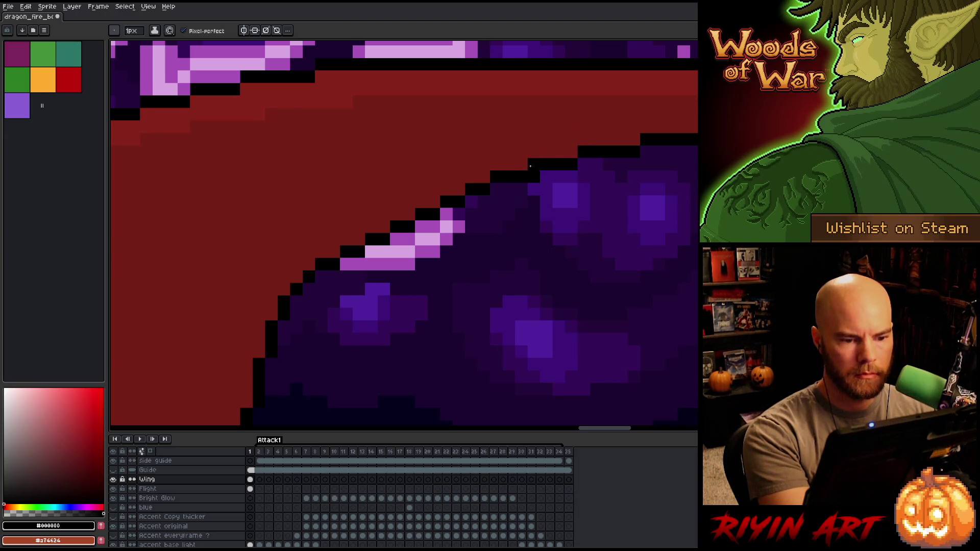
{"action": "key", "text": "e"}
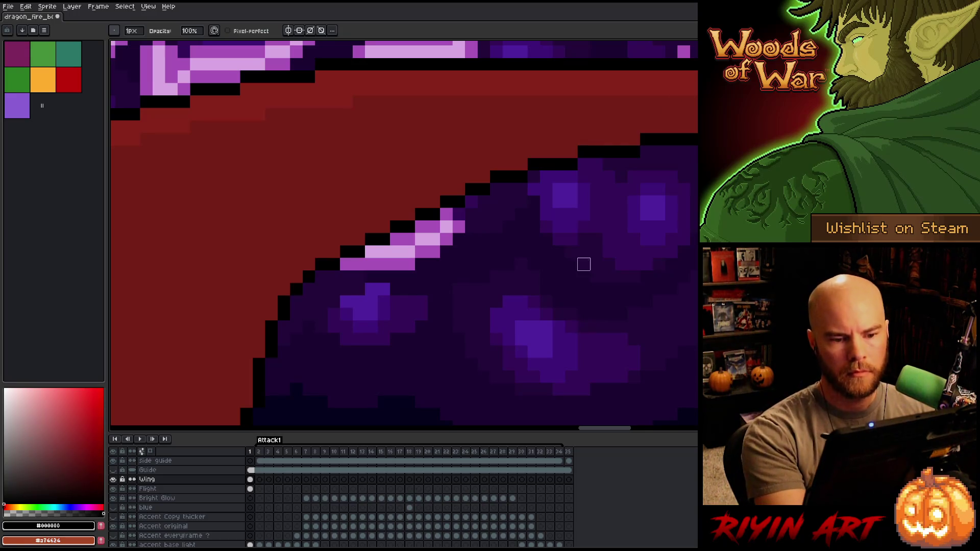
{"action": "scroll", "coordinate": [387, 254], "scroll_direction": "down", "scroll_amount": 10}
{"action": "right_click", "coordinate": [387, 254]}
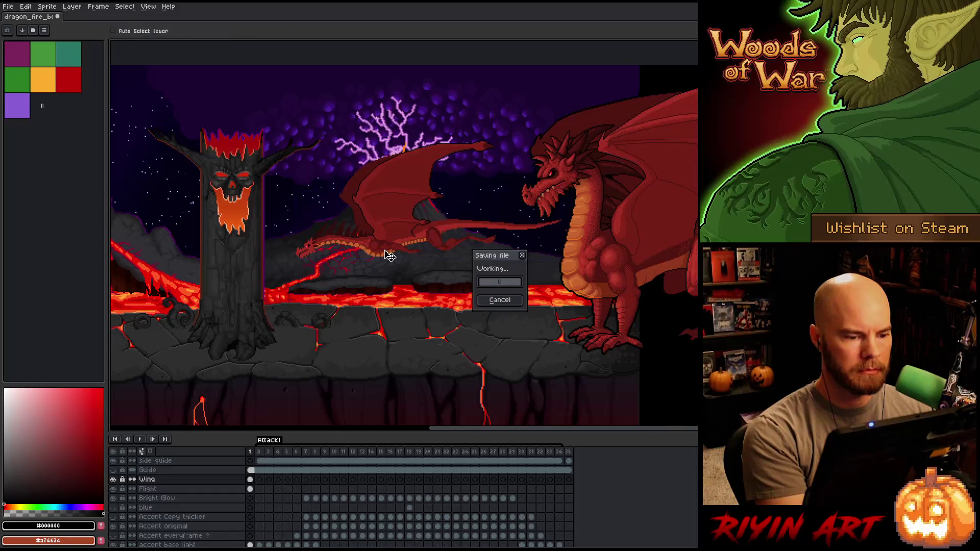
Pick dark red from the artwork with the Pencil and place it on the Flight layer.
{"action": "key", "text": "b"}
{"action": "scroll", "coordinate": [340, 233], "scroll_direction": "up", "scroll_amount": 2}
{"action": "scroll", "coordinate": [340, 232], "scroll_direction": "up", "scroll_amount": 2}
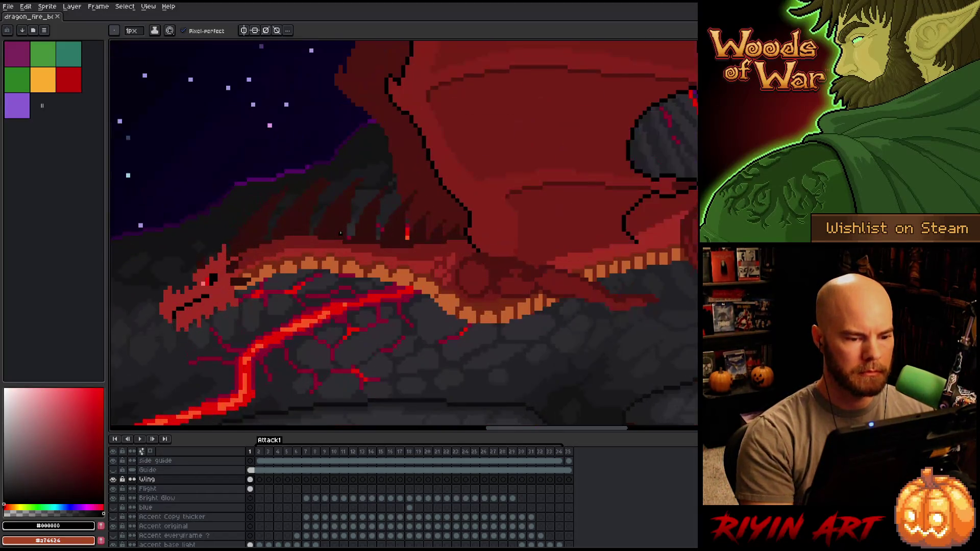
{"action": "left_click", "coordinate": [438, 258], "text": "alt"}
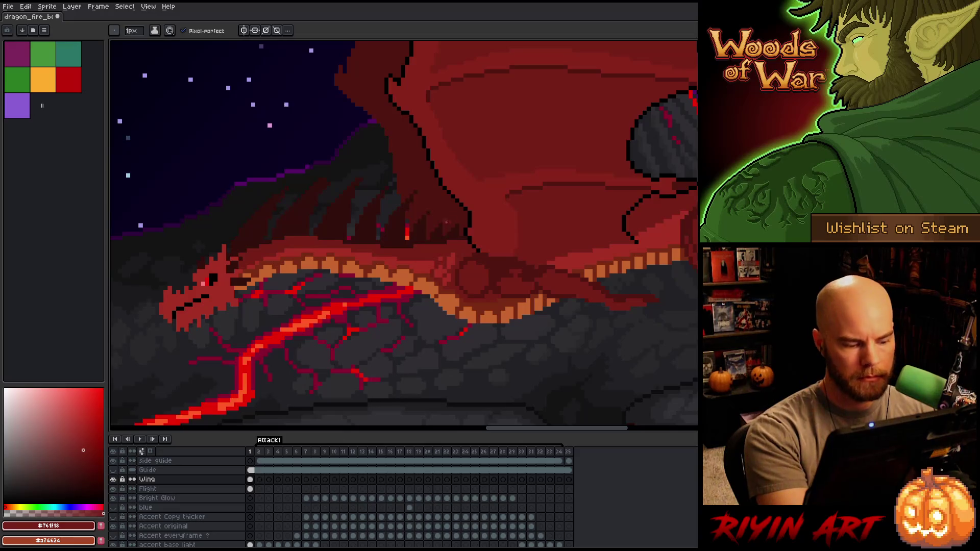
{"action": "left_click", "coordinate": [250, 489]}
{"action": "left_click", "coordinate": [437, 259]}
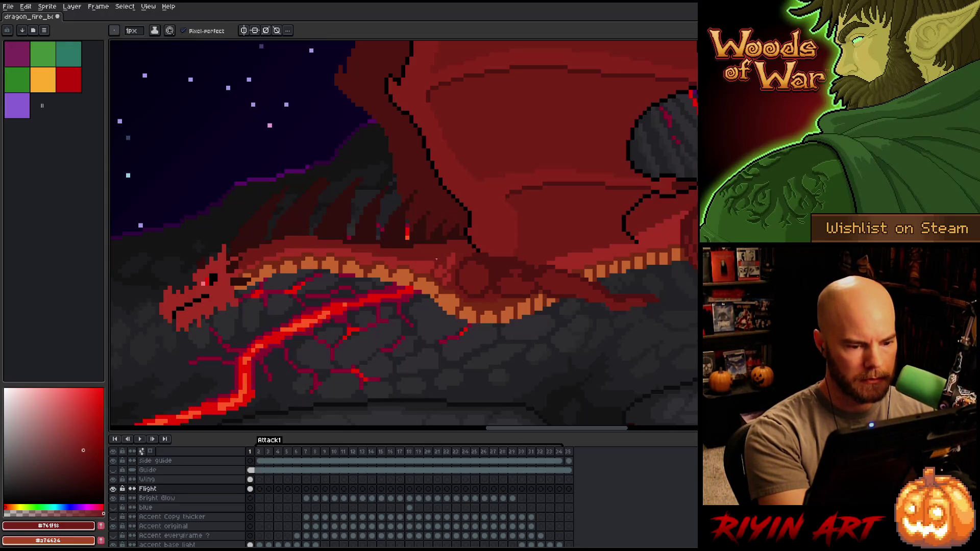
Bring the small dragon's head into view and draw dark red pixels along its lower jaw.
{"action": "key", "text": "space"}
{"action": "left_click_drag", "start_coordinate": [564, 365], "coordinate": [534, 352]}
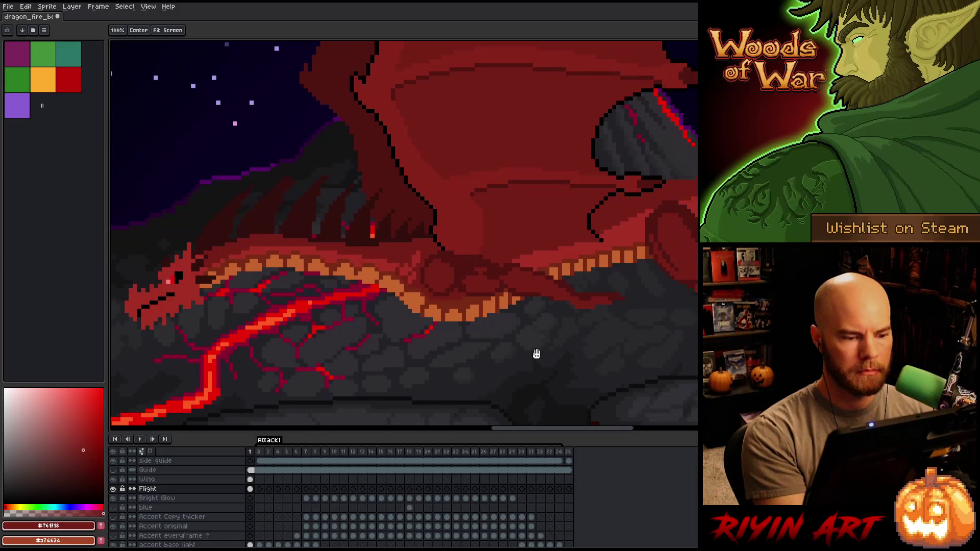
{"action": "left_click", "coordinate": [280, 245], "text": "alt"}
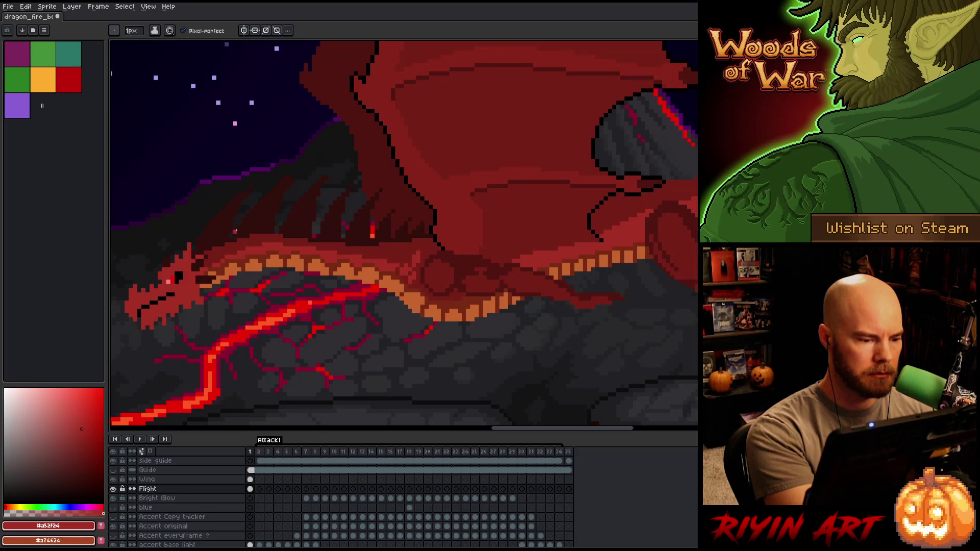
{"action": "left_click", "coordinate": [202, 271], "text": "alt"}
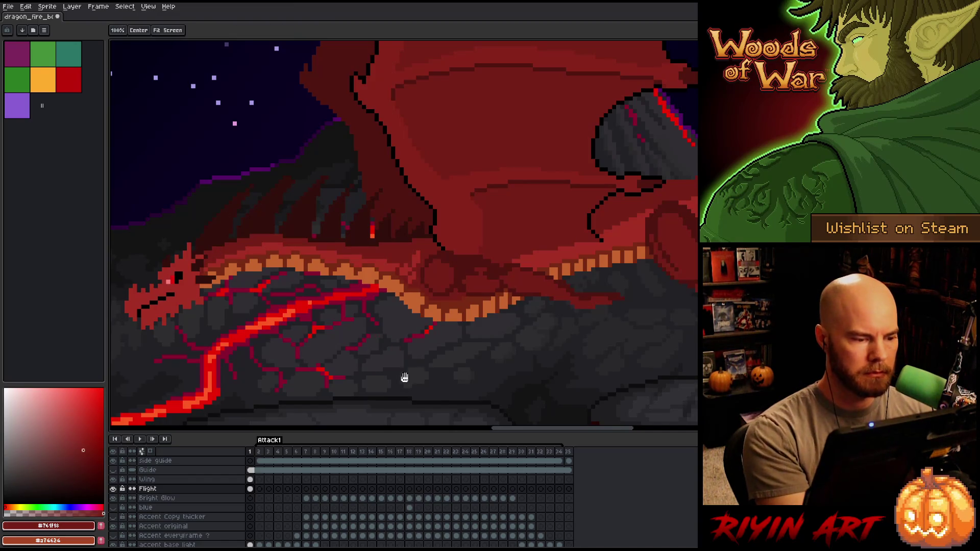
{"action": "left_click_drag", "start_coordinate": [403, 378], "coordinate": [513, 353]}
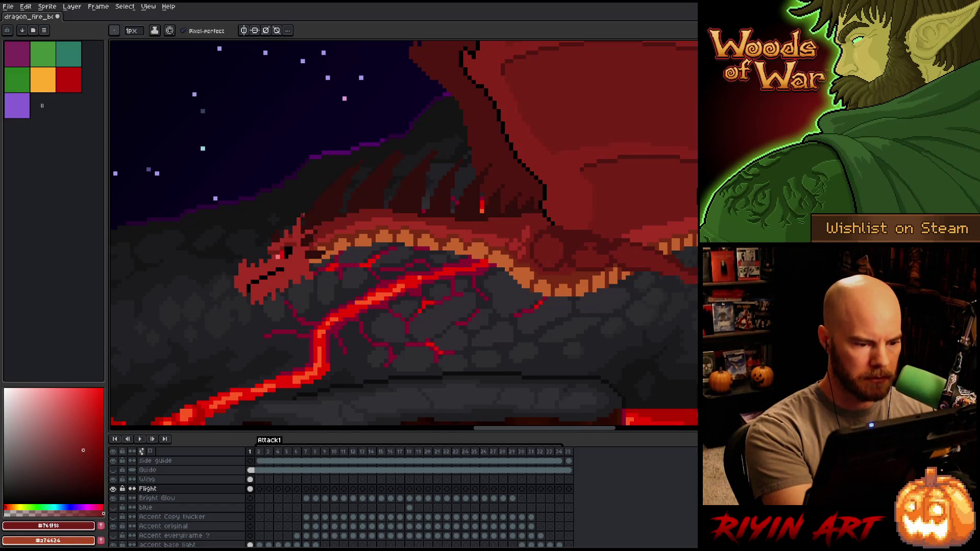
{"action": "left_click_drag", "start_coordinate": [244, 286], "coordinate": [244, 295]}
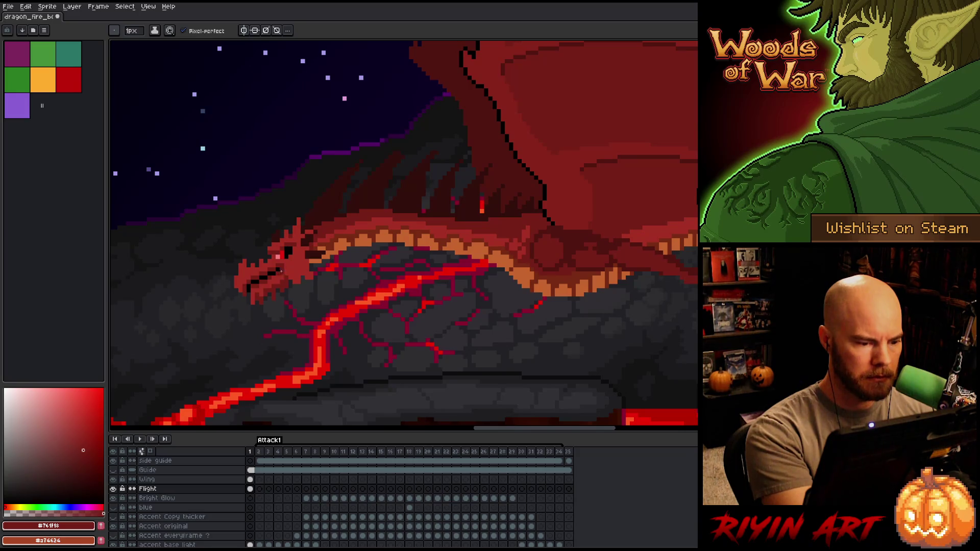
Shade the dragon's head alternating #a52f24 and #761f18, briefly trying a lasso selection around it.
{"action": "left_click", "coordinate": [284, 265], "text": "alt"}
{"action": "key", "text": "g"}
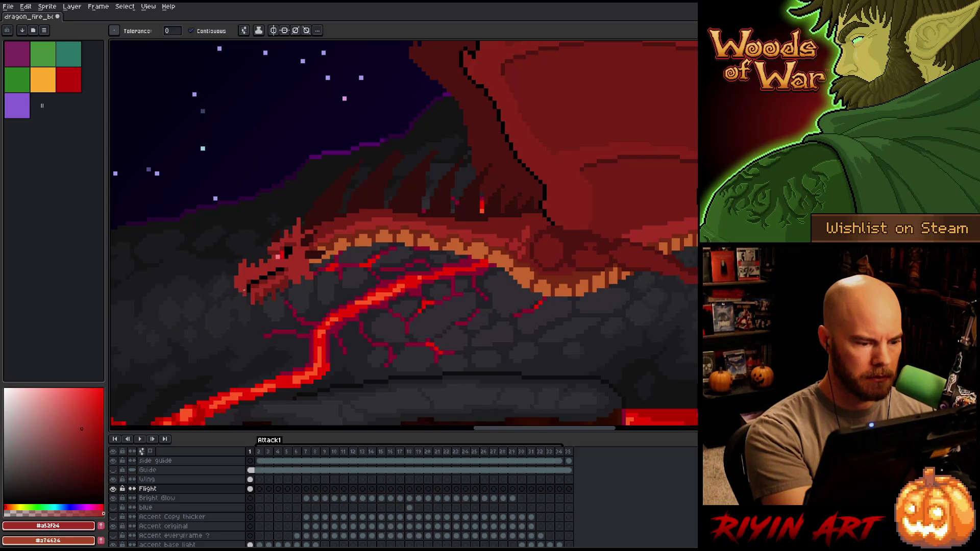
{"action": "key", "text": "b"}
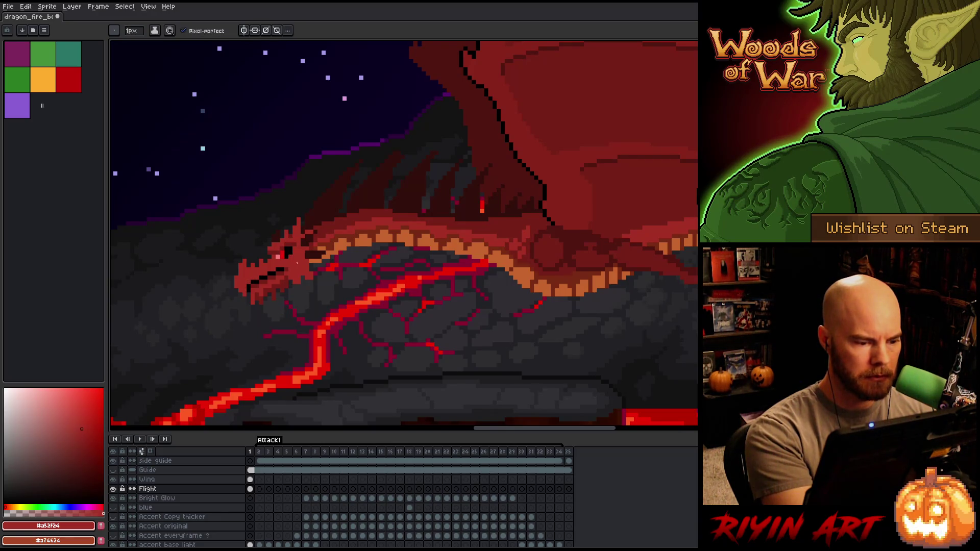
{"action": "left_click", "coordinate": [324, 234], "text": "alt"}
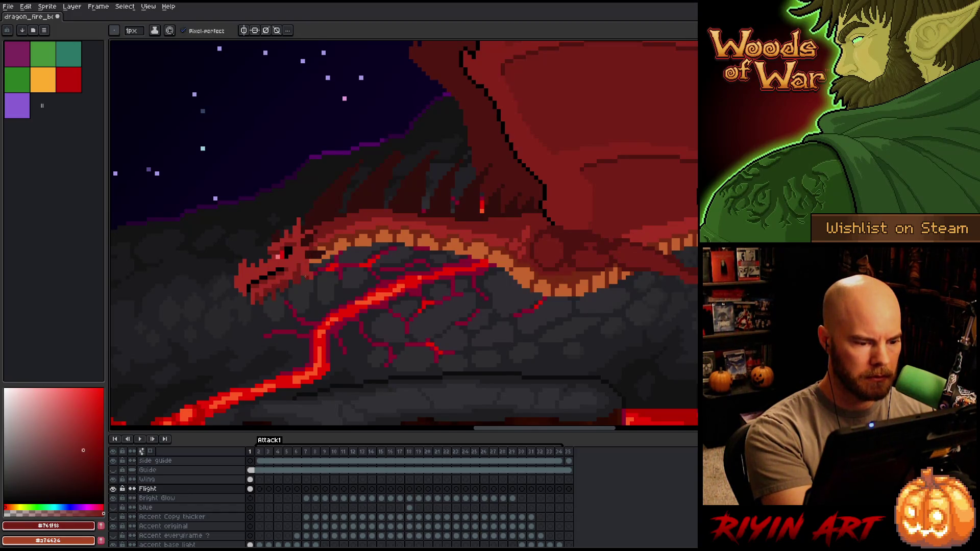
{"action": "left_click", "coordinate": [307, 274], "text": "alt"}
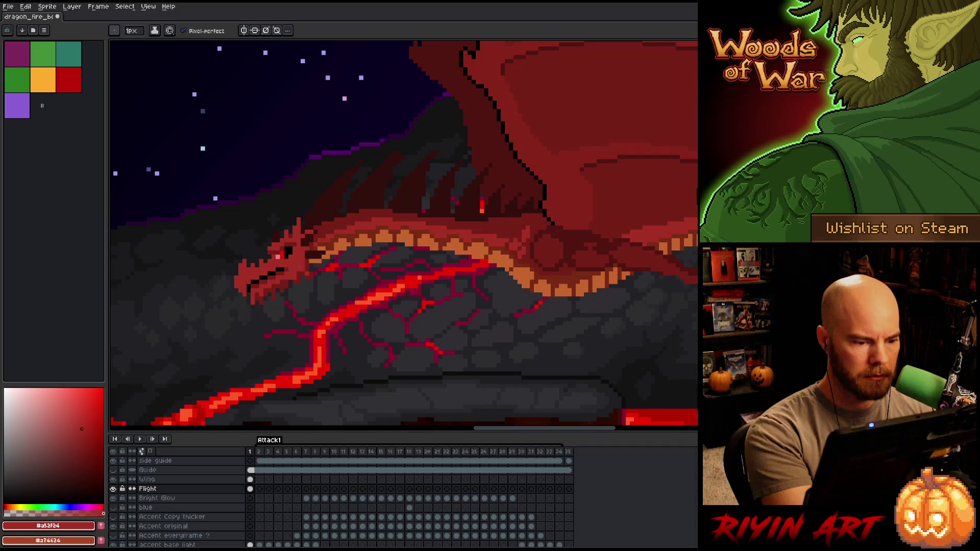
{"action": "left_click", "coordinate": [298, 221], "text": "alt"}
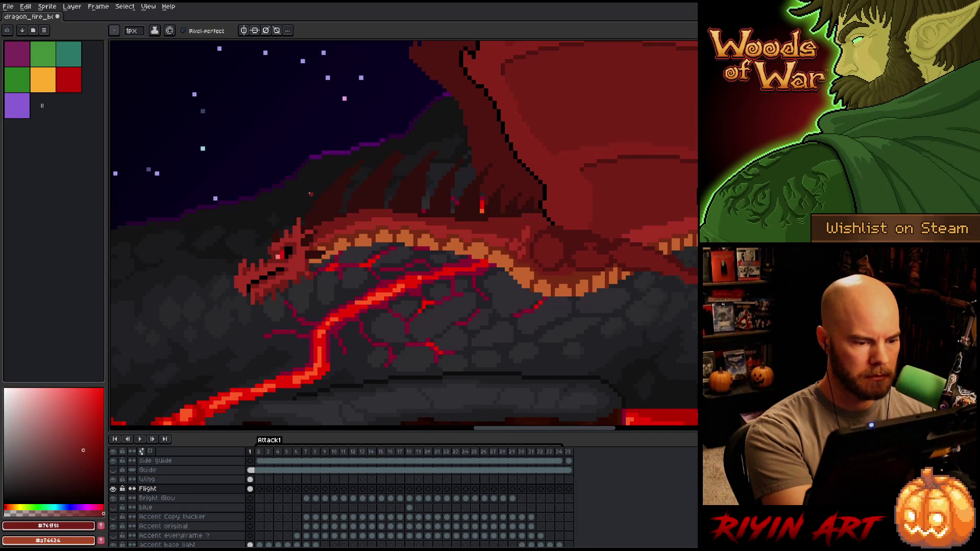
{"action": "left_click", "coordinate": [332, 203], "text": "alt"}
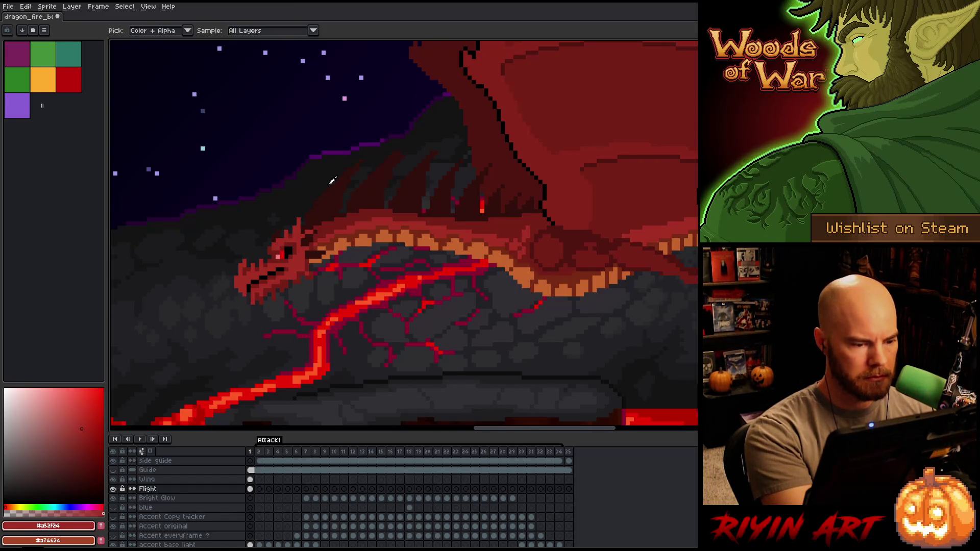
{"action": "key", "text": "m"}
{"action": "mouse_move", "coordinate": [268, 209]}
{"action": "left_mouse_down"}
{"action": "mouse_move", "coordinate": [294, 264]}
{"action": "mouse_move", "coordinate": [184, 330]}
{"action": "left_mouse_up"}
{"action": "key", "text": "ctrl+d"}
{"action": "key", "text": "b"}
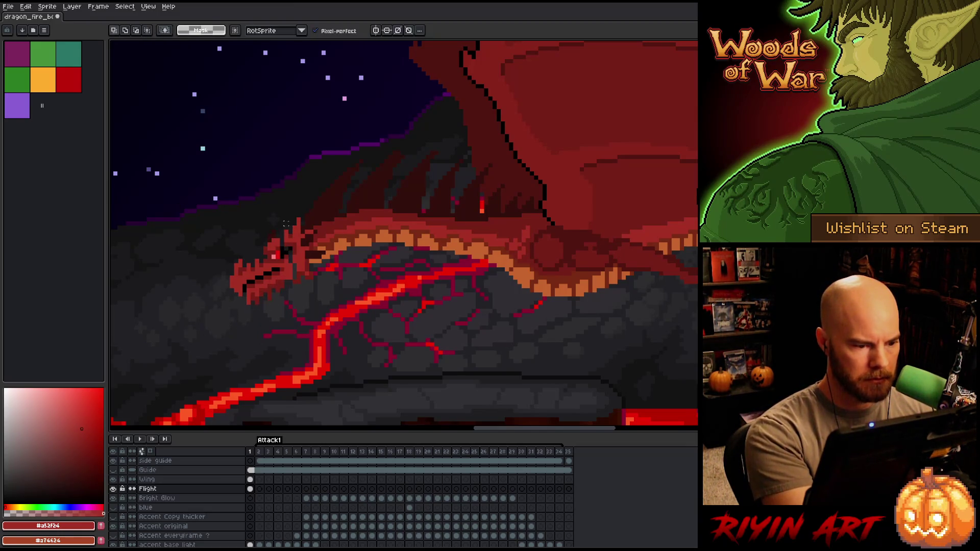
Retouch the head with near-black, dark and brighter reds, then save the scene with Ctrl+S.
{"action": "left_click", "coordinate": [407, 252], "text": "alt"}
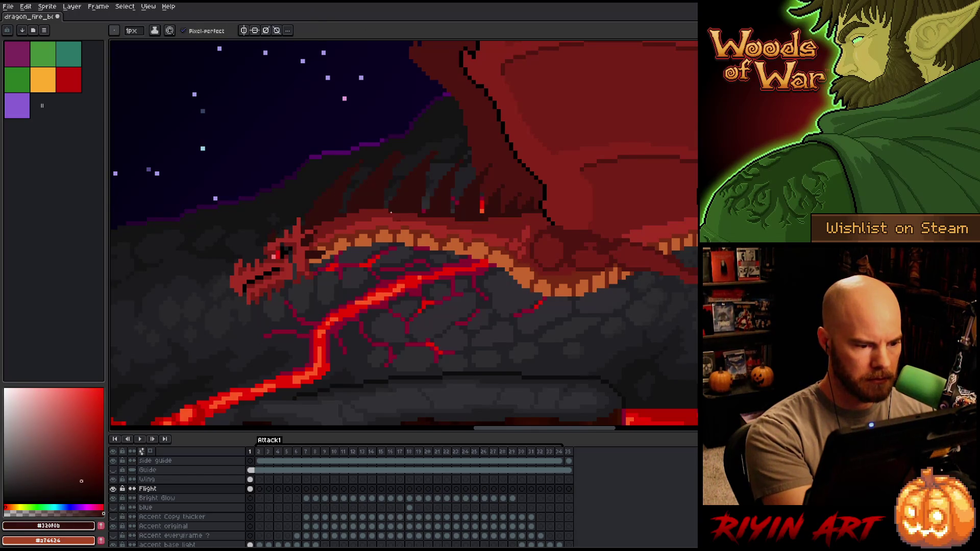
{"action": "left_click", "coordinate": [299, 252], "text": "alt"}
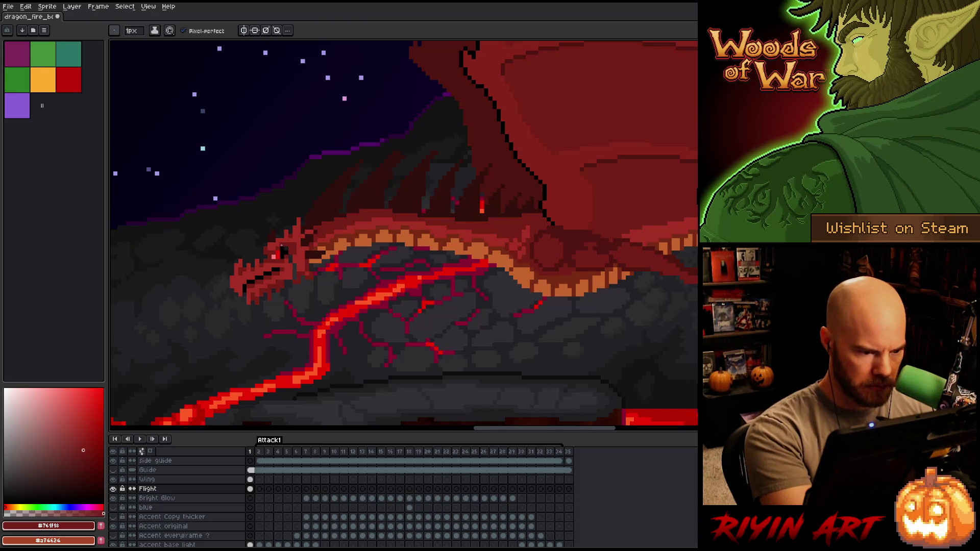
{"action": "left_click", "coordinate": [295, 250], "text": "alt"}
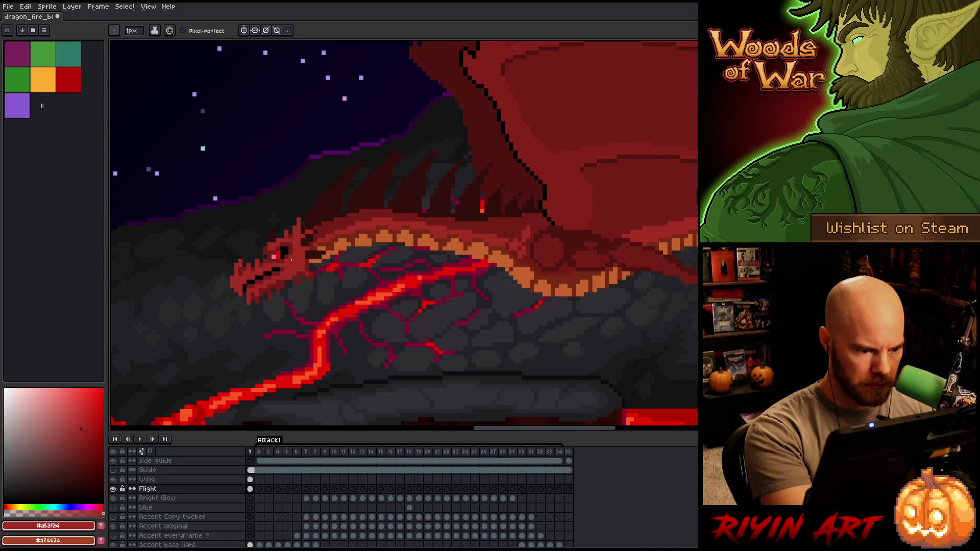
{"action": "left_click", "coordinate": [299, 244], "text": "alt"}
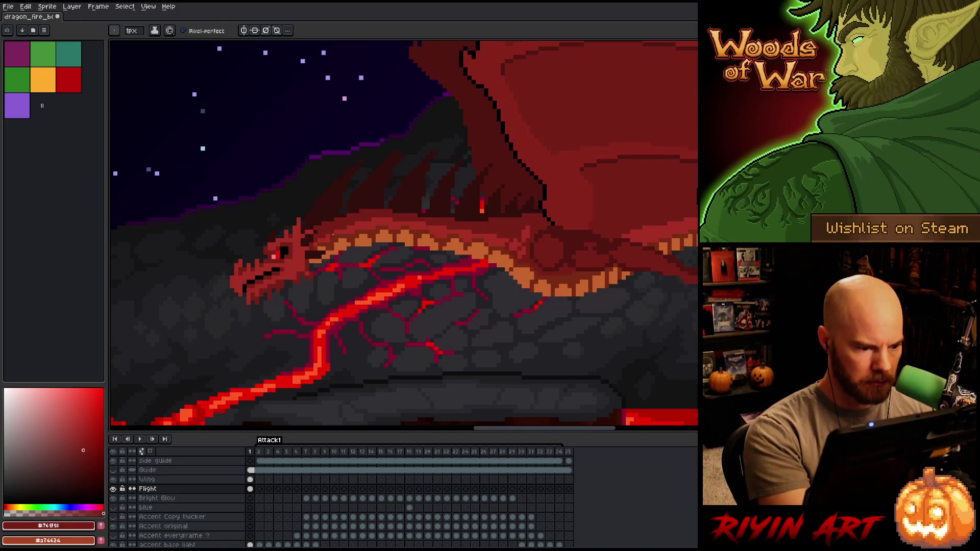
{"action": "scroll", "coordinate": [333, 235], "scroll_direction": "down", "scroll_amount": 5}
{"action": "key", "text": "ctrl+s"}
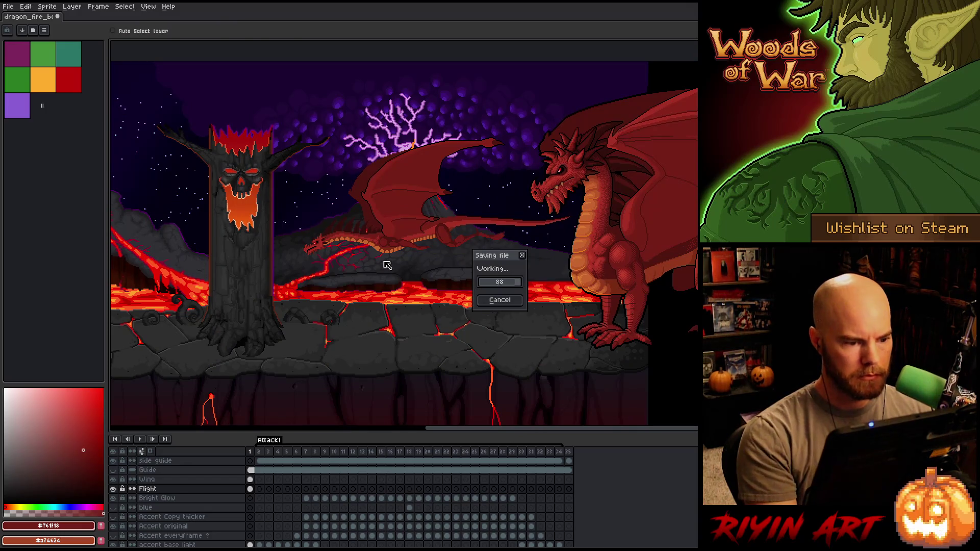
Sample the belly-scale orange and add an orange pixel to the scales.
{"action": "scroll", "coordinate": [314, 223], "scroll_direction": "up", "scroll_amount": 4}
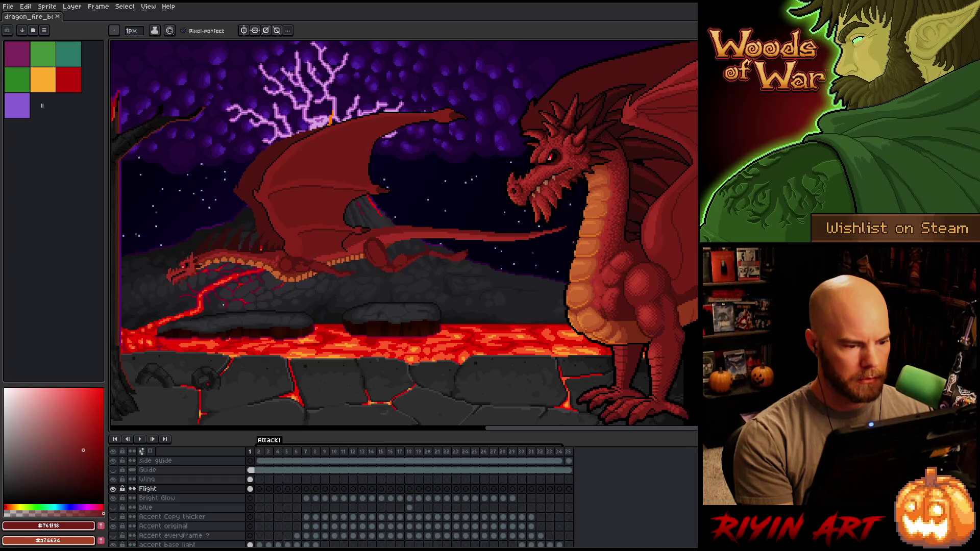
{"action": "scroll", "coordinate": [223, 305], "scroll_direction": "up", "scroll_amount": 5}
{"action": "key", "text": "alt"}
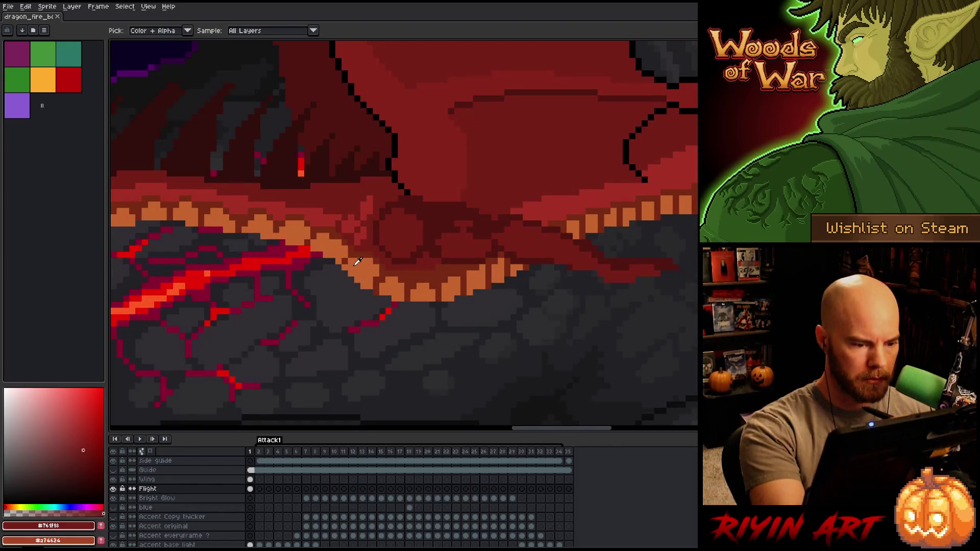
{"action": "left_click", "coordinate": [357, 261], "text": "alt"}
{"action": "left_click", "coordinate": [325, 205]}
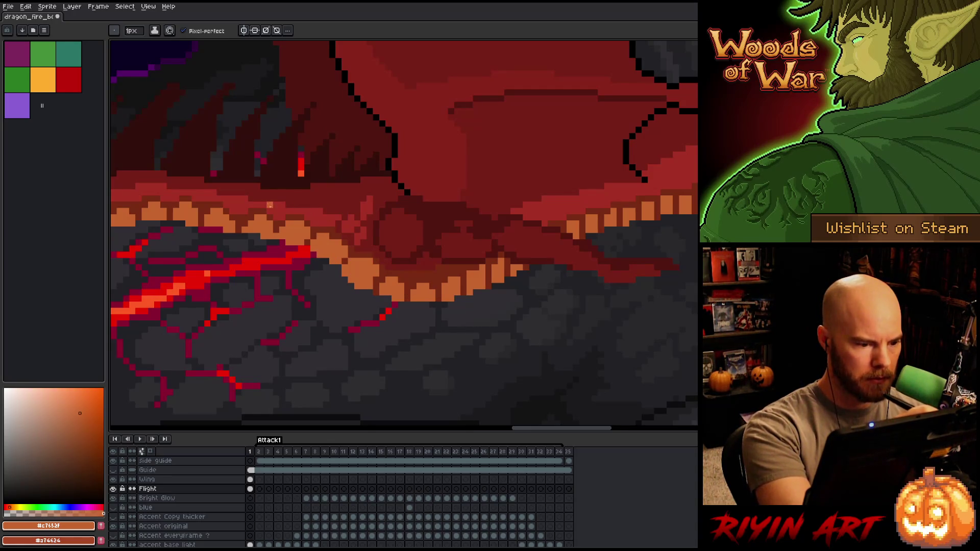
Touch up the dragon's back, switching Pencil and Eraser and sampling dark red-brown and orange.
{"action": "left_click_drag", "start_coordinate": [286, 182], "coordinate": [402, 196]}
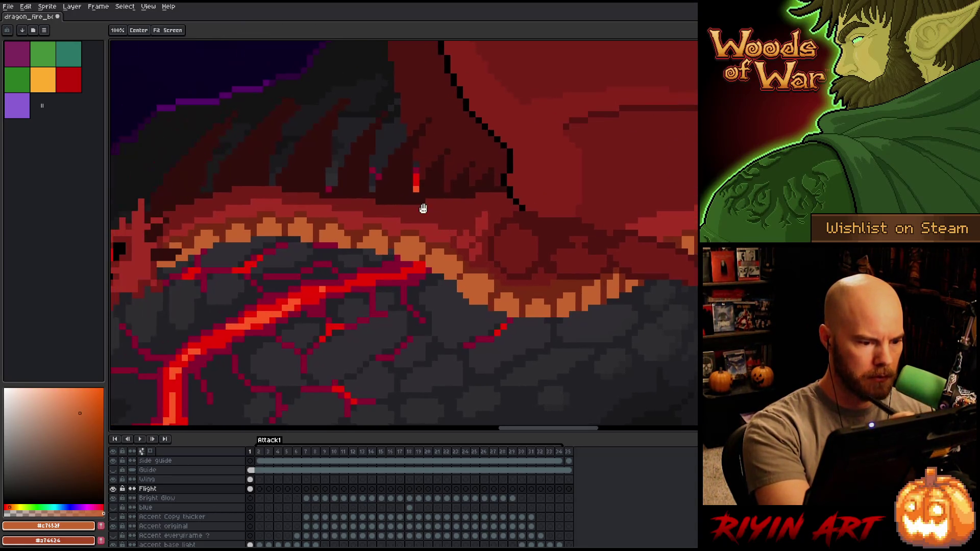
{"action": "key", "text": "b"}
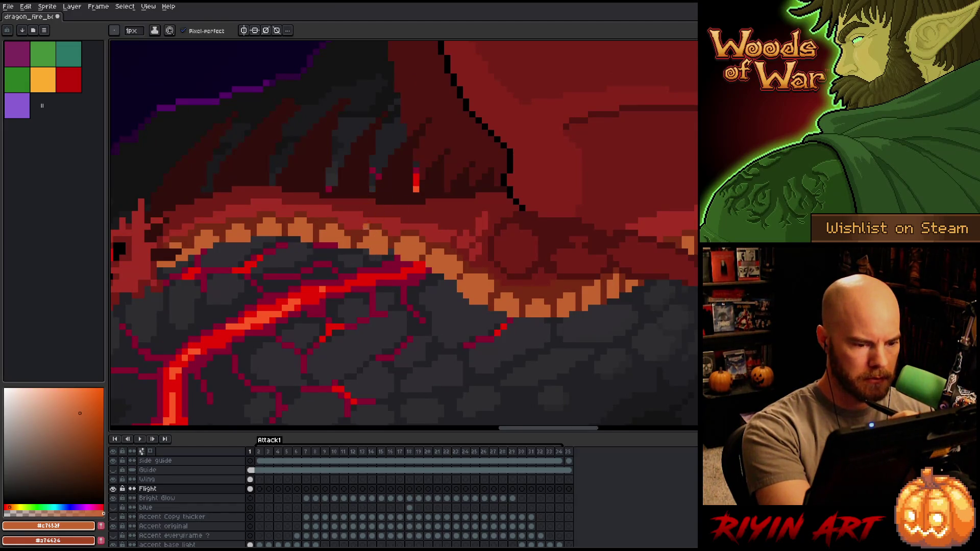
{"action": "key", "text": "e"}
{"action": "key", "text": "b"}
{"action": "key", "text": "e"}
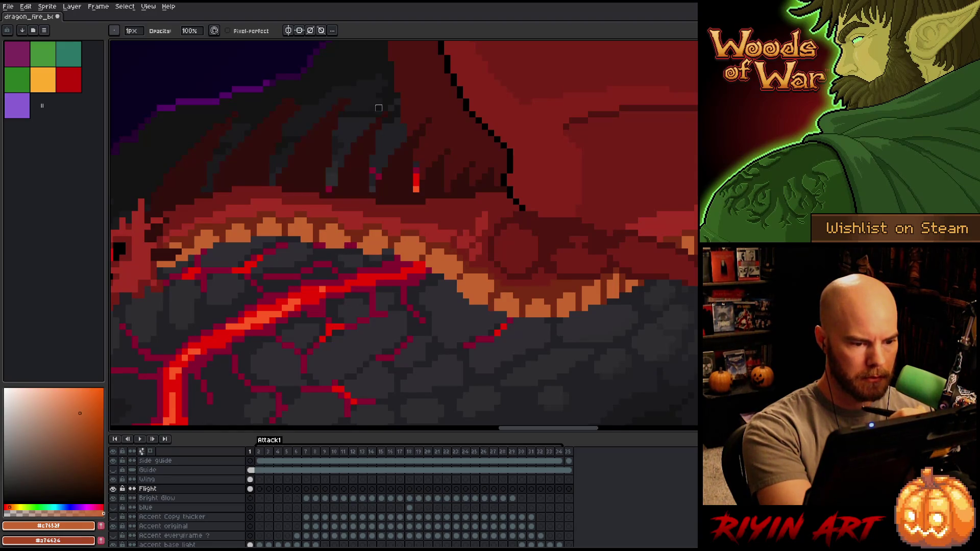
{"action": "key", "text": "b"}
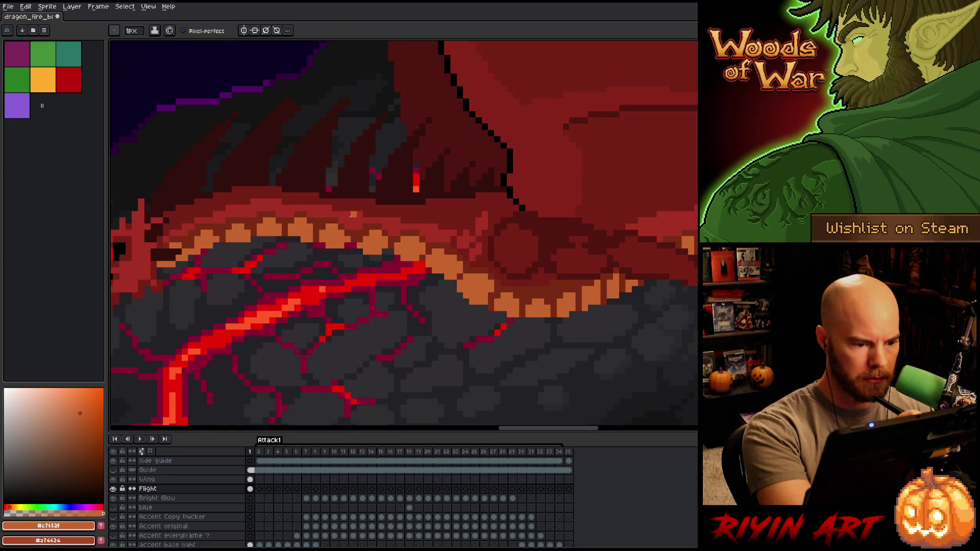
{"action": "left_click", "coordinate": [353, 227], "text": "alt"}
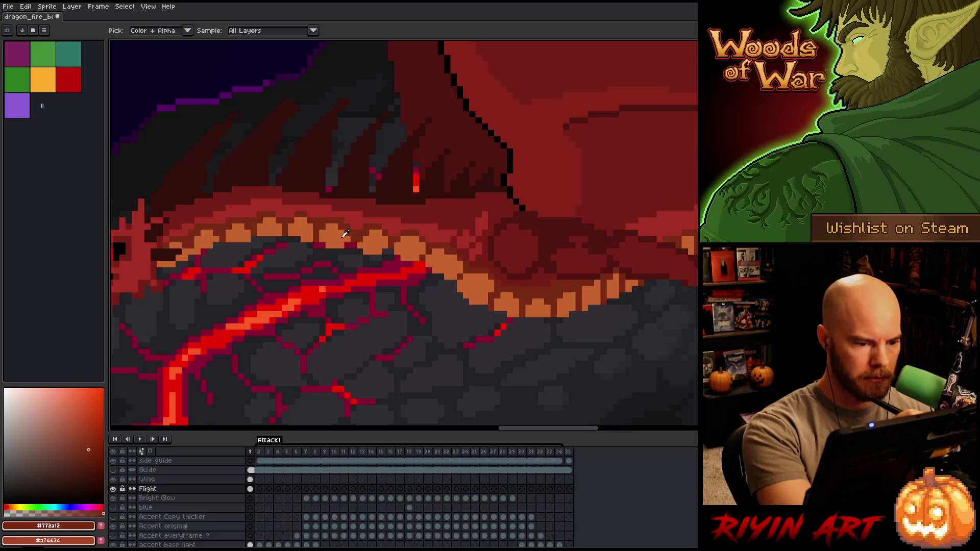
{"action": "left_click", "coordinate": [340, 229], "text": "alt"}
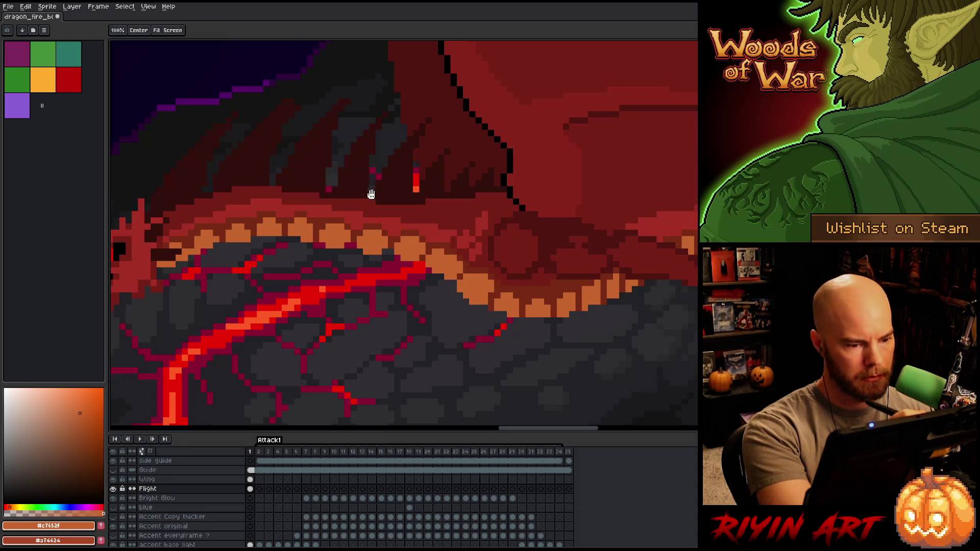
{"action": "left_click_drag", "start_coordinate": [374, 192], "coordinate": [423, 216]}
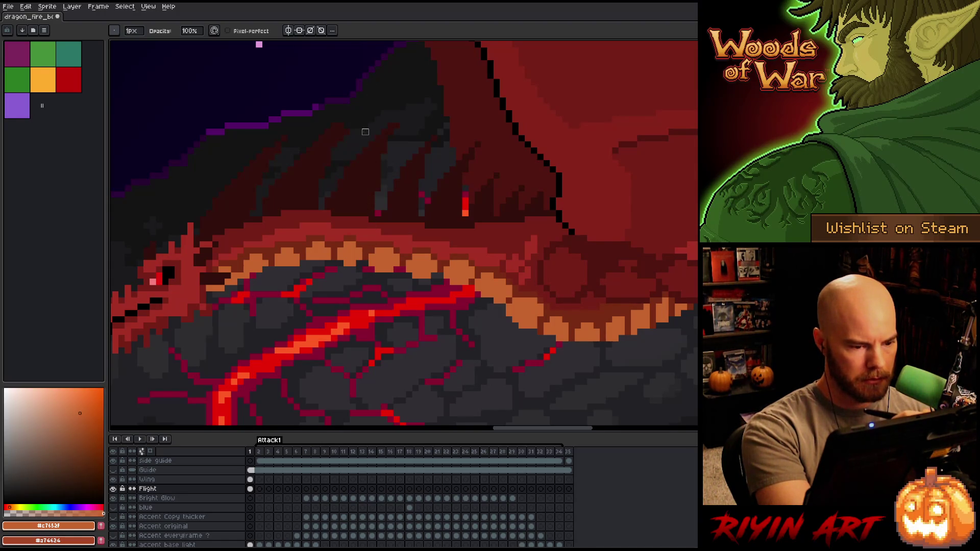
{"action": "key", "text": "b"}
{"action": "key", "text": "e"}
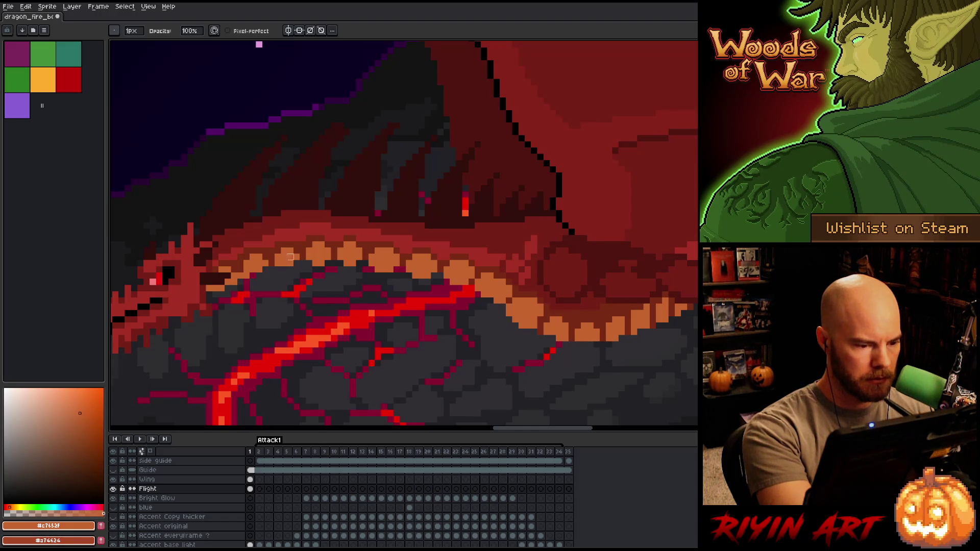
Cover the orange pixels near the dragon's jaw with dark red.
{"action": "left_click", "coordinate": [244, 262], "text": "alt"}
{"action": "left_click", "coordinate": [241, 276]}
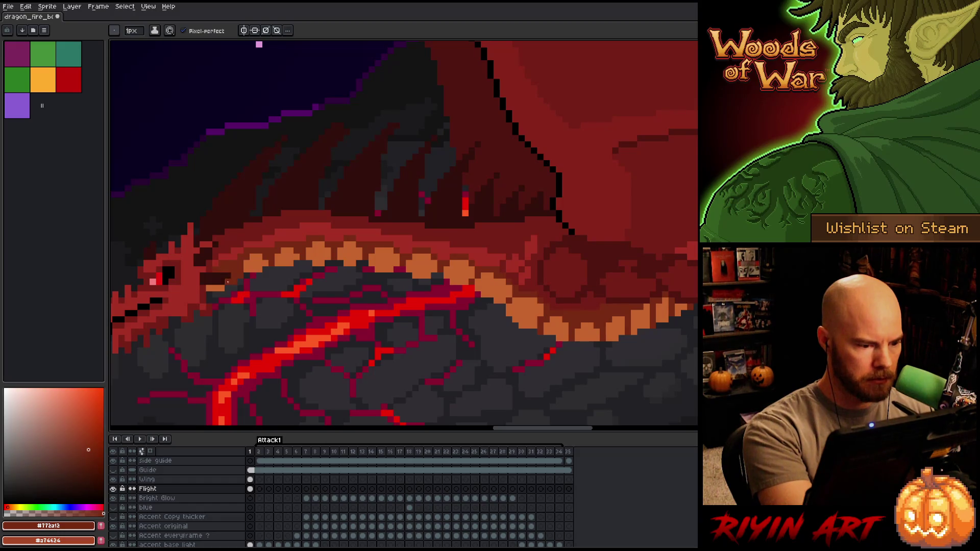
{"action": "left_click", "coordinate": [219, 288]}
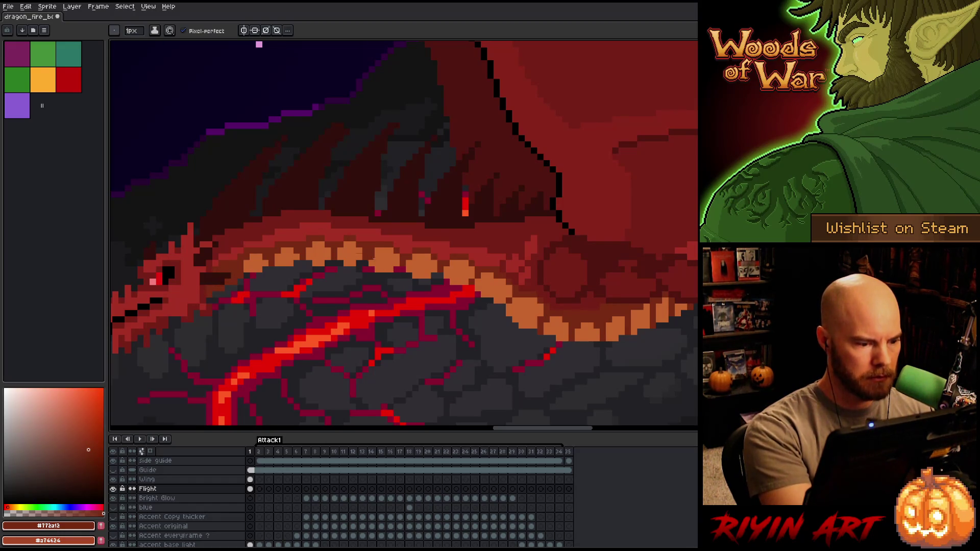
{"action": "left_click", "coordinate": [238, 251], "text": "alt"}
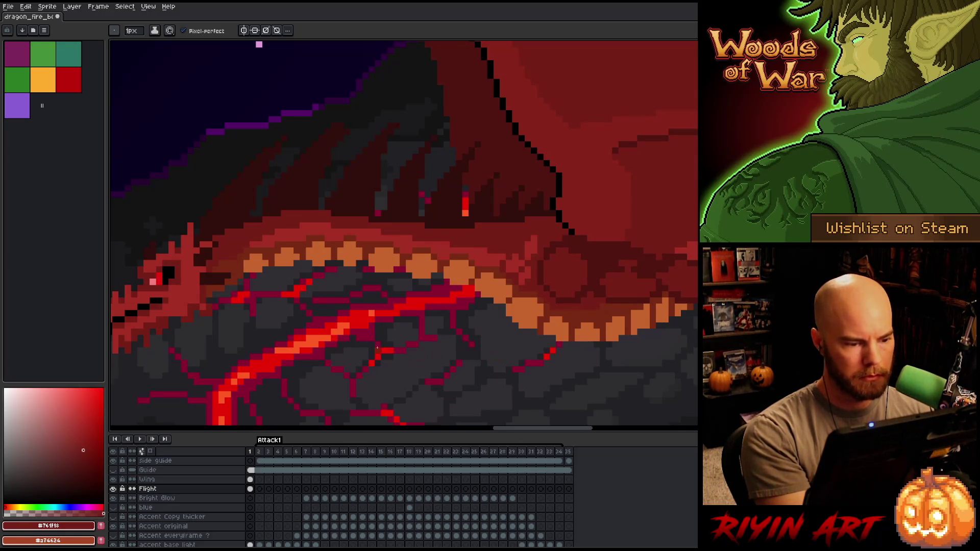
{"action": "key", "text": "e"}
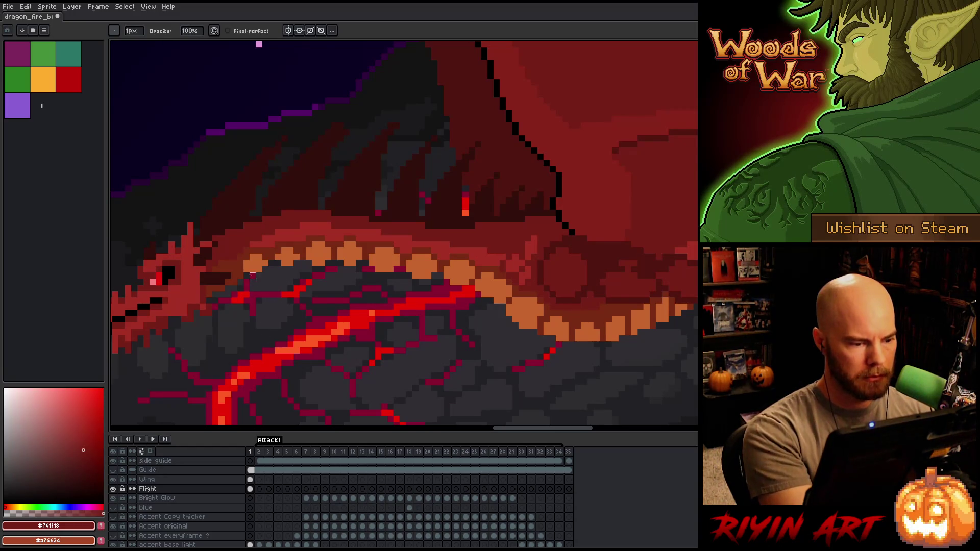
{"action": "key", "text": "b"}
{"action": "left_click", "coordinate": [247, 271], "text": "alt"}
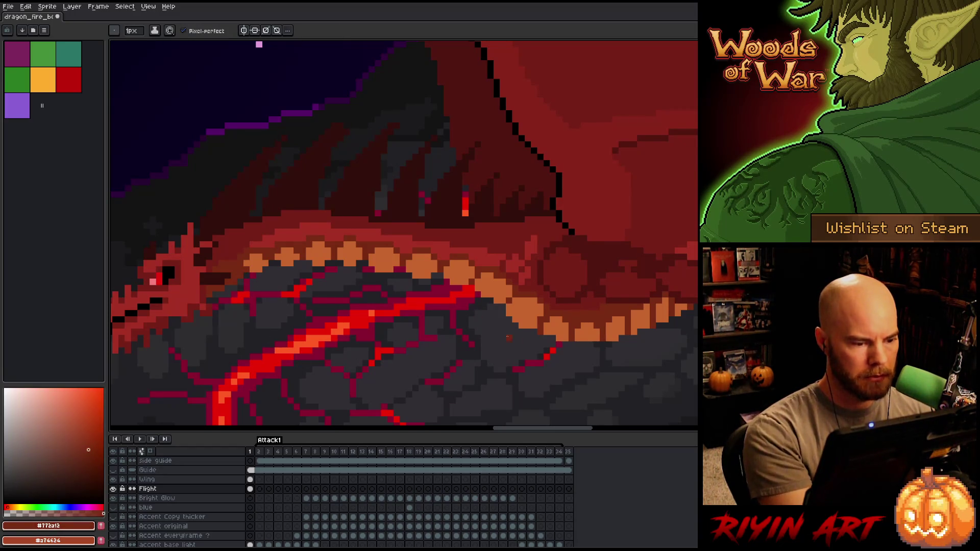
Reshape the first belly-scale bumps with alternating orange and dark red pixels.
{"action": "left_click_drag", "start_coordinate": [558, 367], "coordinate": [446, 348]}
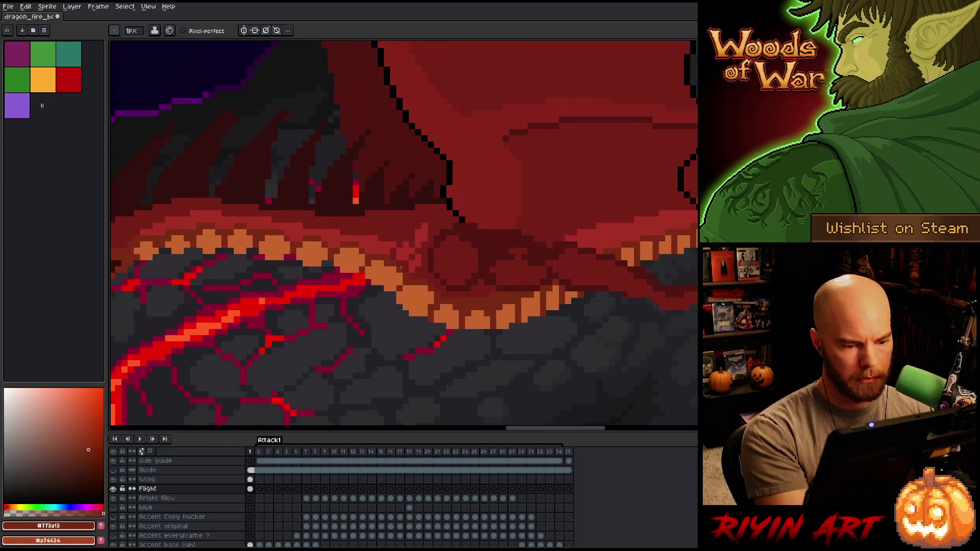
{"action": "left_click", "coordinate": [386, 263], "text": "alt"}
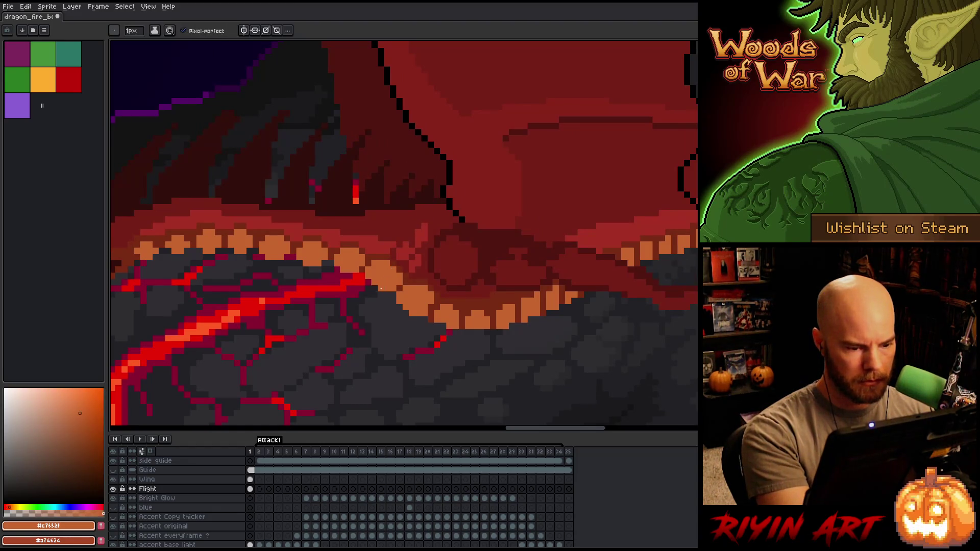
{"action": "key", "text": "alt"}
{"action": "left_click", "coordinate": [408, 279], "text": "alt"}
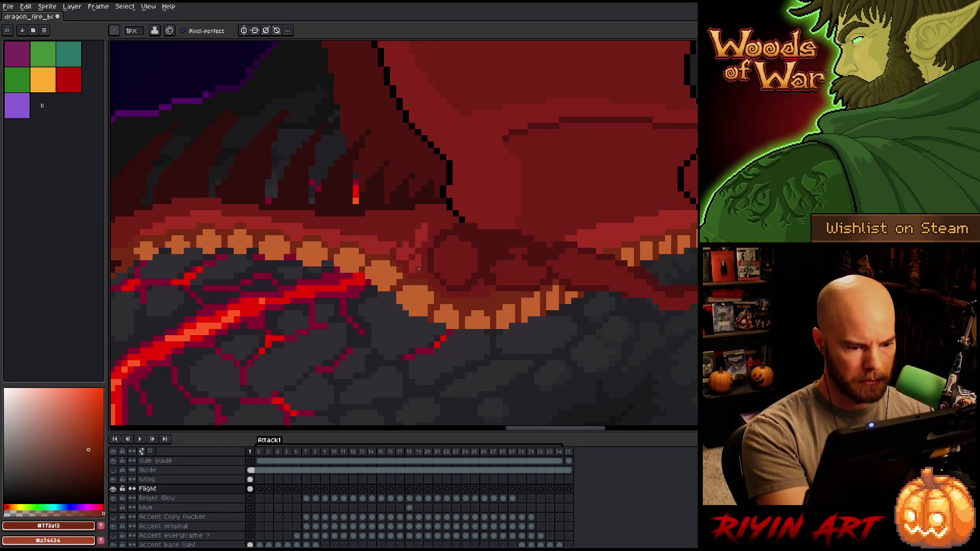
{"action": "left_click", "coordinate": [413, 282], "text": "alt"}
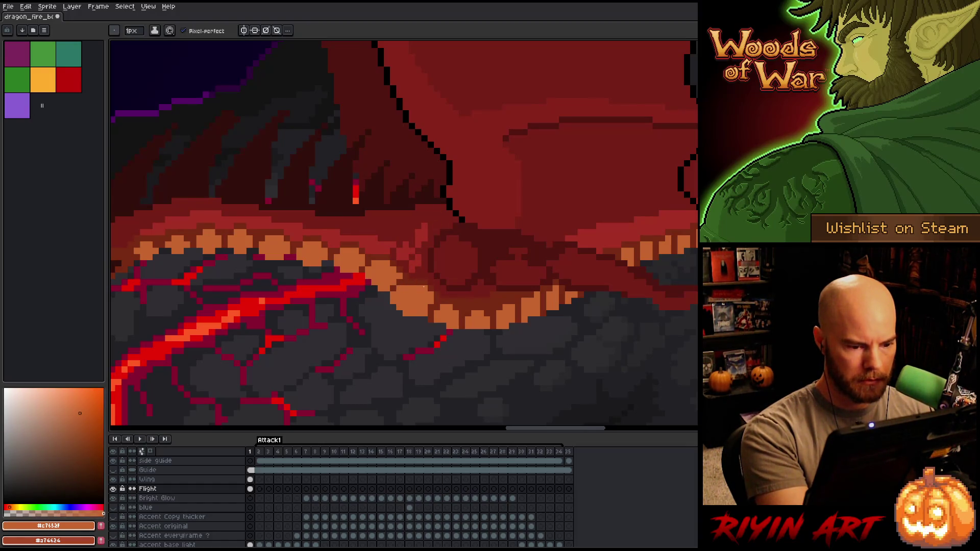
{"action": "left_click", "coordinate": [423, 288], "text": "alt"}
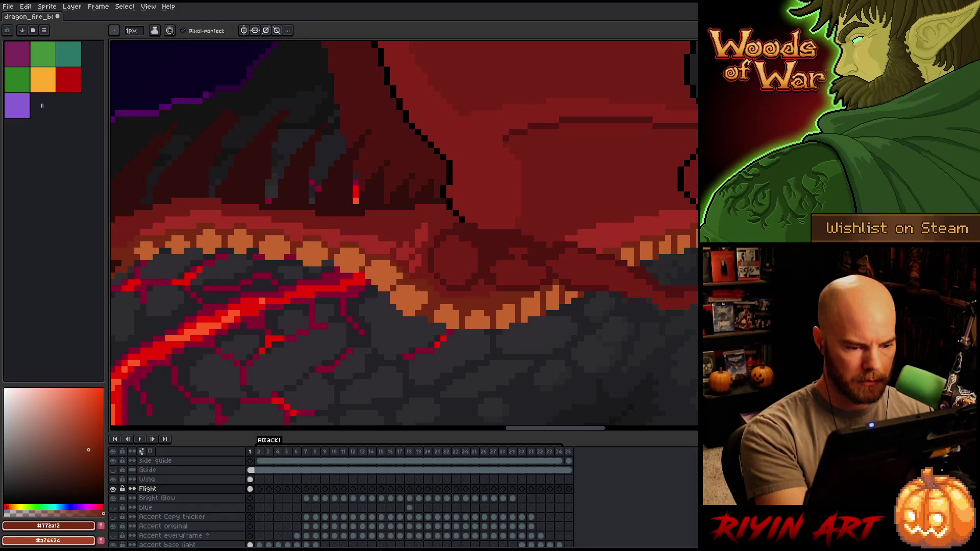
{"action": "left_click", "coordinate": [418, 290], "text": "alt"}
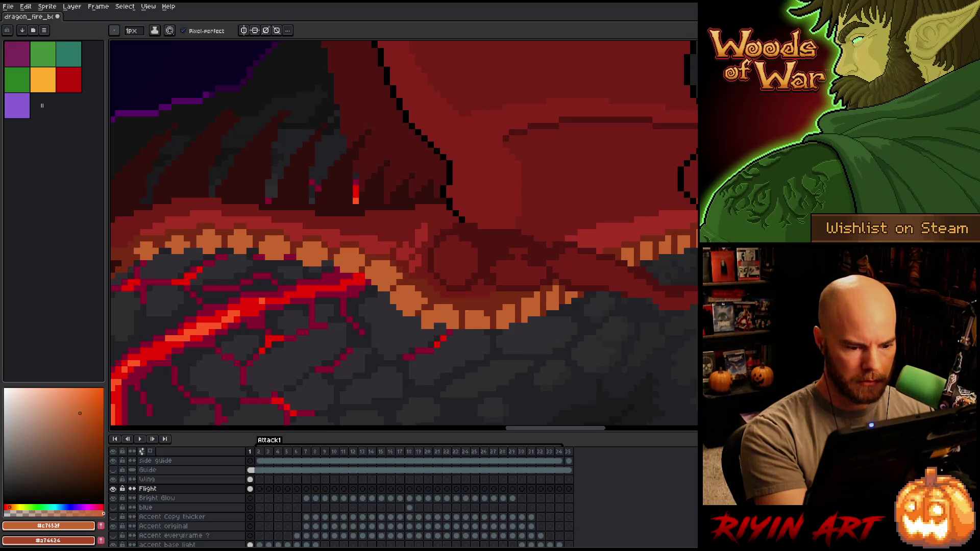
Continue reshaping the lower scale bumps in orange and dark red, with brief erasing.
{"action": "left_click", "coordinate": [461, 301], "text": "alt"}
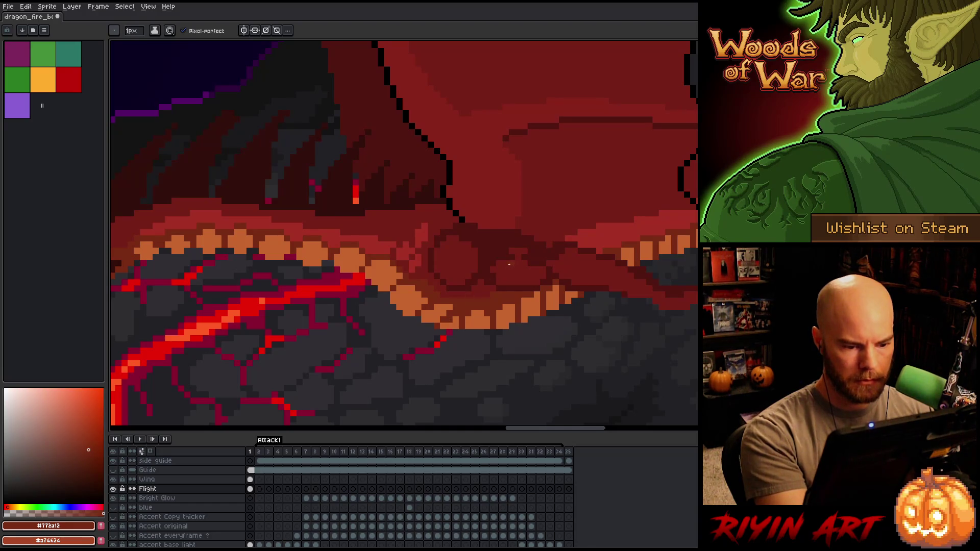
{"action": "left_click", "coordinate": [474, 324], "text": "alt"}
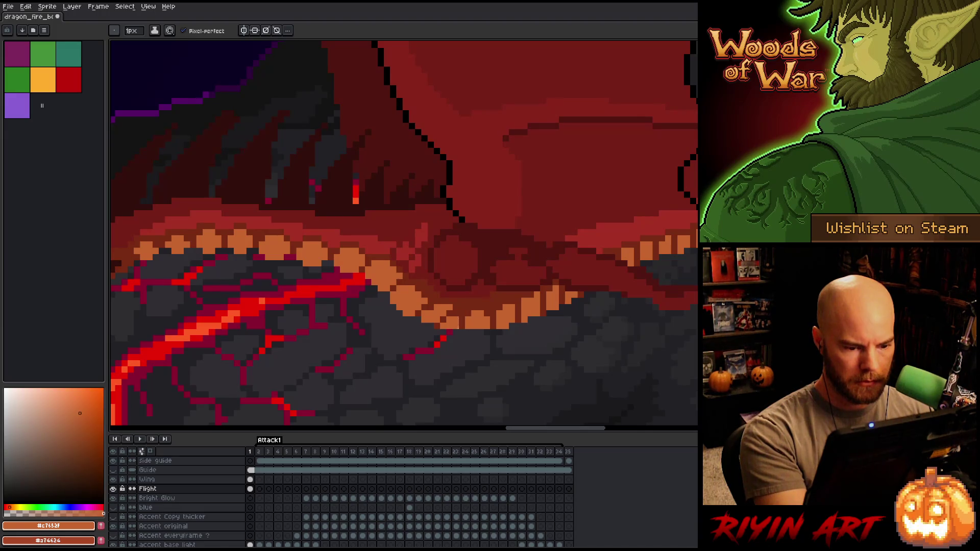
{"action": "left_click", "coordinate": [461, 326], "text": "alt"}
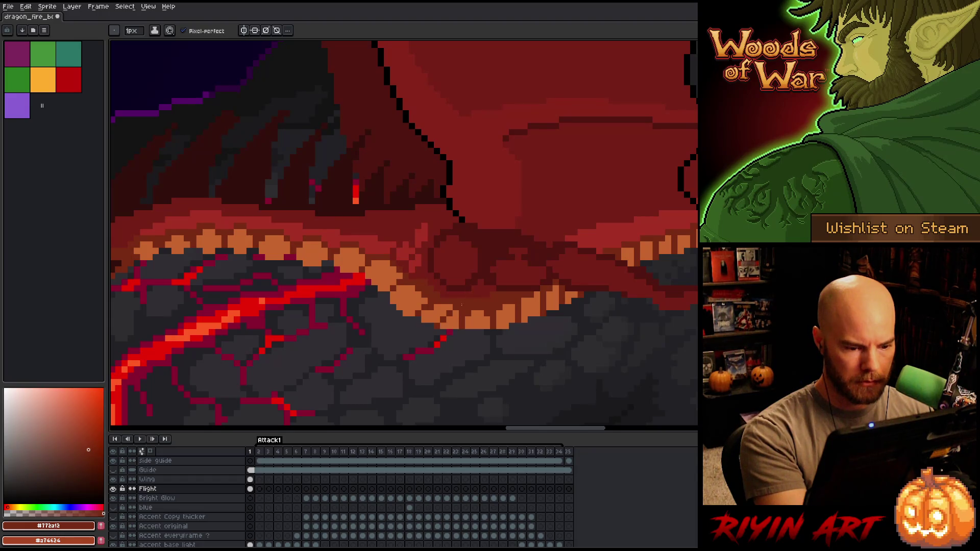
{"action": "key", "text": "e"}
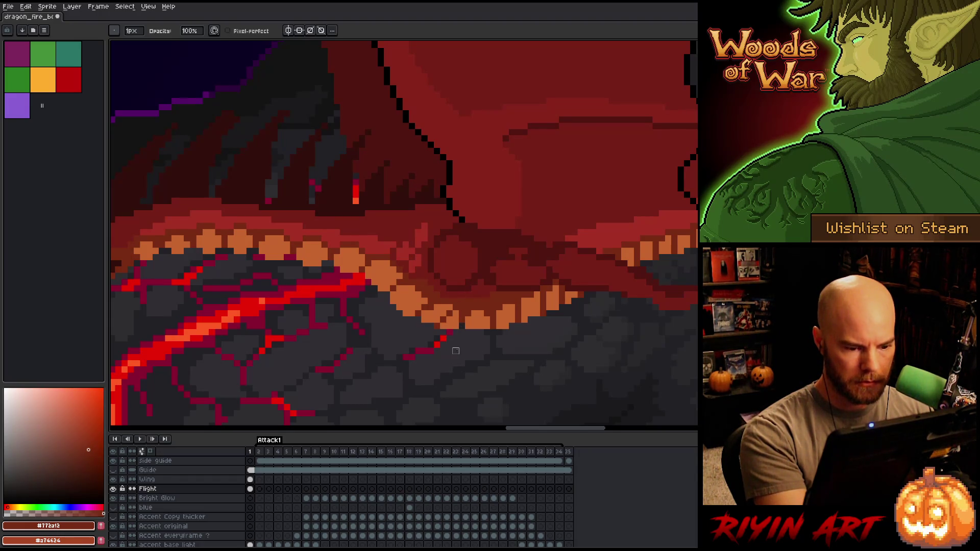
{"action": "key", "text": "b"}
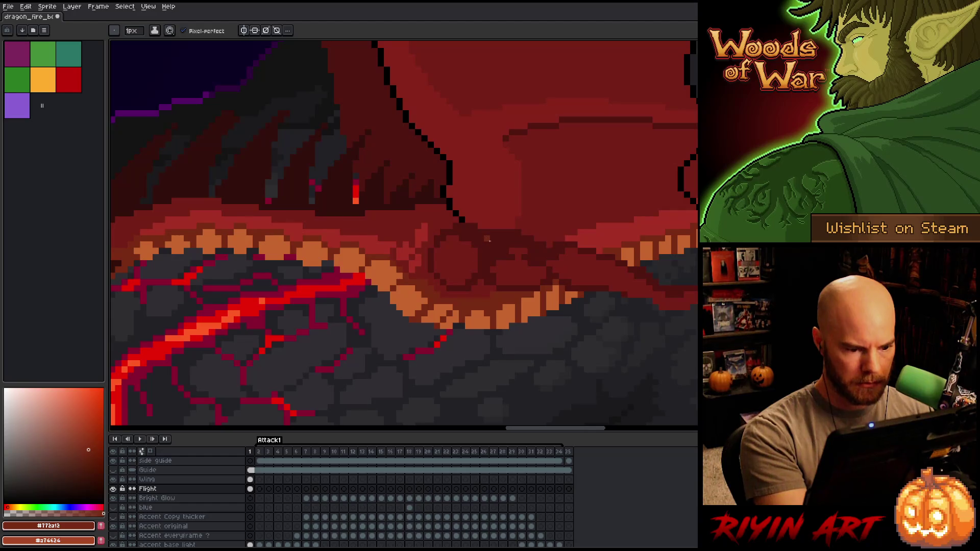
{"action": "left_click", "coordinate": [431, 313], "text": "alt"}
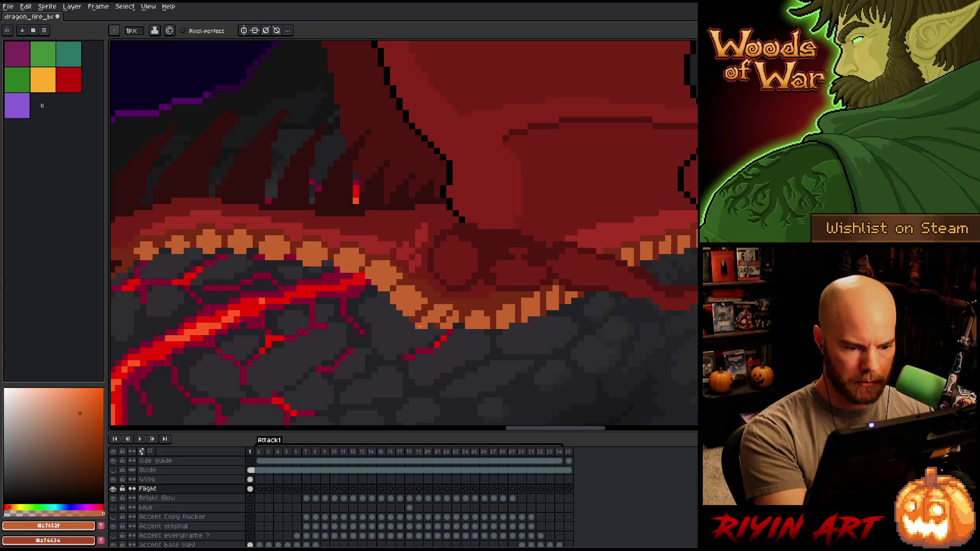
{"action": "left_click", "coordinate": [438, 324], "text": "alt"}
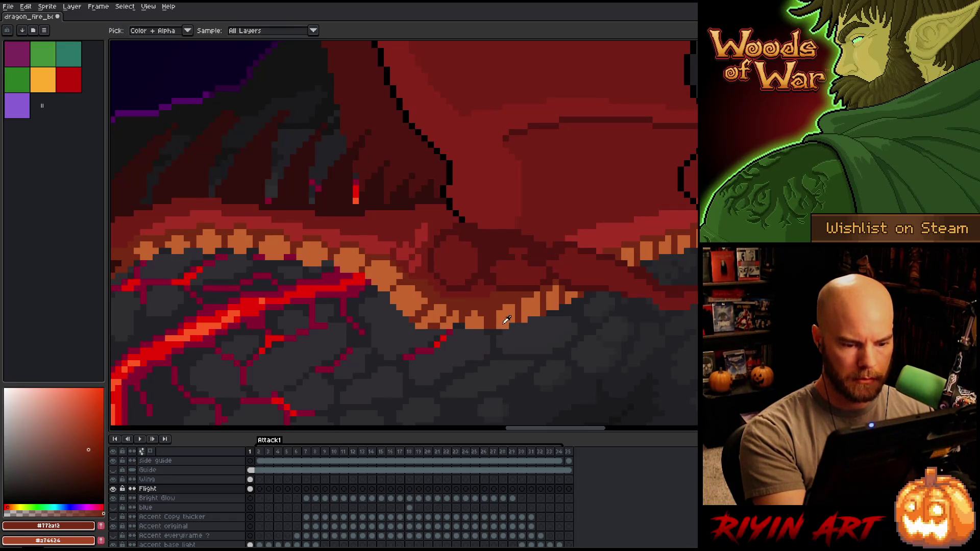
Touch up the scale edge in orange and dark red and erase a stray orange pixel below it.
{"action": "left_click", "coordinate": [493, 314], "text": "alt"}
{"action": "left_click", "coordinate": [508, 274], "text": "alt"}
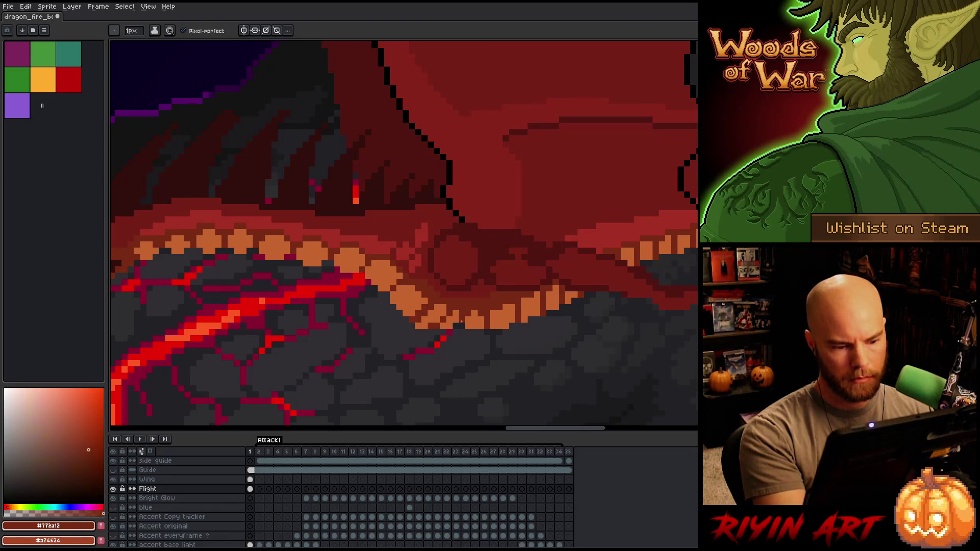
{"action": "left_click", "coordinate": [462, 332], "text": "alt"}
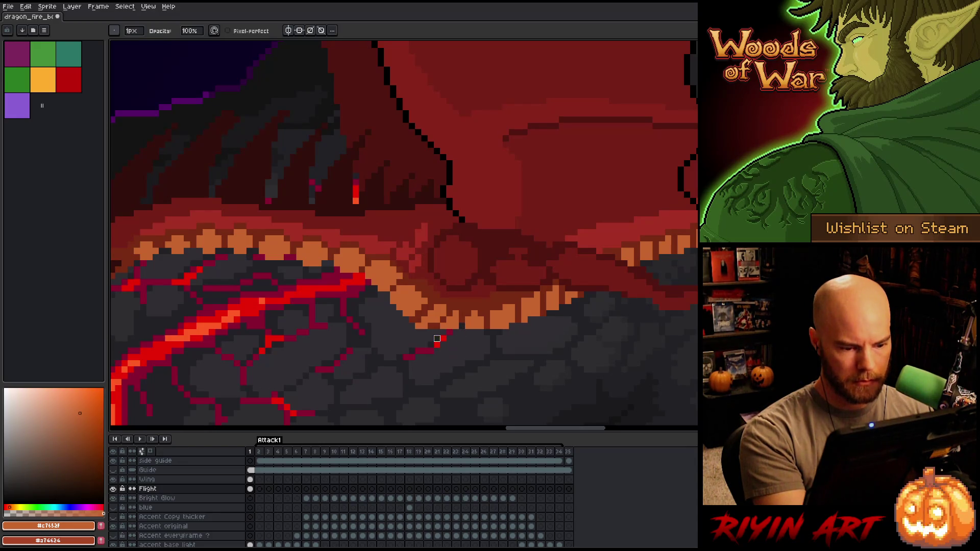
{"action": "key", "text": "e"}
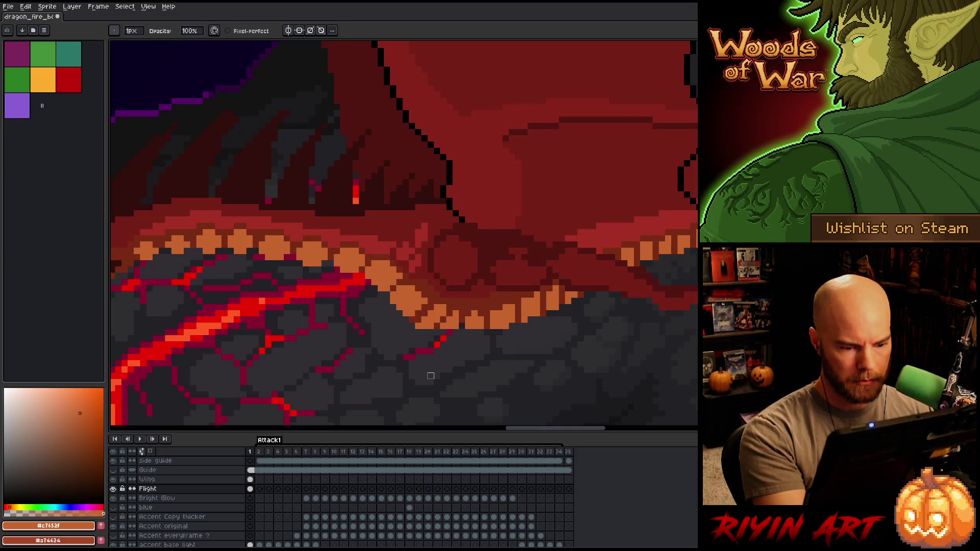
{"action": "left_click", "coordinate": [418, 325]}
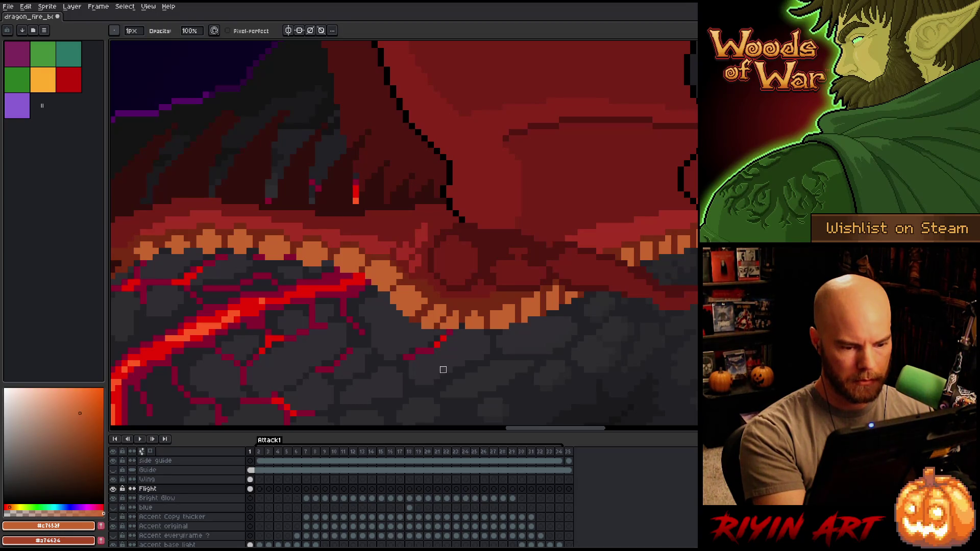
{"action": "key", "text": "b"}
{"action": "left_click", "coordinate": [511, 345], "text": "alt"}
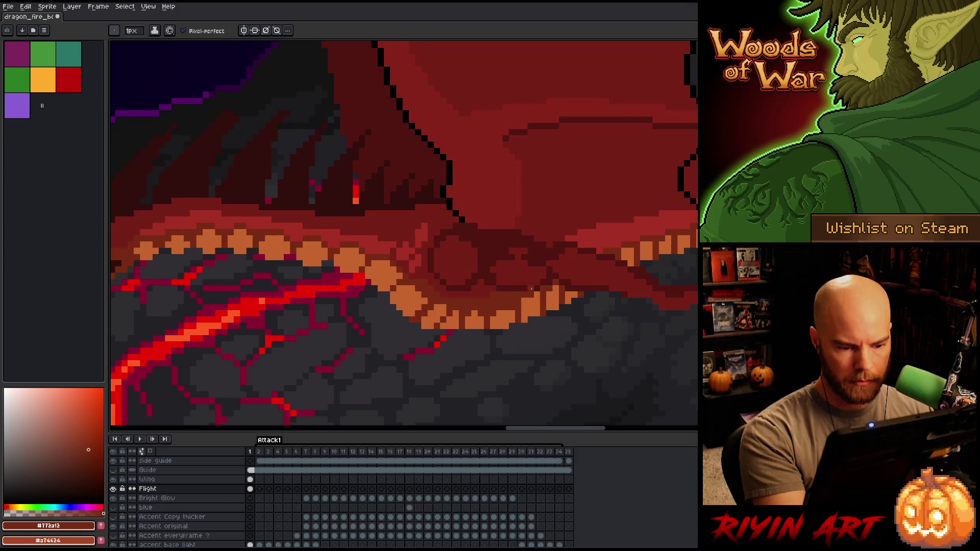
Recolour neighbouring pixels in orange and reds, then magic-wand select the lighter red band across the dragon.
{"action": "left_click", "coordinate": [516, 324], "text": "alt"}
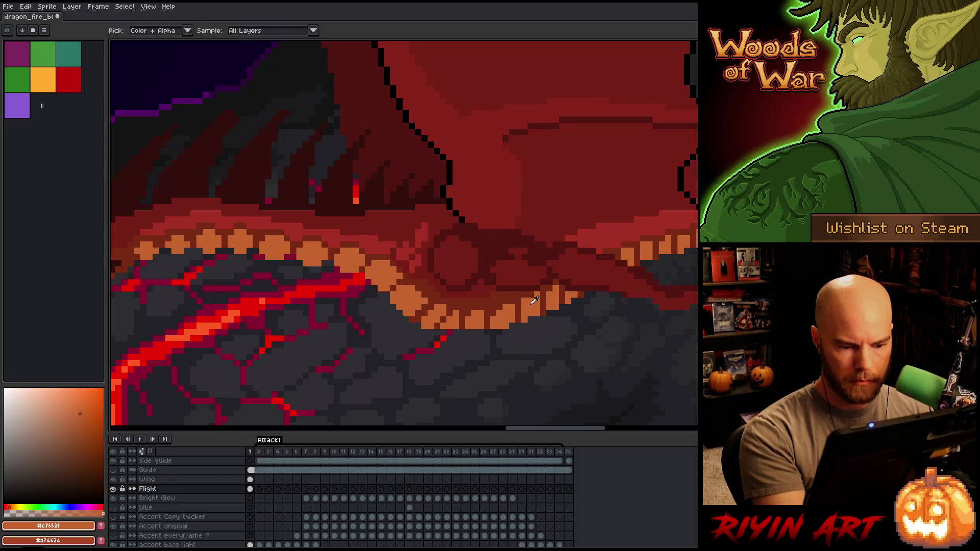
{"action": "left_click", "coordinate": [537, 289], "text": "alt"}
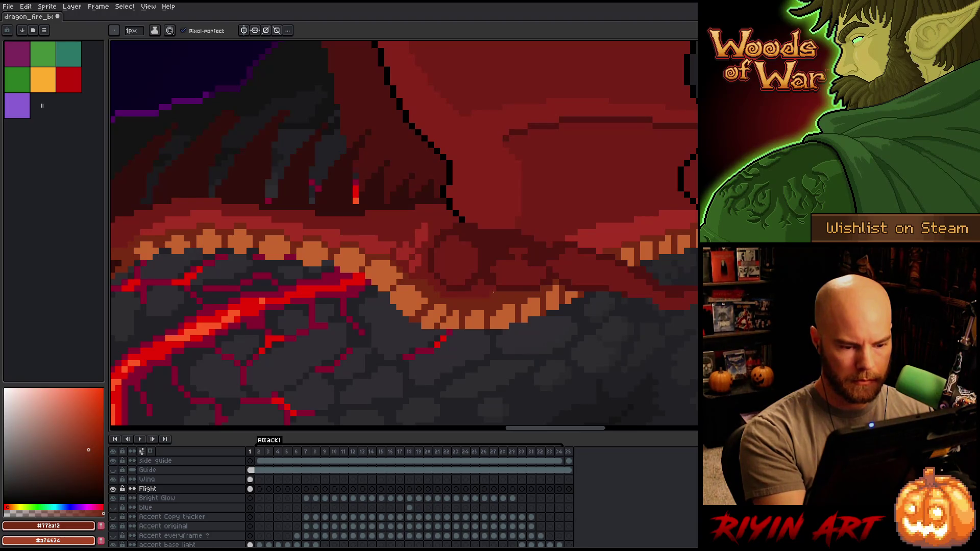
{"action": "left_click", "coordinate": [497, 290], "text": "alt"}
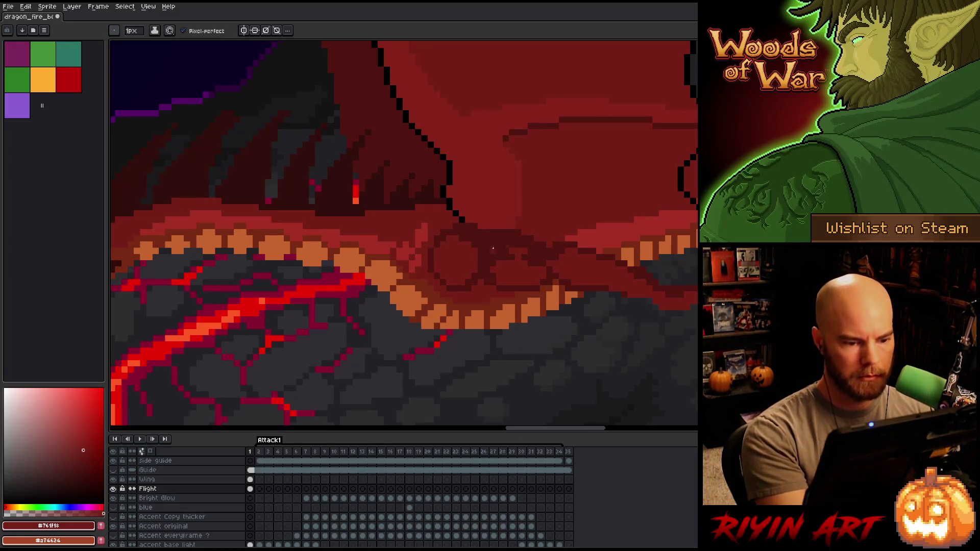
{"action": "left_click", "coordinate": [601, 238], "text": "alt"}
{"action": "key", "text": "w"}
{"action": "left_click", "coordinate": [601, 238]}
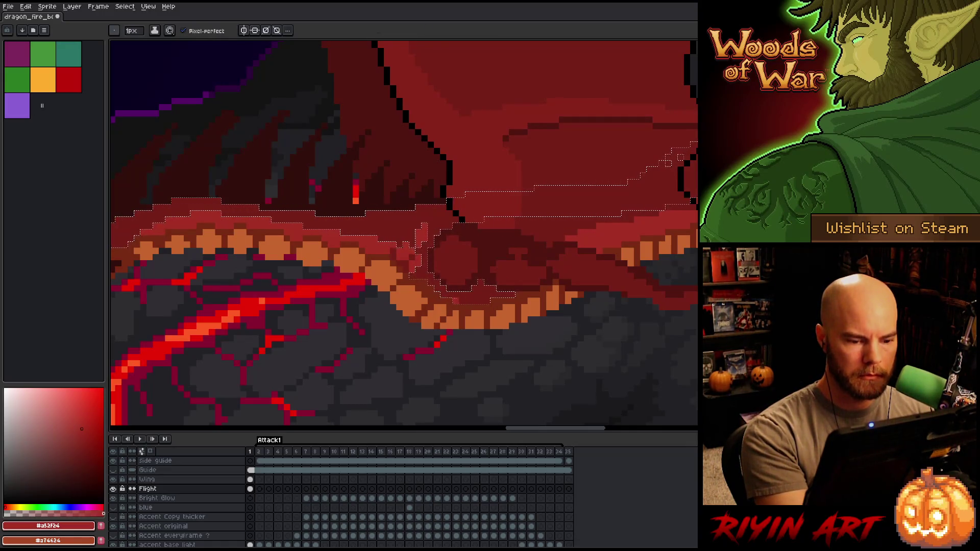
{"action": "key", "text": "ctrl+d"}
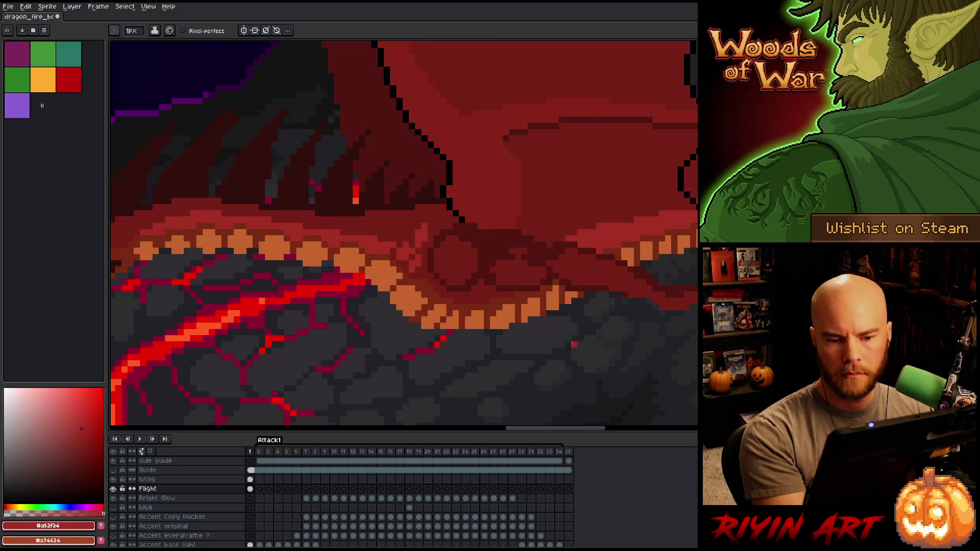
{"action": "scroll", "coordinate": [606, 314], "scroll_direction": "down", "scroll_amount": 4}
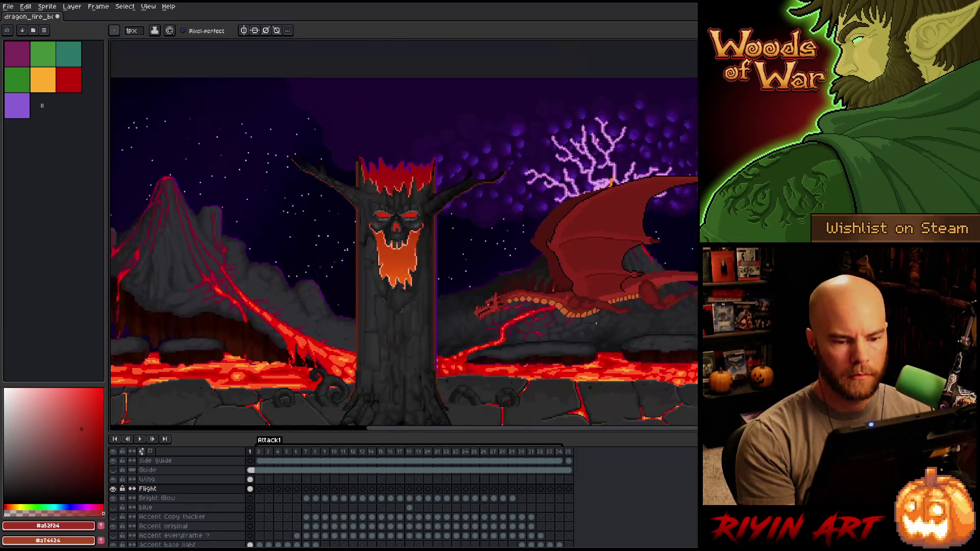
{"action": "scroll", "coordinate": [551, 304], "scroll_direction": "up", "scroll_amount": 2}
{"action": "key", "text": "ctrl+s"}
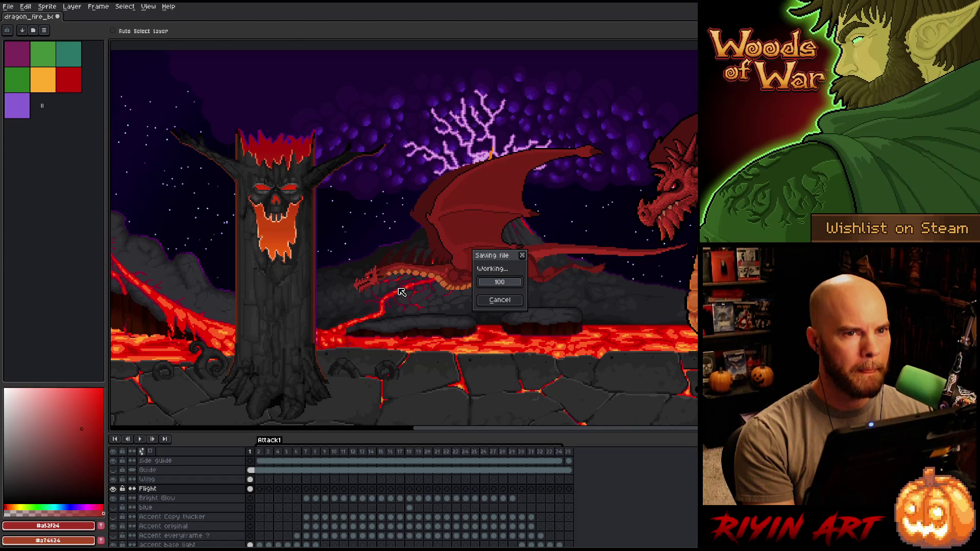
{"action": "scroll", "coordinate": [498, 247], "scroll_direction": "up", "scroll_amount": 1}
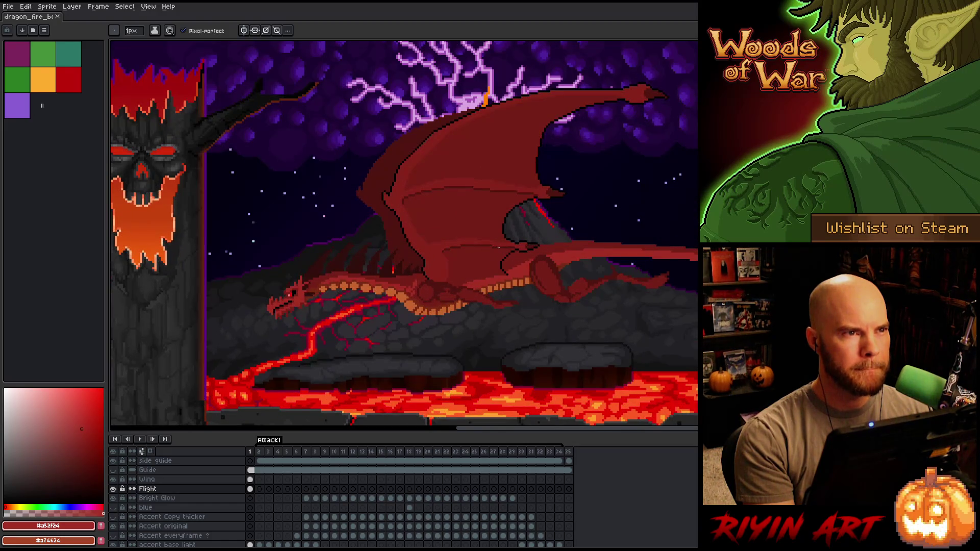
{"action": "scroll", "coordinate": [418, 298], "scroll_direction": "up", "scroll_amount": 1}
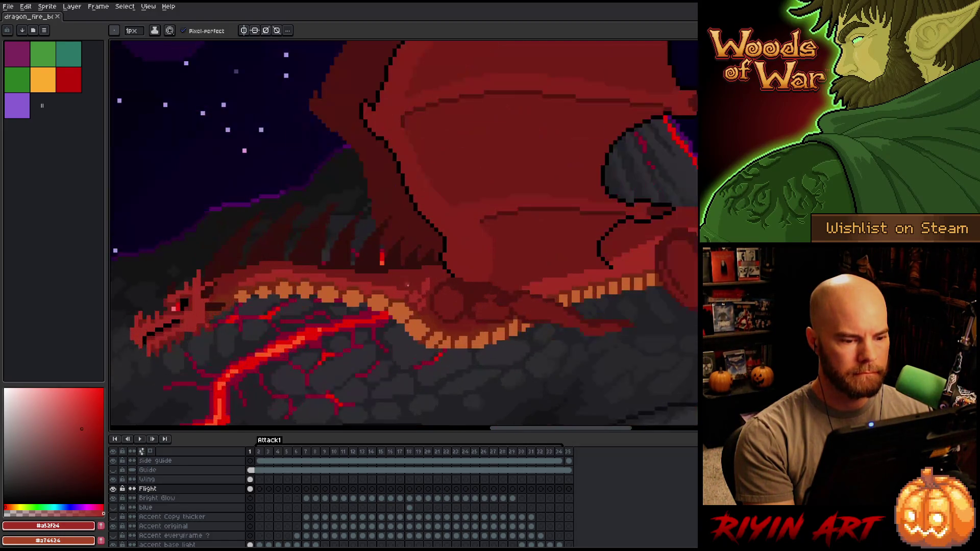
{"action": "scroll", "coordinate": [429, 289], "scroll_direction": "up", "scroll_amount": 1}
Paint brighter red pixels along the dragon's belly.
{"action": "key", "text": "alt"}
{"action": "mouse_move", "coordinate": [455, 312]}
{"action": "left_mouse_down"}
{"action": "mouse_move", "coordinate": [463, 304]}
{"action": "mouse_move", "coordinate": [455, 319]}
{"action": "left_mouse_up"}
{"action": "left_click", "coordinate": [455, 318]}
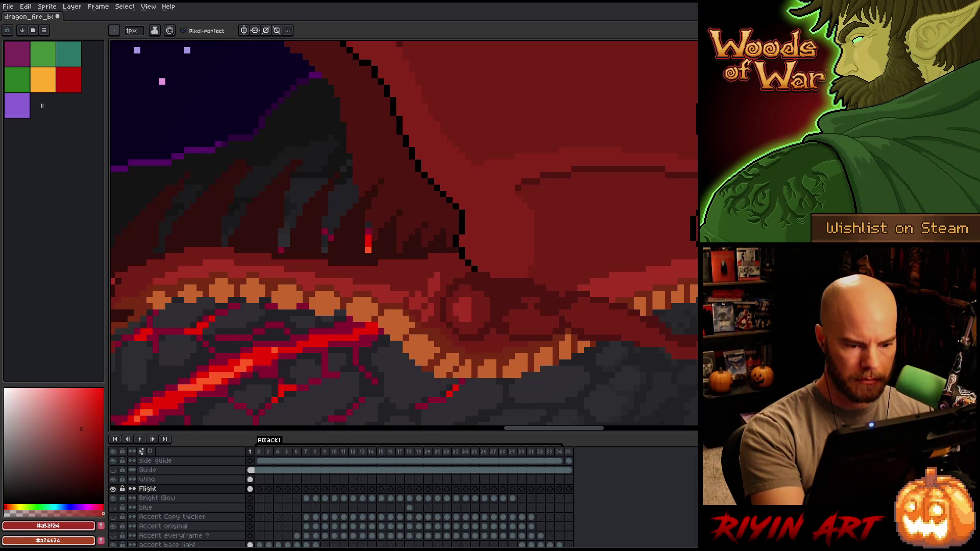
{"action": "left_click_drag", "start_coordinate": [481, 287], "coordinate": [474, 312]}
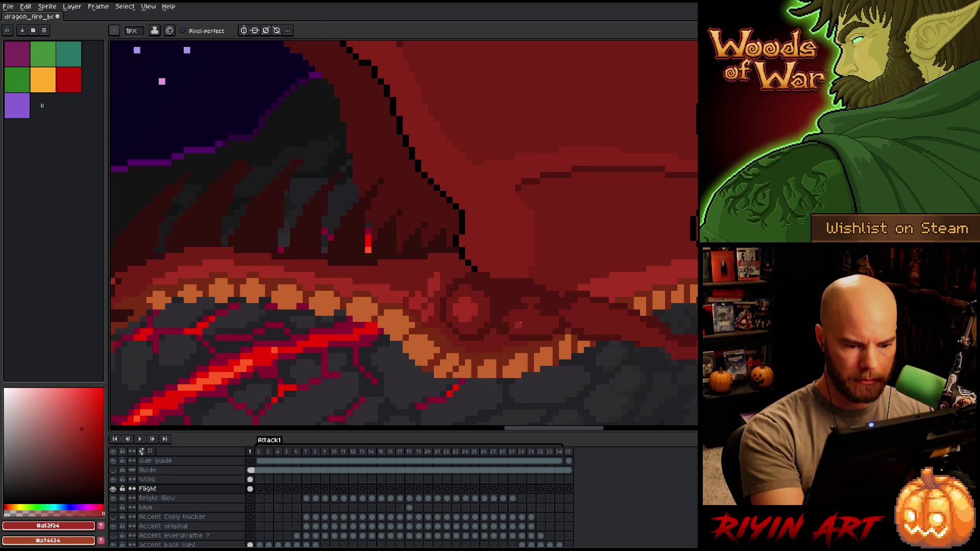
{"action": "key", "text": "alt"}
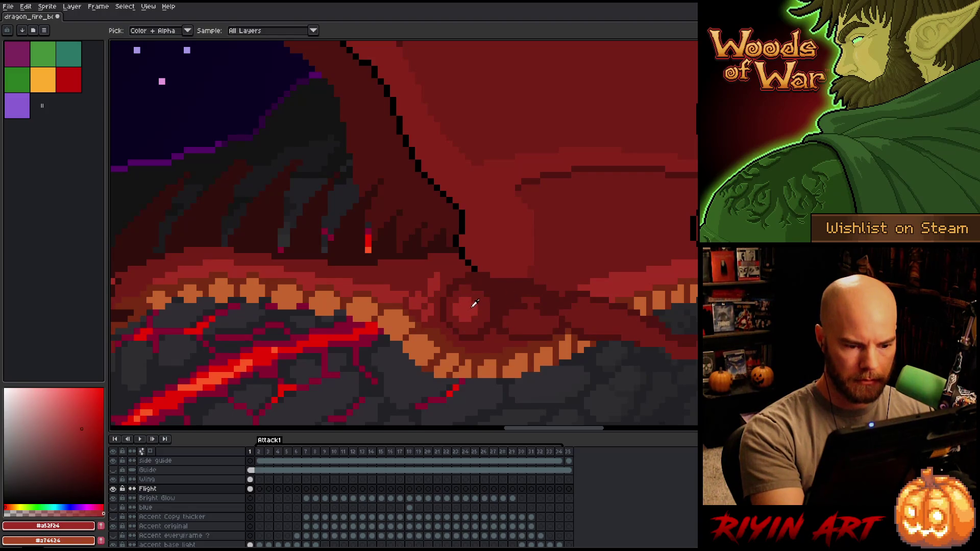
{"action": "left_click_drag", "start_coordinate": [523, 319], "coordinate": [523, 321]}
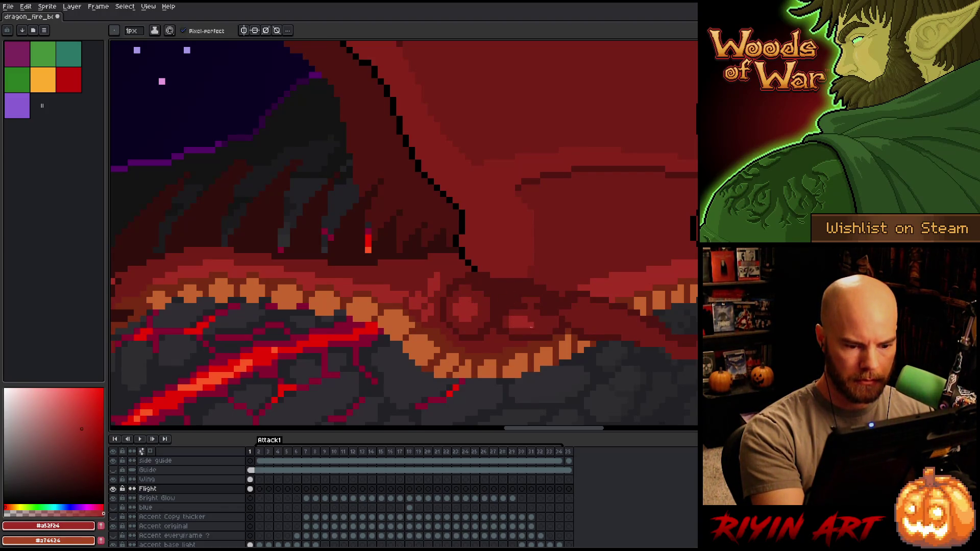
Shade the belly by alternating #761f18, #a52f24 and #501612 reds.
{"action": "left_click", "coordinate": [522, 297], "text": "alt"}
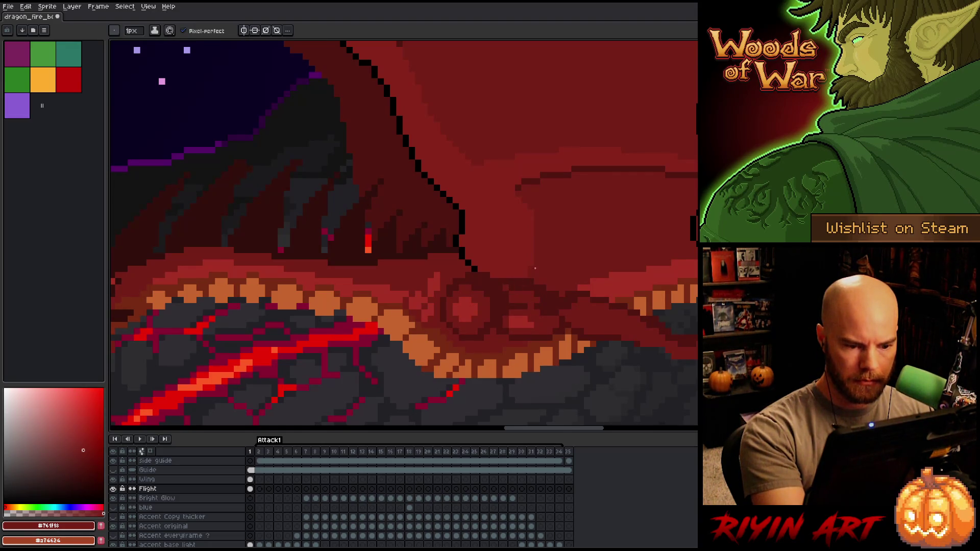
{"action": "left_click", "coordinate": [509, 293], "text": "alt"}
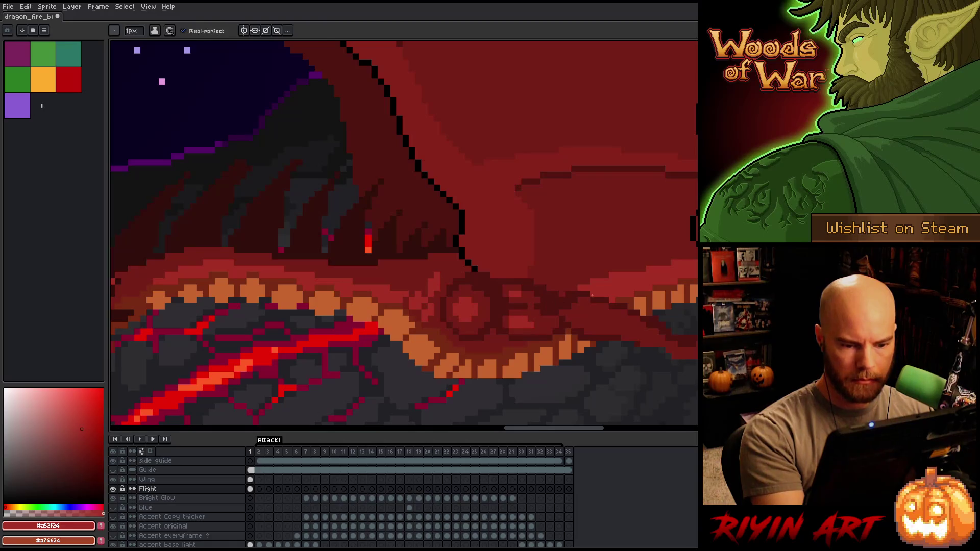
{"action": "left_click", "coordinate": [562, 313], "text": "alt"}
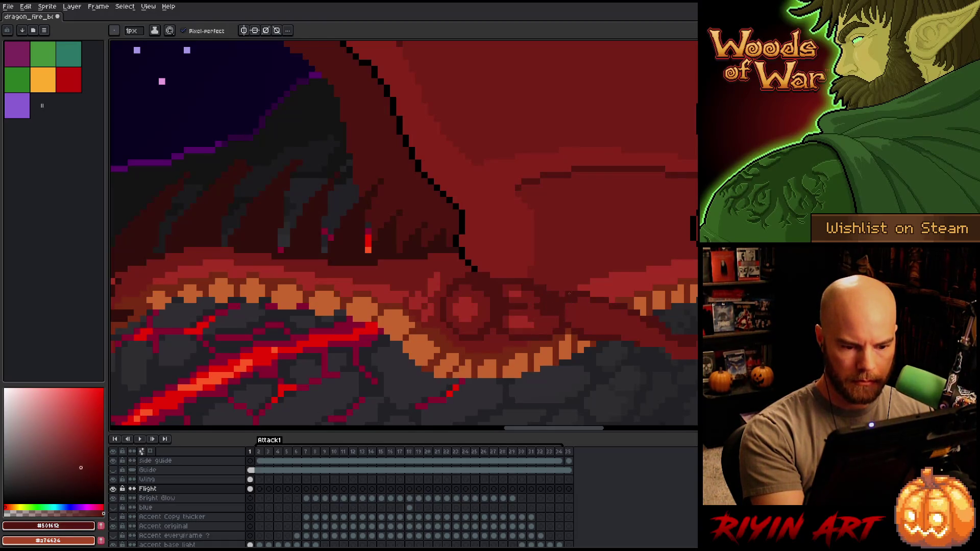
{"action": "left_click", "coordinate": [580, 300], "text": "alt"}
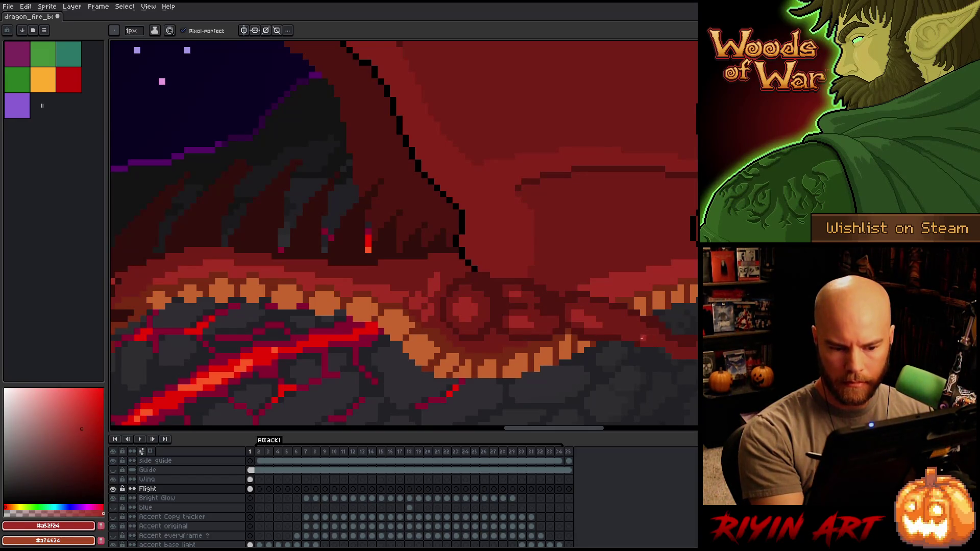
{"action": "left_click", "coordinate": [632, 345], "text": "alt"}
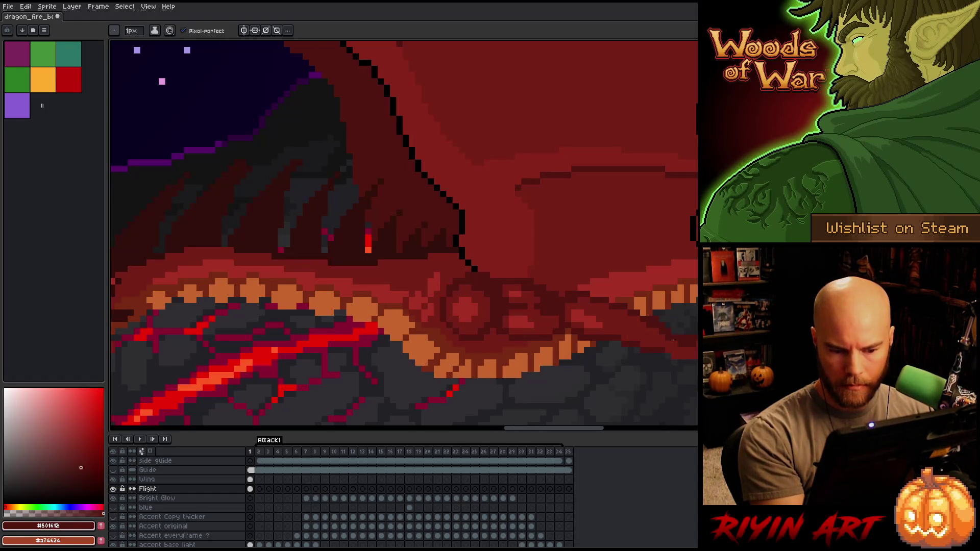
{"action": "left_click", "coordinate": [598, 325], "text": "alt"}
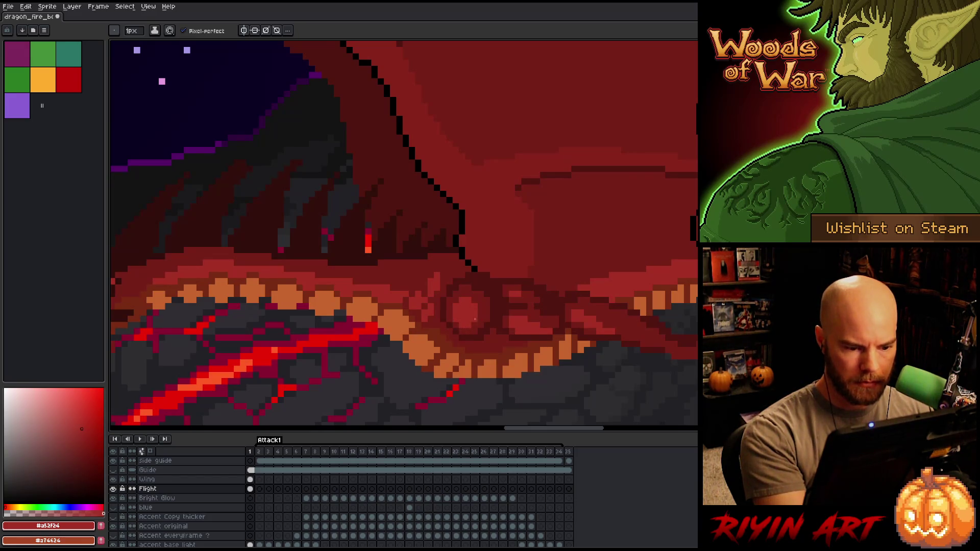
{"action": "left_click", "coordinate": [470, 301], "text": "alt"}
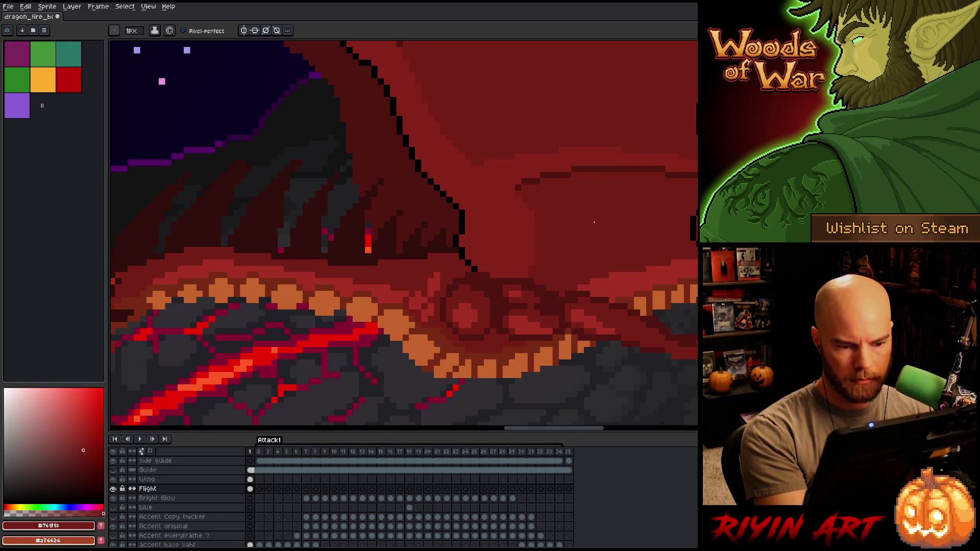
Zoom out and pan to reveal the large dragon on the right.
{"action": "mouse_move", "coordinate": [637, 363]}
{"action": "left_mouse_down"}
{"action": "mouse_move", "coordinate": [568, 329]}
{"action": "mouse_move", "coordinate": [589, 360]}
{"action": "mouse_move", "coordinate": [645, 384]}
{"action": "left_mouse_up"}
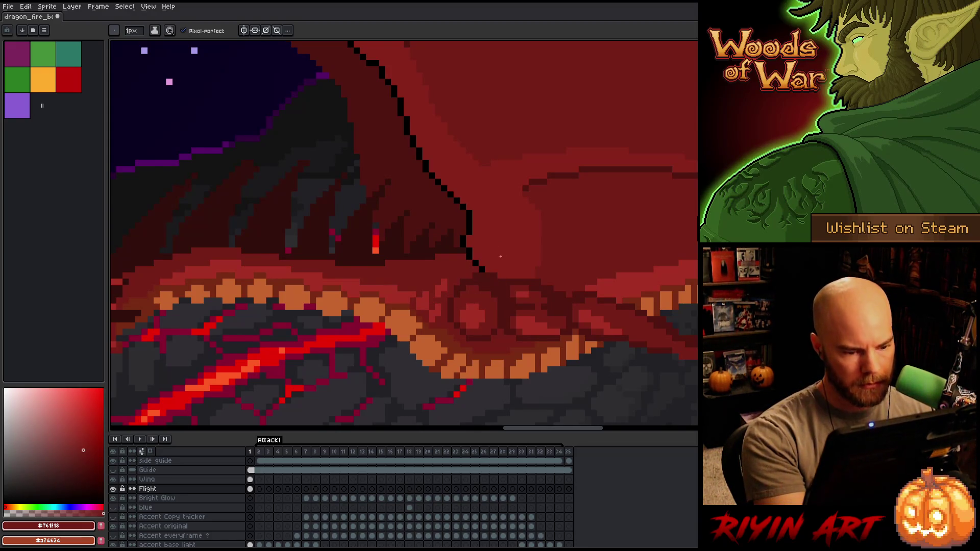
{"action": "scroll", "coordinate": [549, 365], "scroll_direction": "down", "scroll_amount": 5}
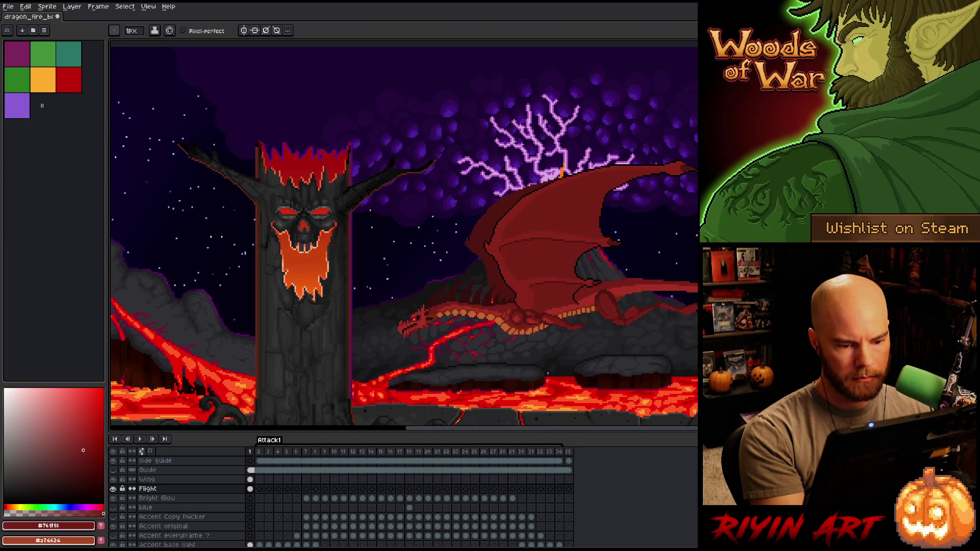
{"action": "right_click", "coordinate": [545, 376]}
{"action": "key", "text": "Escape"}
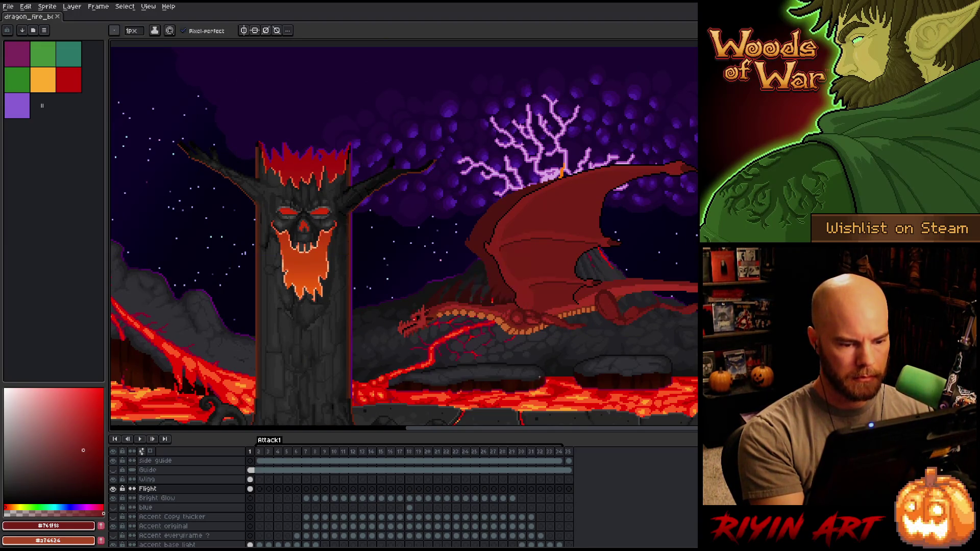
{"action": "left_click_drag", "start_coordinate": [539, 377], "coordinate": [380, 326]}
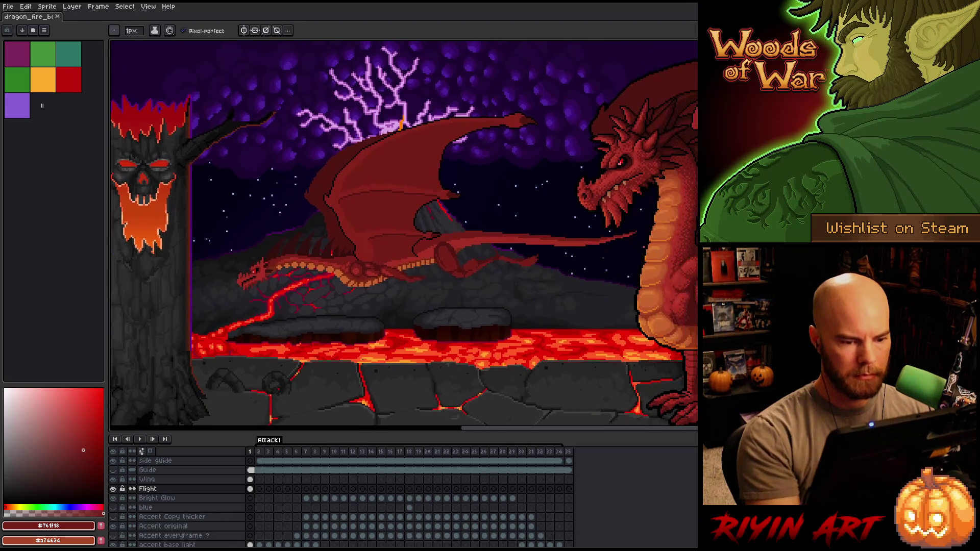
Pick black from the wing outline and apply a black Outline effect around the dragon.
{"action": "scroll", "coordinate": [336, 199], "scroll_direction": "up", "scroll_amount": 5}
{"action": "key", "text": "i"}
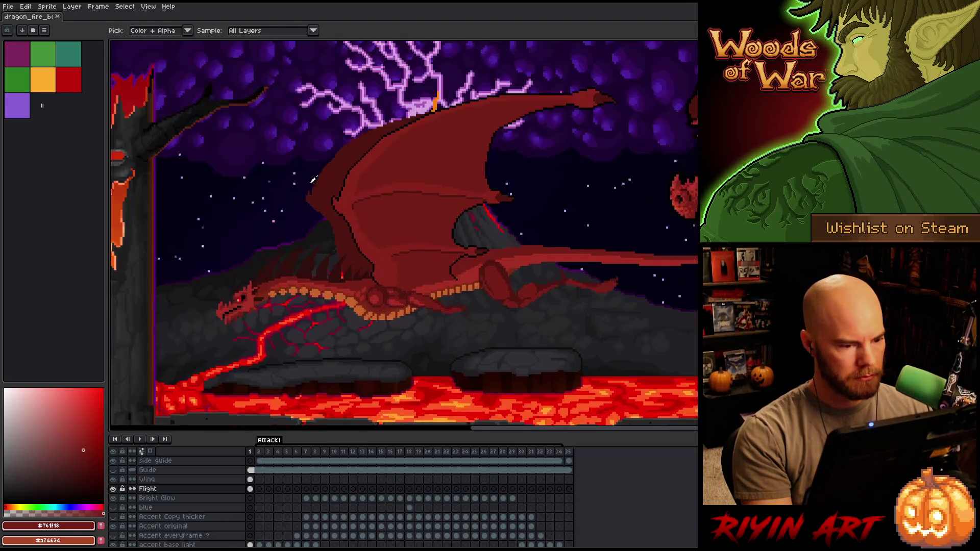
{"action": "left_click", "coordinate": [420, 222]}
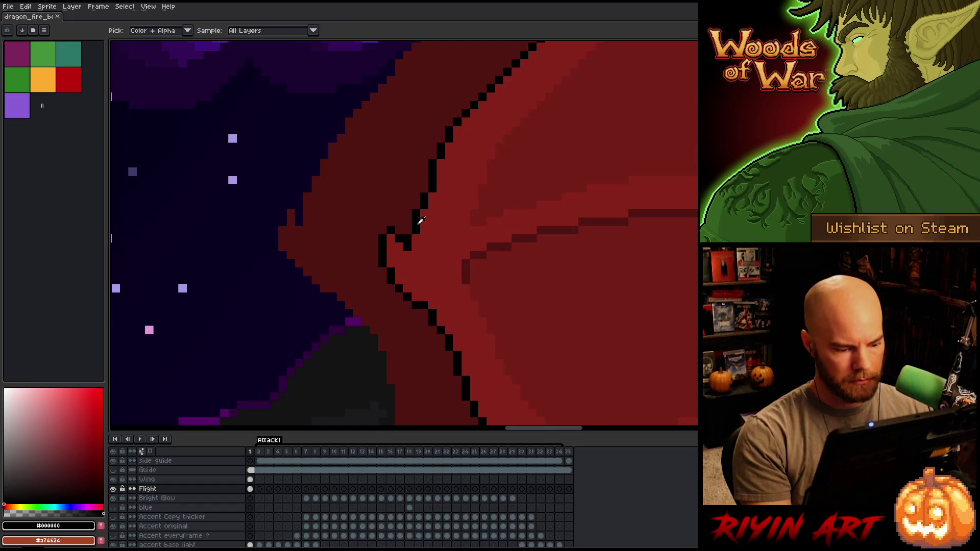
{"action": "scroll", "coordinate": [420, 222], "scroll_direction": "down", "scroll_amount": 5}
{"action": "key", "text": "shift+o"}
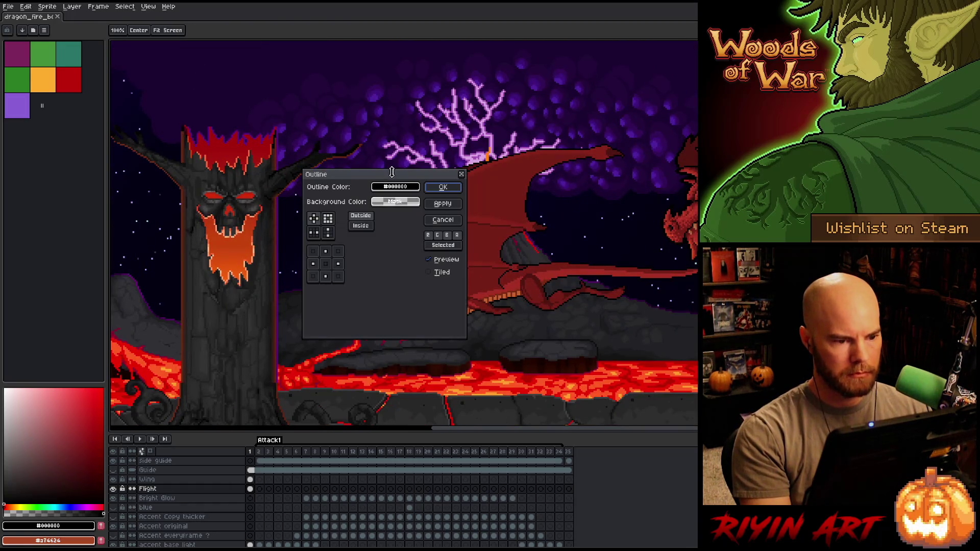
{"action": "left_click_drag", "start_coordinate": [392, 172], "coordinate": [262, 63]}
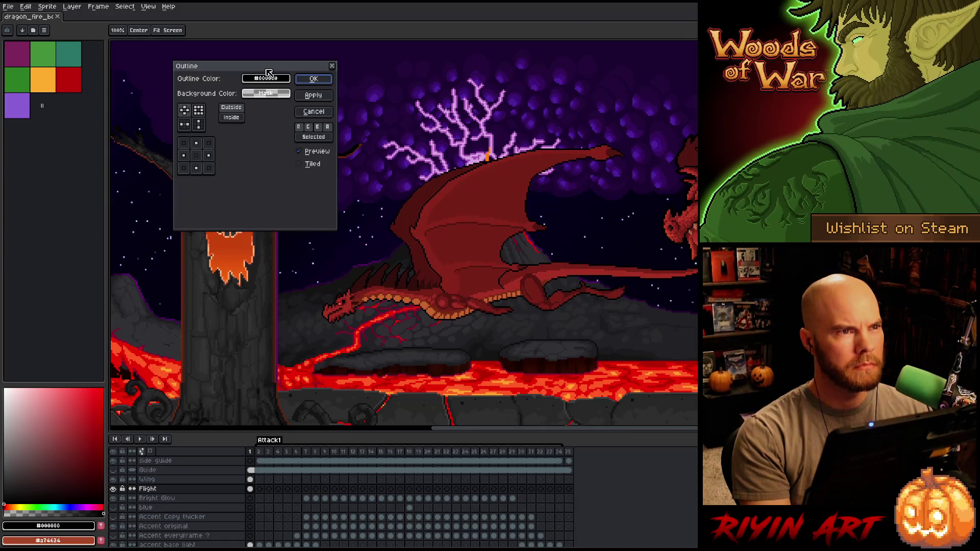
{"action": "key", "text": "Return"}
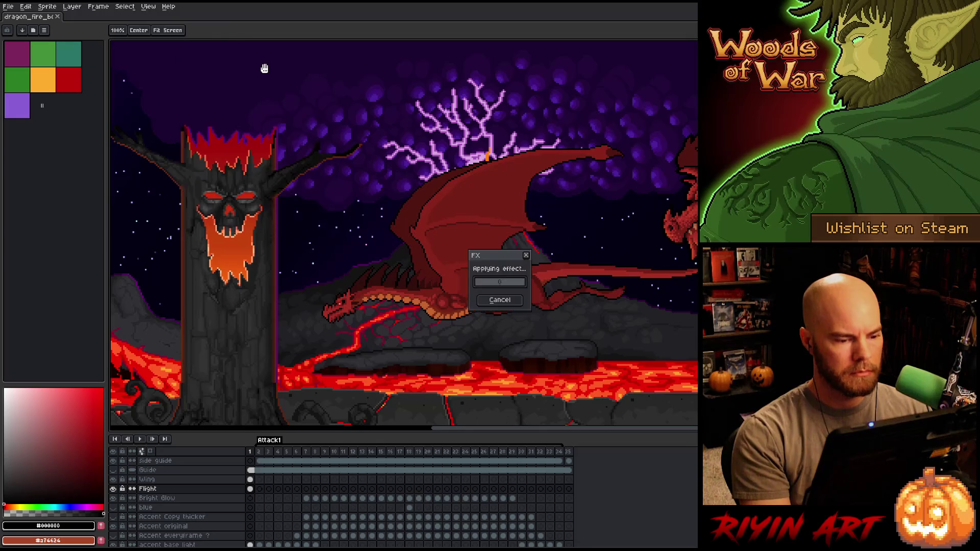
Sample the dark orange-red #772a12 from the canvas.
{"action": "mouse_move", "coordinate": [443, 286]}
{"action": "left_mouse_down"}
{"action": "mouse_move", "coordinate": [408, 235]}
{"action": "mouse_move", "coordinate": [312, 209]}
{"action": "left_mouse_up"}
{"action": "key", "text": "i"}
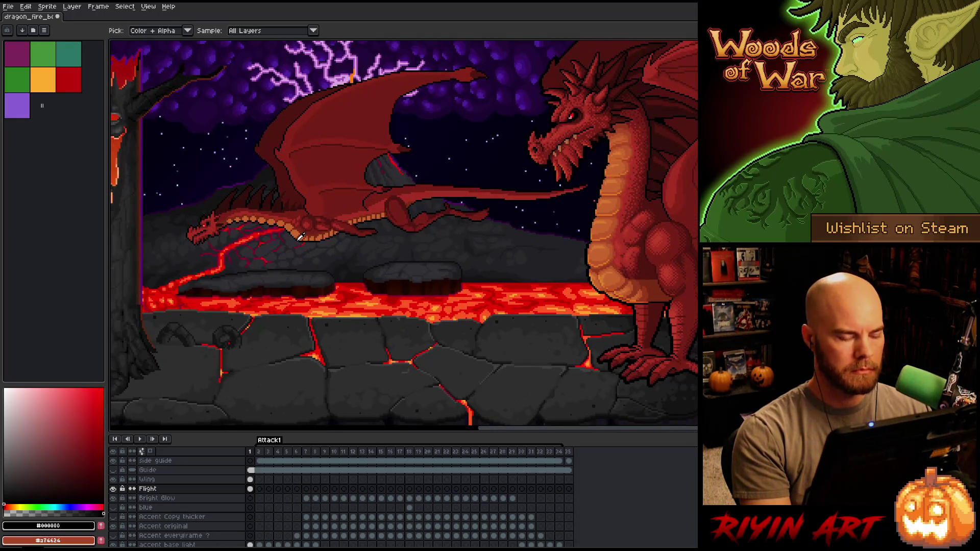
{"action": "scroll", "coordinate": [302, 250], "scroll_direction": "up", "scroll_amount": 4}
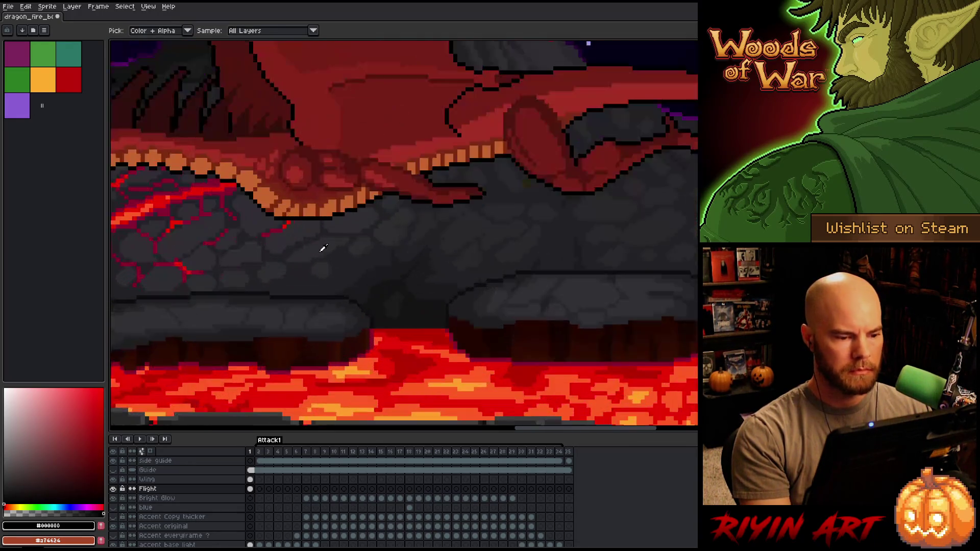
{"action": "left_click", "coordinate": [332, 171]}
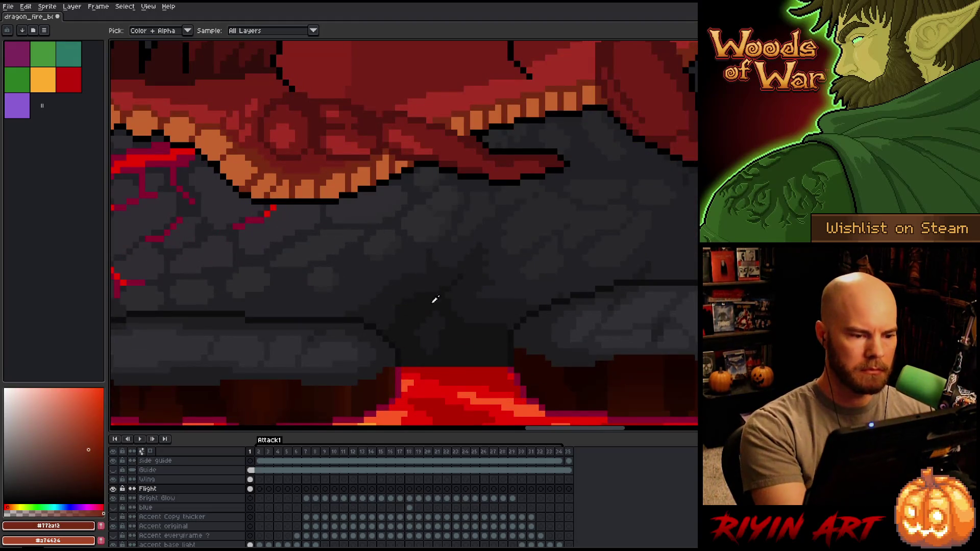
{"action": "scroll", "coordinate": [434, 300], "scroll_direction": "down", "scroll_amount": 4}
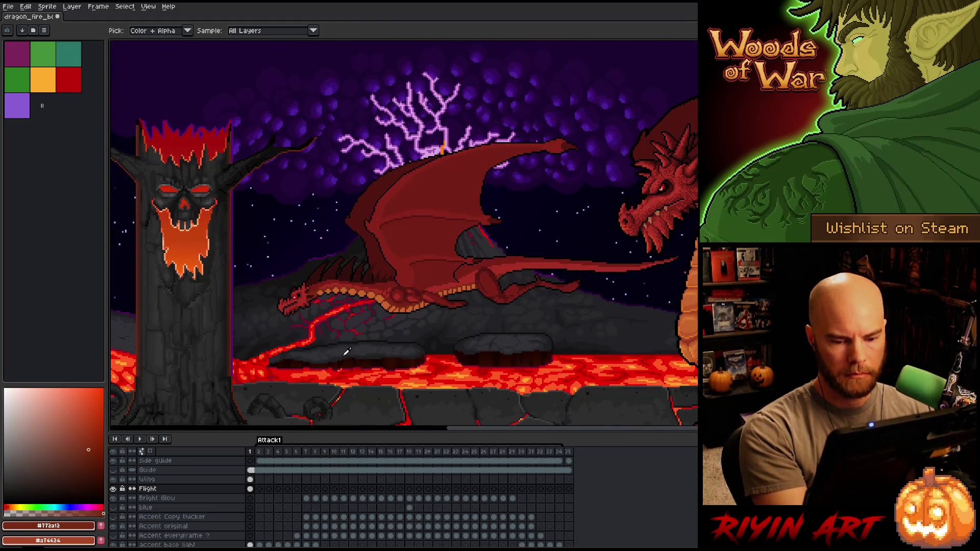
{"action": "key", "text": "w"}
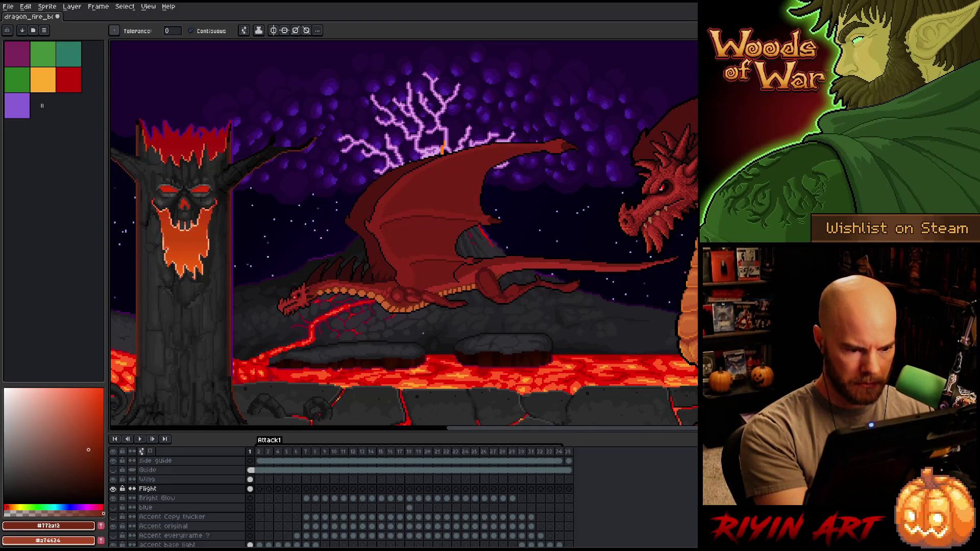
Set a 9 px pencil brush and choose the orange-red #92381c.
{"action": "key", "text": "shift+o"}
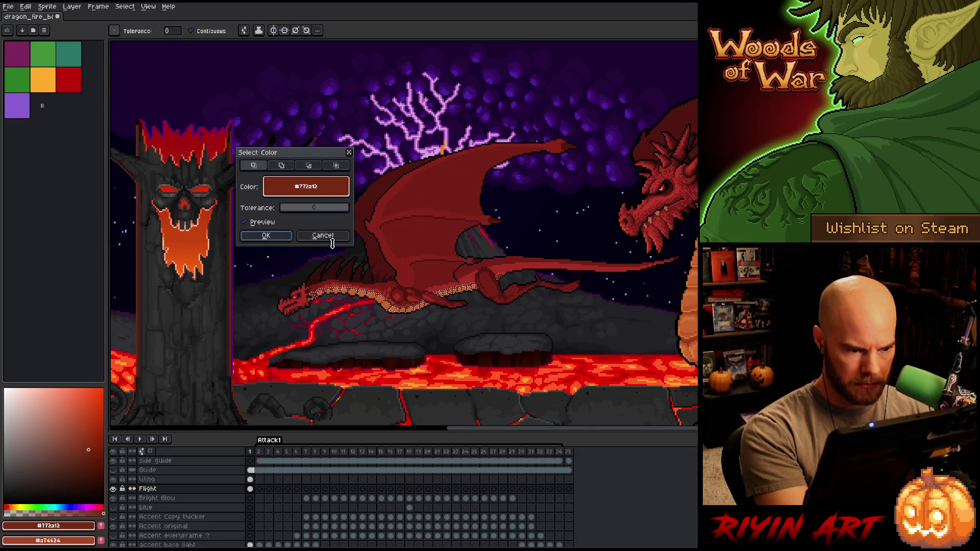
{"action": "left_click", "coordinate": [268, 239]}
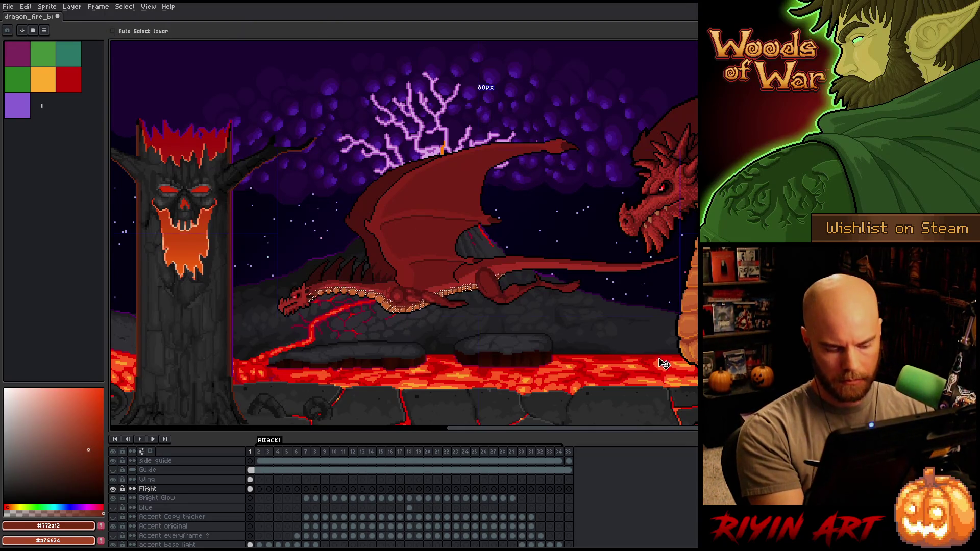
{"action": "key", "text": "i"}
{"action": "key", "text": "b"}
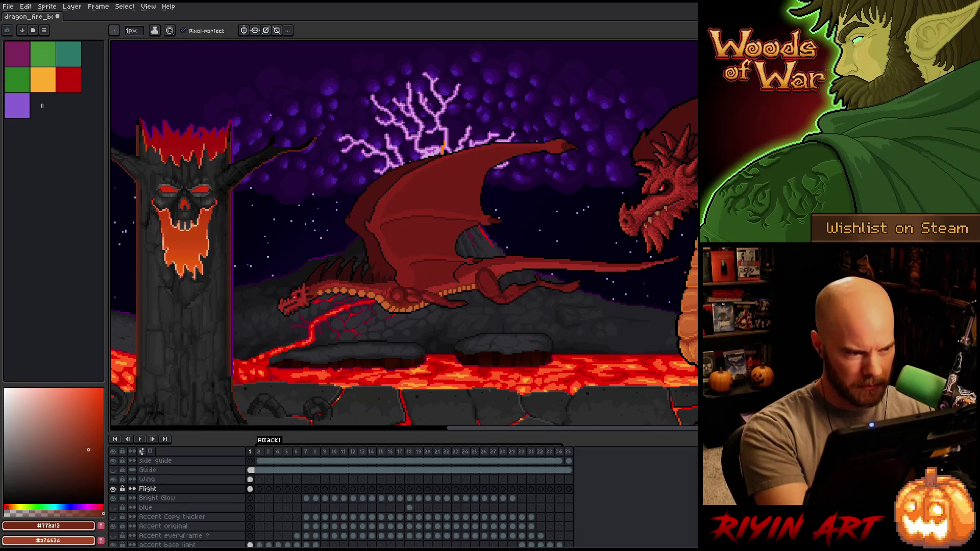
{"action": "key", "text": "plus"}
{"action": "key", "text": "plus"}
{"action": "key", "text": "plus"}
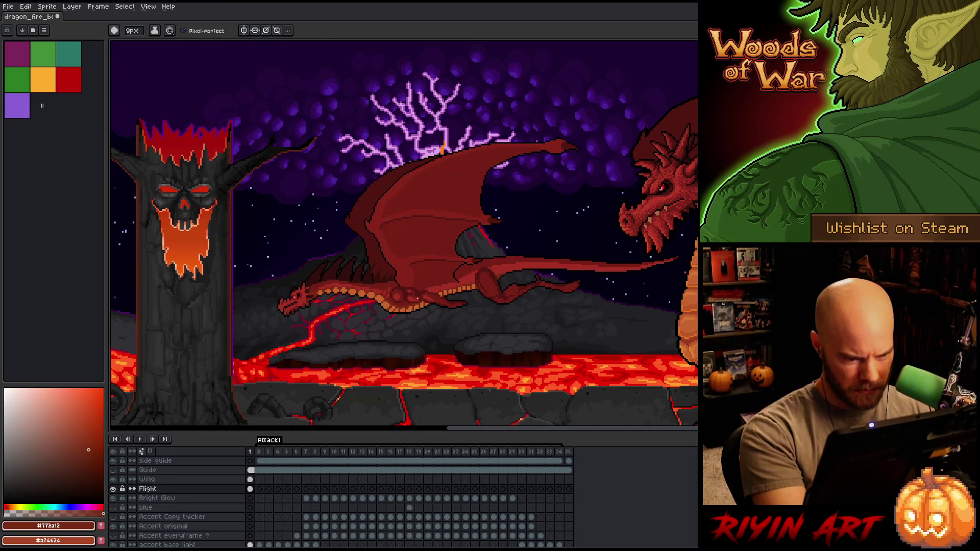
{"action": "left_click", "coordinate": [397, 298], "text": "alt"}
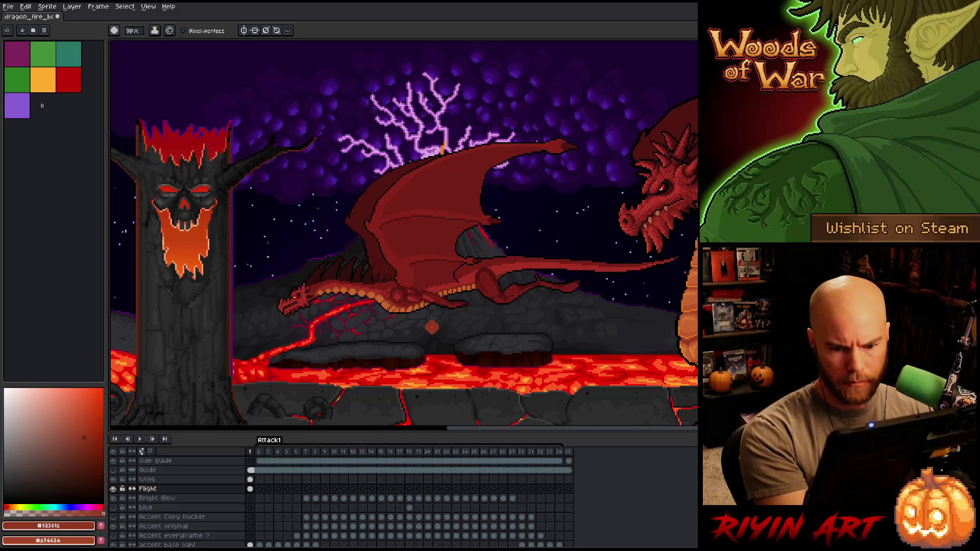
Select the belly orange with Color Range, then eyedrop it to make #c7652f current.
{"action": "key", "text": "shift+c"}
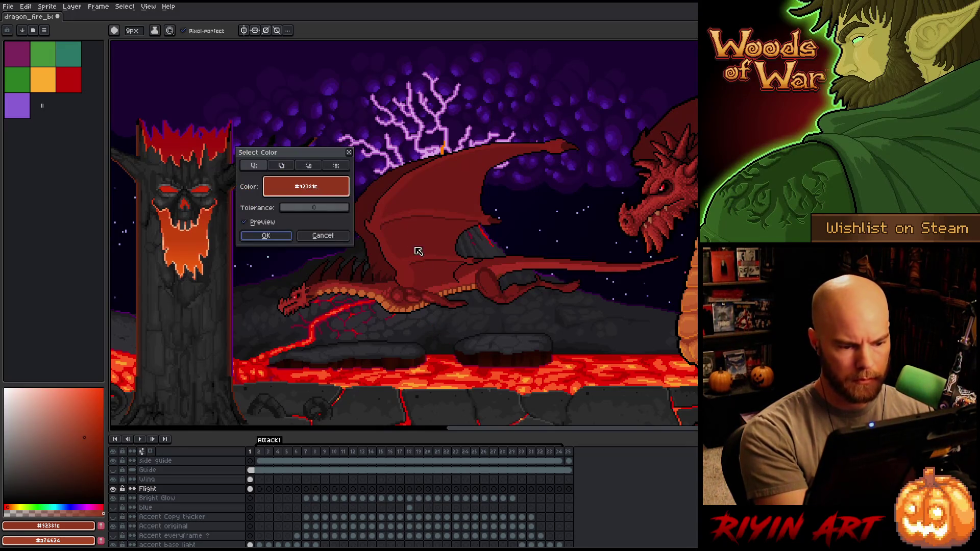
{"action": "left_click", "coordinate": [413, 303]}
{"action": "left_click", "coordinate": [413, 303]}
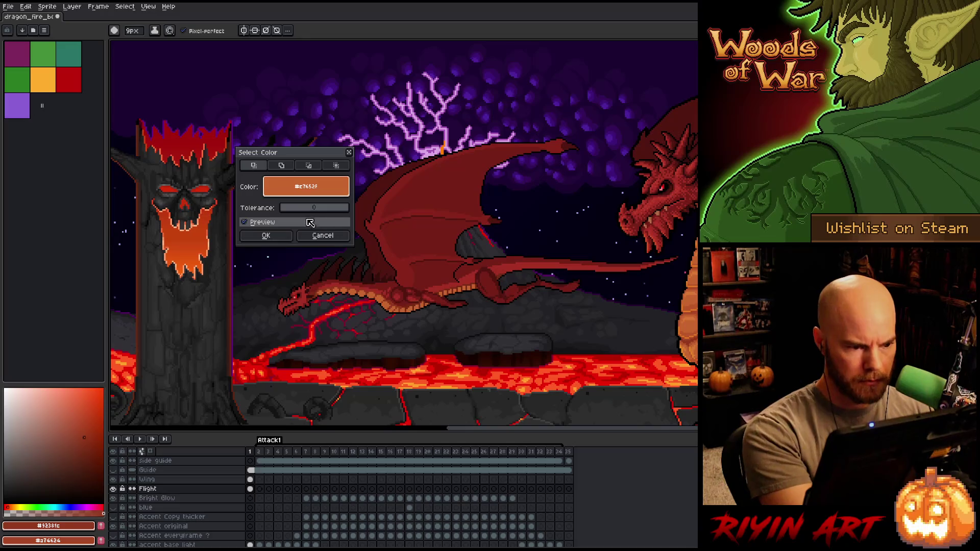
{"action": "key", "text": "Return"}
{"action": "key", "text": "i"}
{"action": "key", "text": "b"}
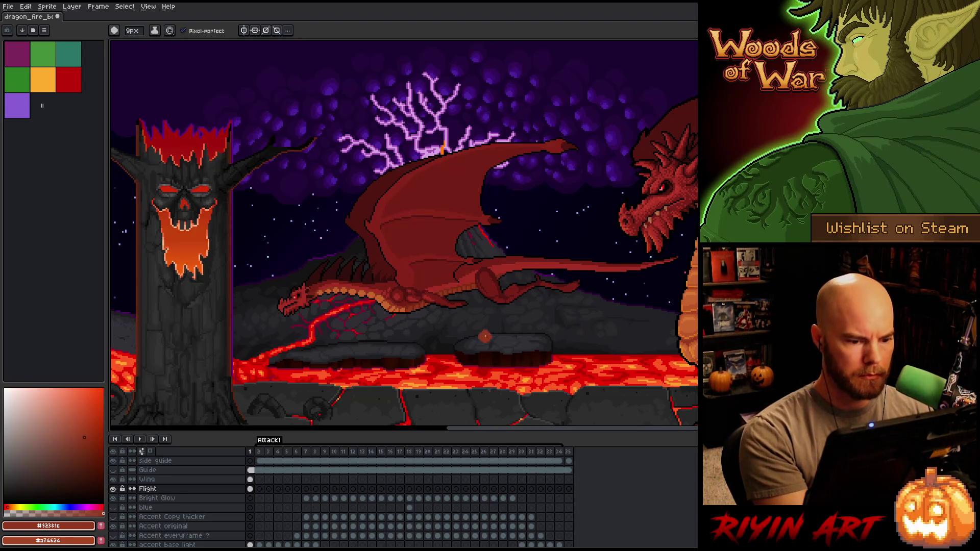
{"action": "key", "text": "i"}
{"action": "left_click", "coordinate": [405, 306]}
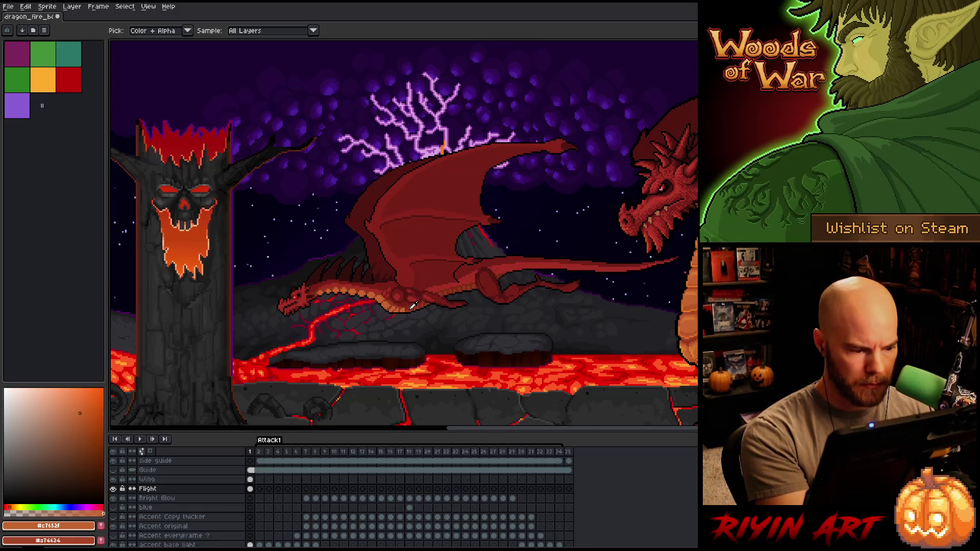
{"action": "left_click", "coordinate": [413, 306]}
{"action": "key", "text": "b"}
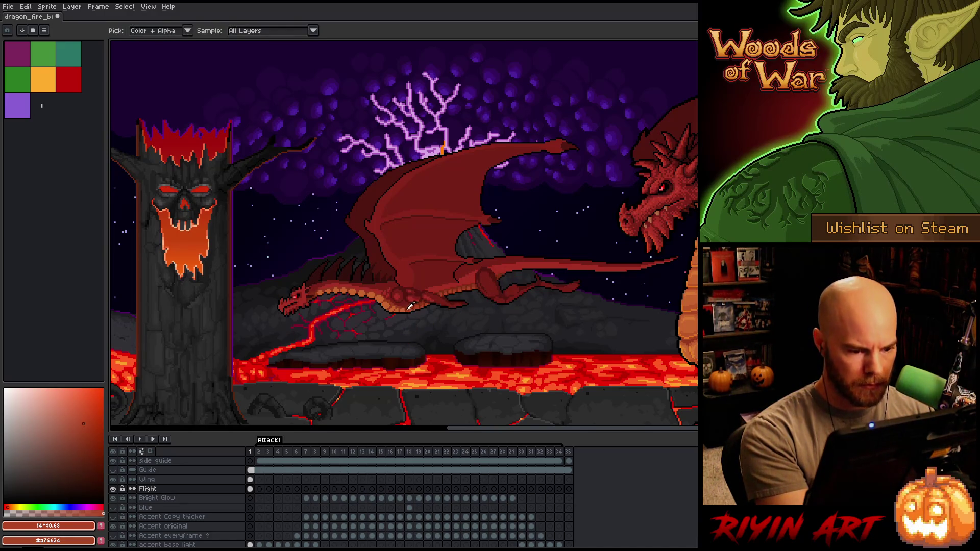
Shift the drawing colour toward orange and shrink the pencil to 1px.
{"action": "left_click", "coordinate": [9, 508]}
{"action": "left_click", "coordinate": [86, 418]}
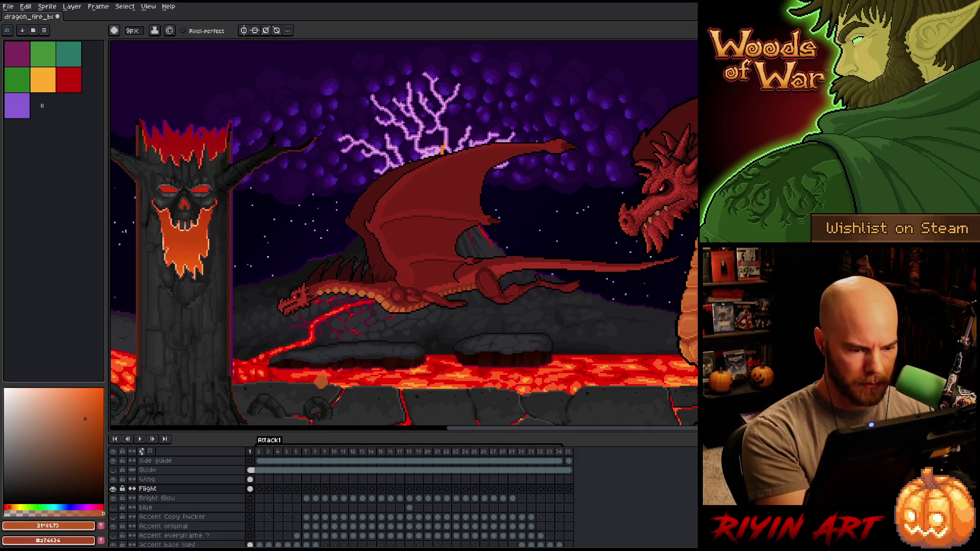
{"action": "left_click_drag", "start_coordinate": [133, 30], "coordinate": [125, 42]}
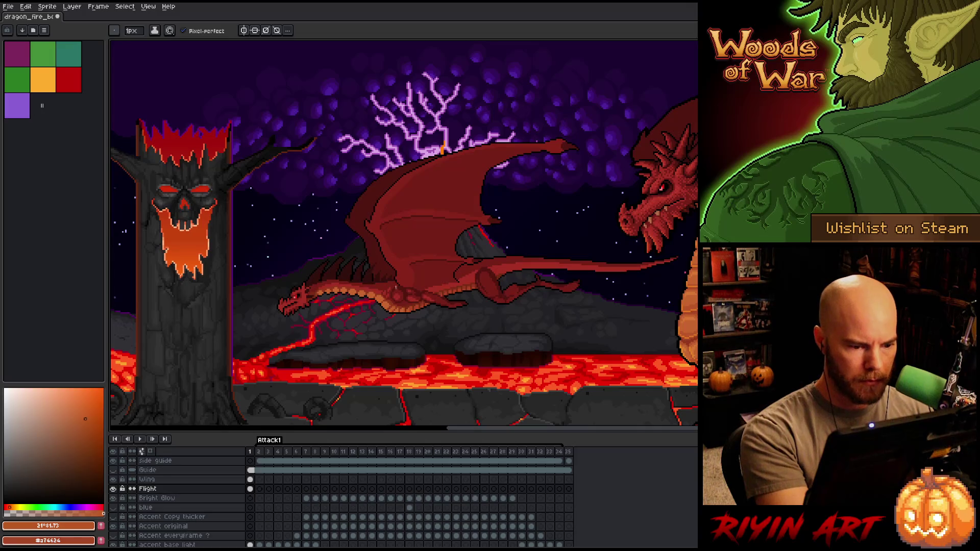
Eyedrop black and move the belly outline pixels one pixel left, adding a black pixel underneath.
{"action": "left_click", "coordinate": [396, 299], "text": "alt"}
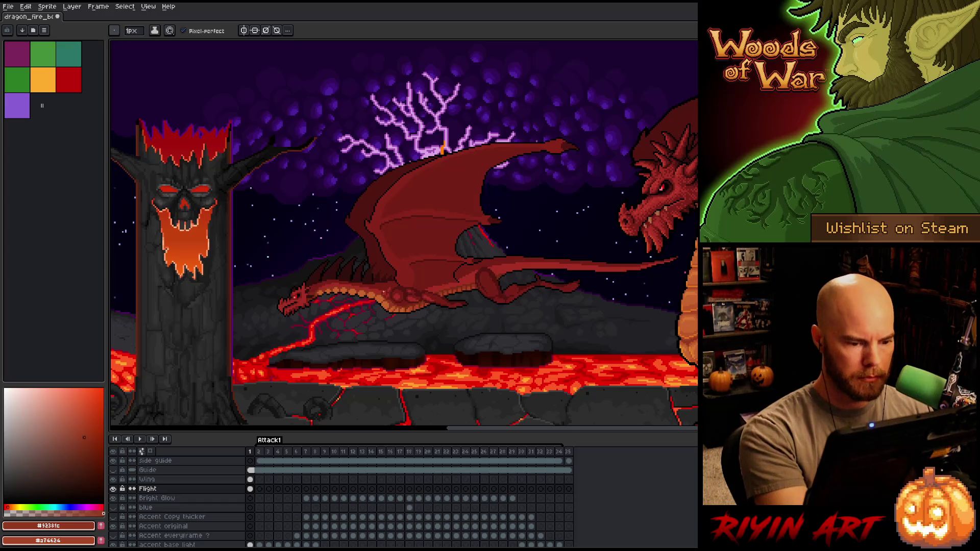
{"action": "scroll", "coordinate": [377, 309], "scroll_direction": "up", "scroll_amount": 3}
{"action": "left_click", "coordinate": [373, 311], "text": "alt"}
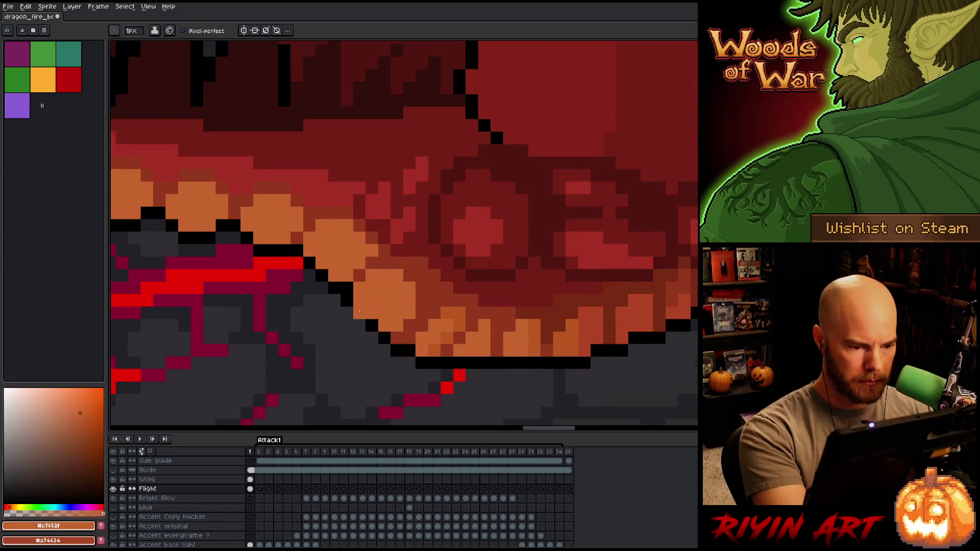
{"action": "left_click", "coordinate": [371, 325]}
{"action": "left_click", "coordinate": [359, 312], "text": "alt"}
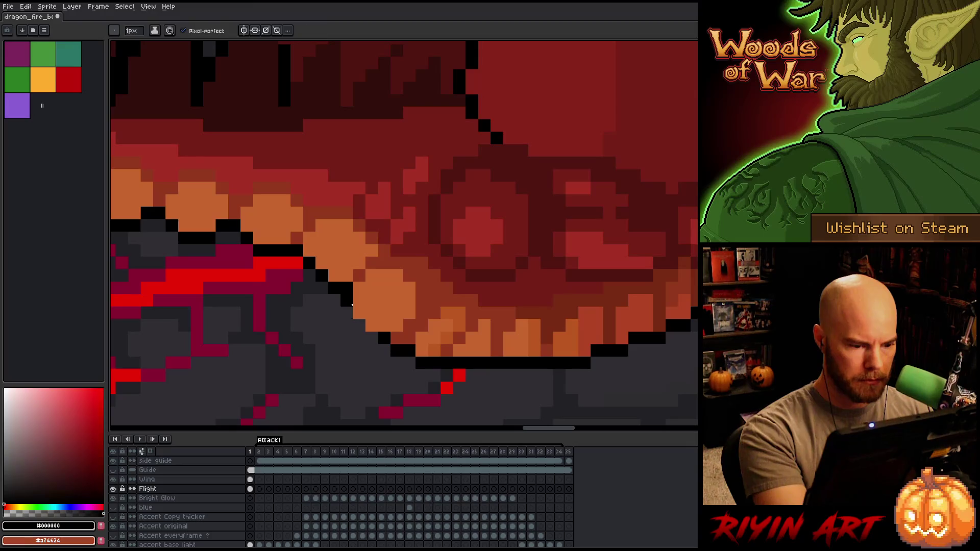
{"action": "left_click", "coordinate": [347, 311]}
{"action": "left_click", "coordinate": [532, 271]}
Sample the dark red #92381c from the belly and switch to panning the canvas.
{"action": "scroll", "coordinate": [532, 271], "scroll_direction": "down", "scroll_amount": 5}
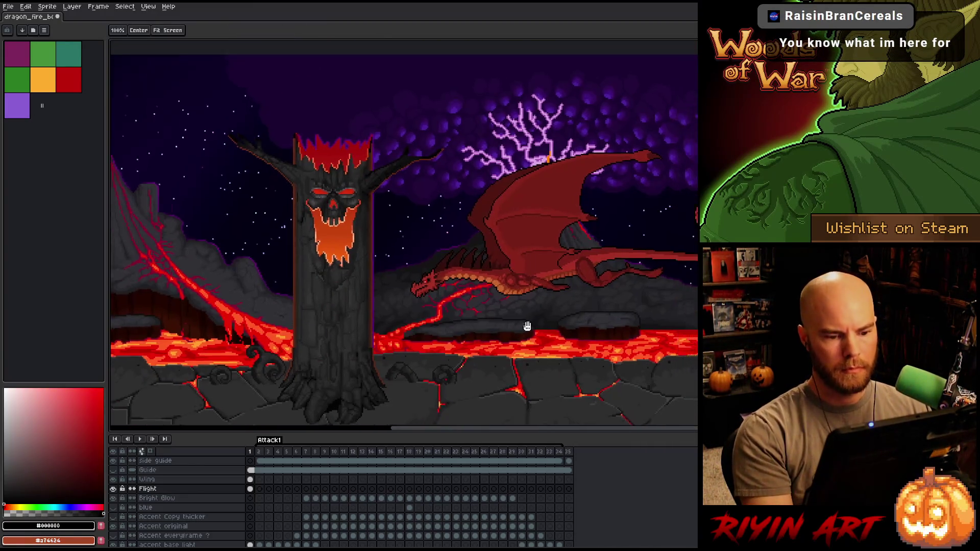
{"action": "scroll", "coordinate": [525, 323], "scroll_direction": "up", "scroll_amount": 1}
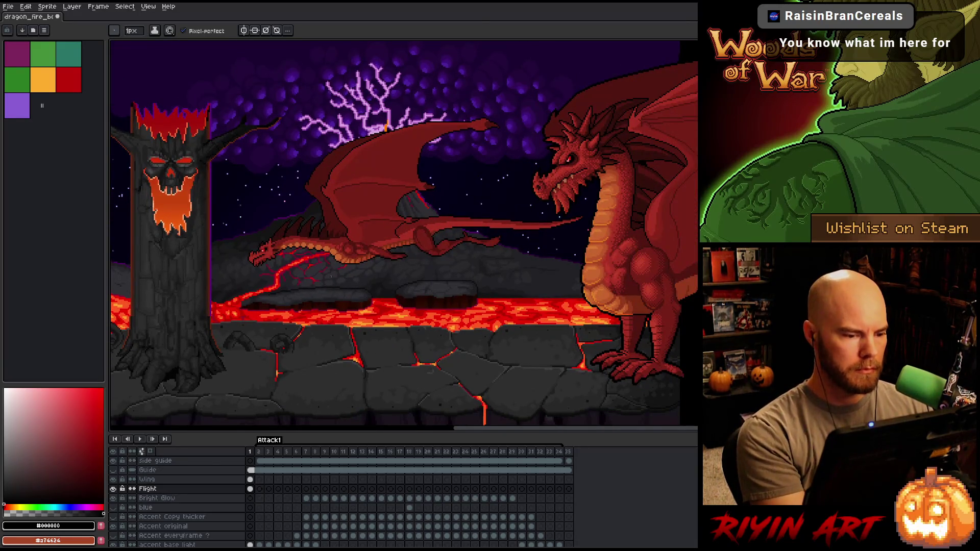
{"action": "scroll", "coordinate": [331, 275], "scroll_direction": "up", "scroll_amount": 3}
{"action": "left_click", "coordinate": [421, 137], "text": "alt"}
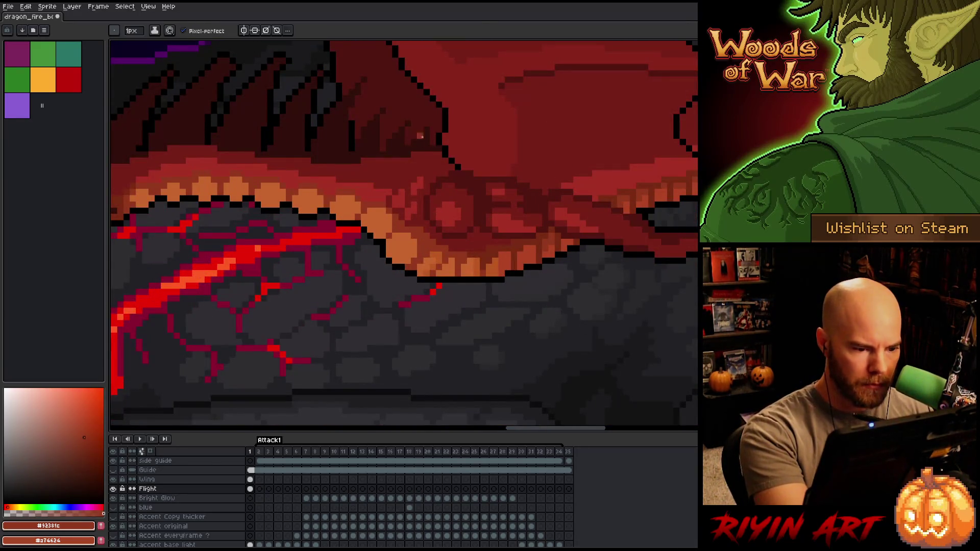
{"action": "scroll", "coordinate": [429, 153], "scroll_direction": "down", "scroll_amount": 3}
{"action": "key", "text": "space"}
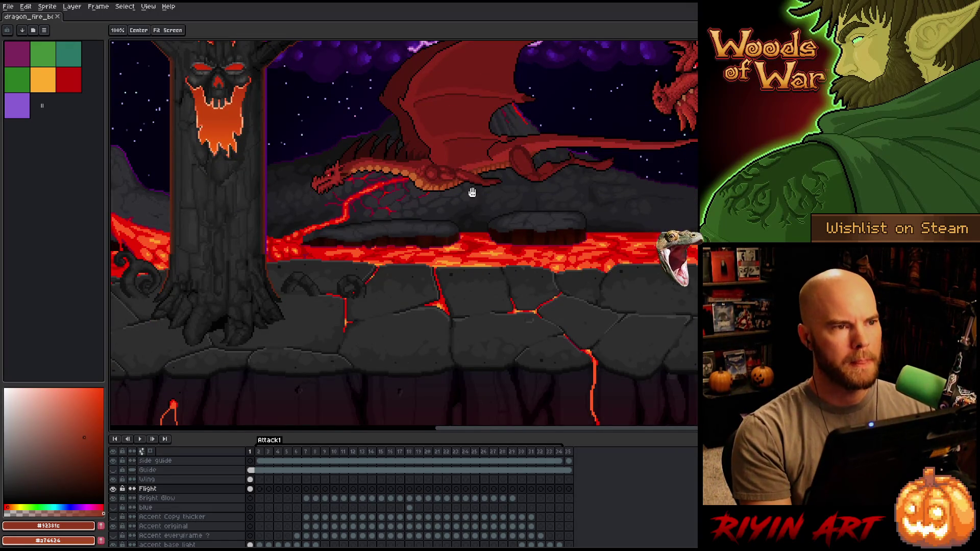
{"action": "left_click_drag", "start_coordinate": [472, 193], "coordinate": [395, 261]}
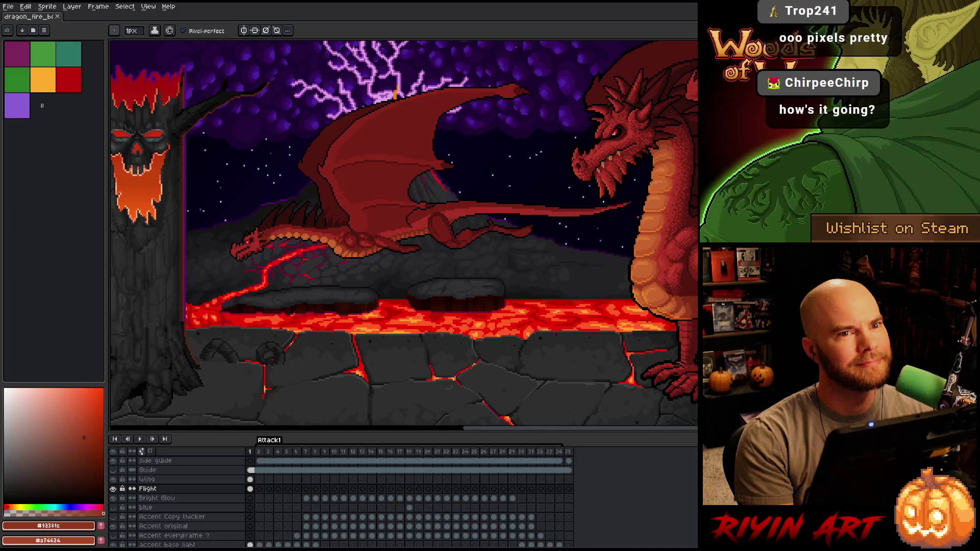
Play Attack1 from frame 2, following the fire-breathing dragon, then stop on frame 1.
{"action": "scroll", "coordinate": [394, 212], "scroll_direction": "down", "scroll_amount": 3}
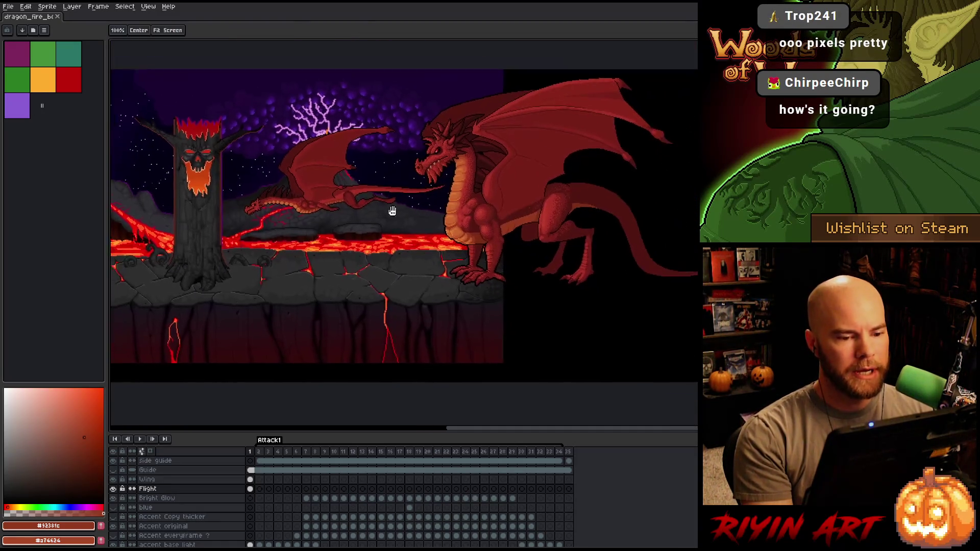
{"action": "left_click", "coordinate": [259, 452]}
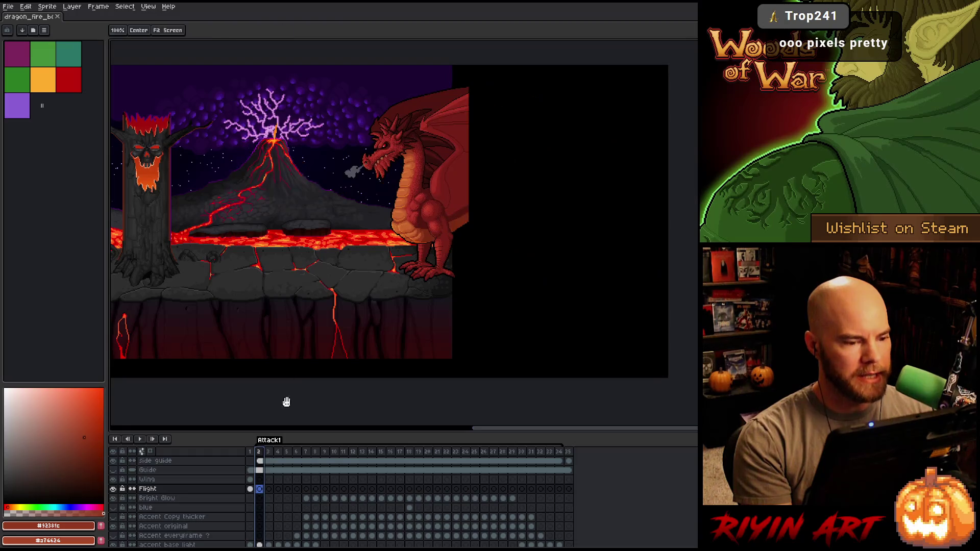
{"action": "key", "text": "Return"}
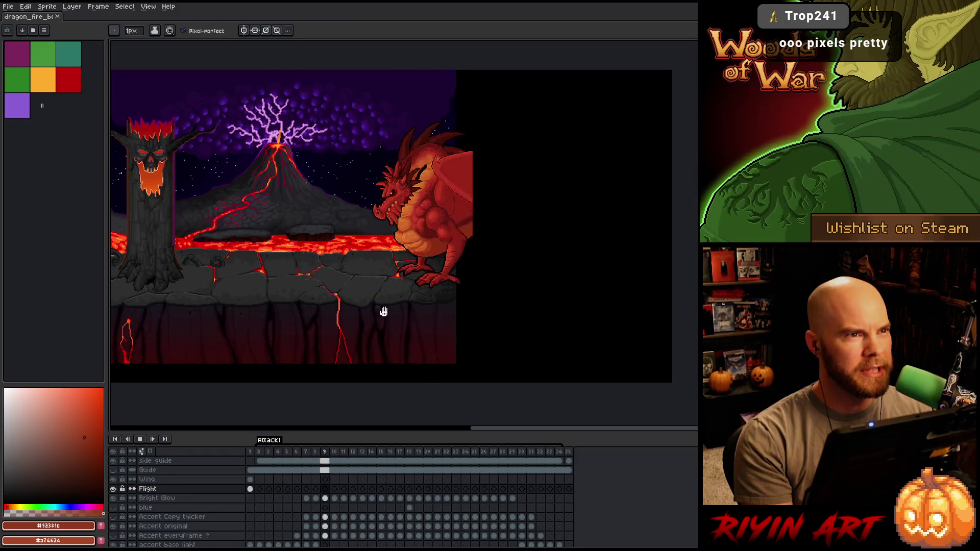
{"action": "scroll", "coordinate": [307, 292], "scroll_direction": "up", "scroll_amount": 1}
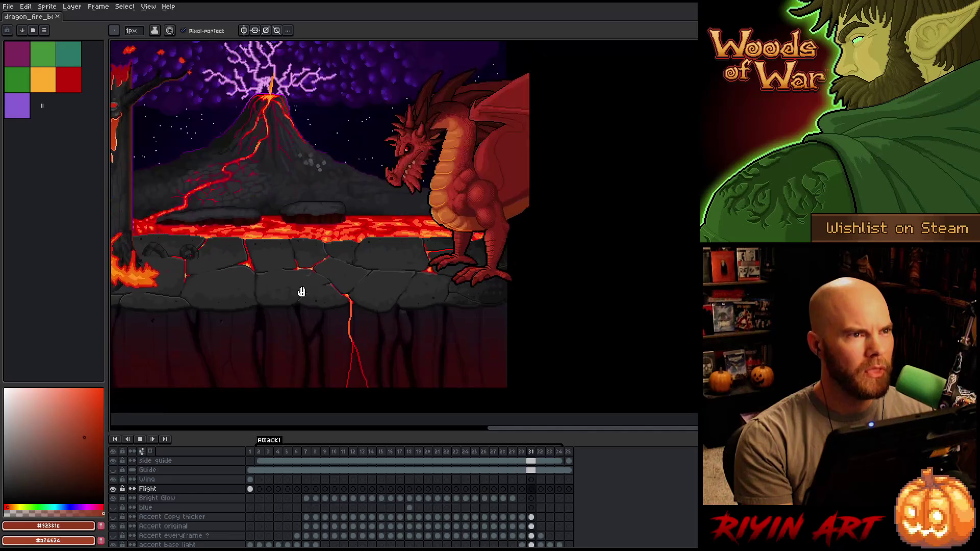
{"action": "left_click_drag", "start_coordinate": [378, 284], "coordinate": [455, 337]}
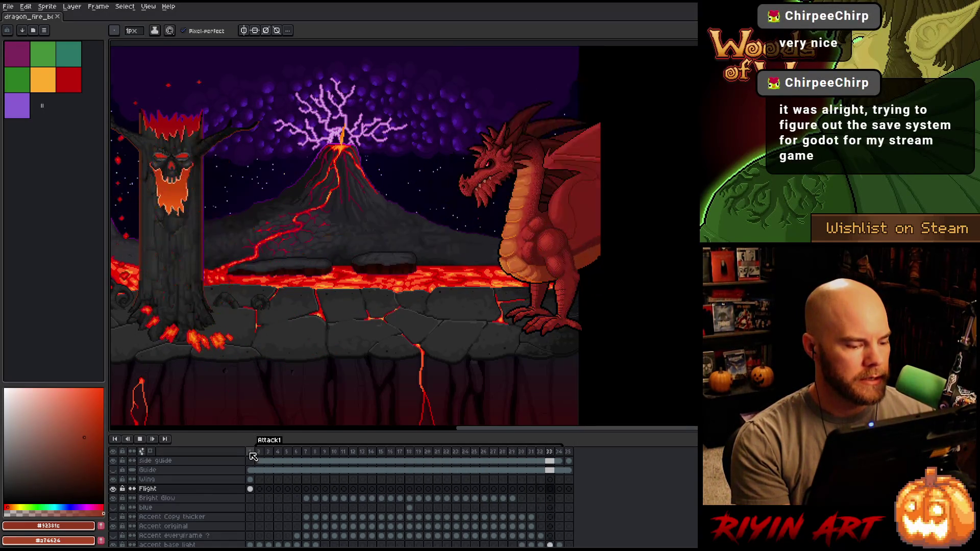
{"action": "left_click", "coordinate": [251, 454]}
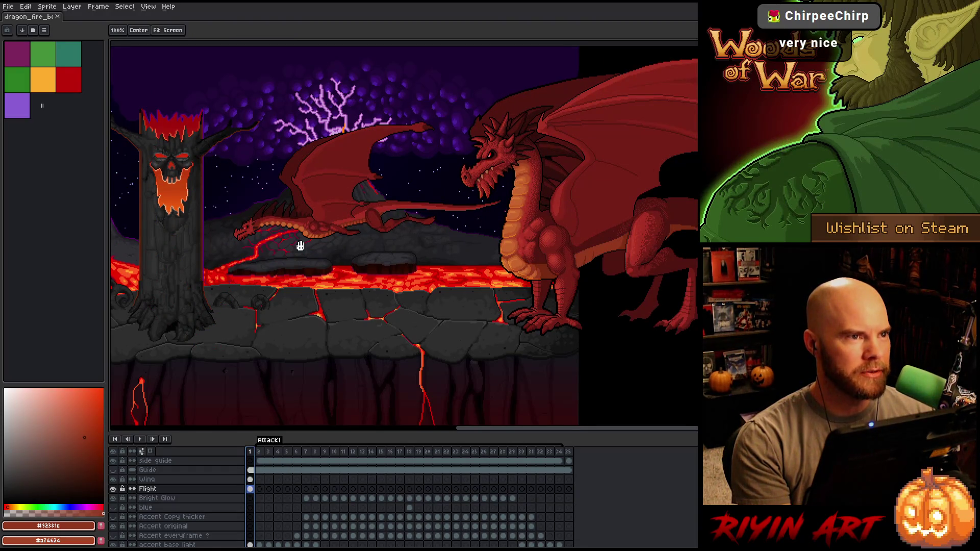
Select the Wing layer and toggle its visibility to compare, leaving the big wing visible.
{"action": "scroll", "coordinate": [372, 245], "scroll_direction": "up", "scroll_amount": 2}
{"action": "scroll", "coordinate": [416, 204], "scroll_direction": "up", "scroll_amount": 1}
{"action": "scroll", "coordinate": [416, 204], "scroll_direction": "up", "scroll_amount": 1}
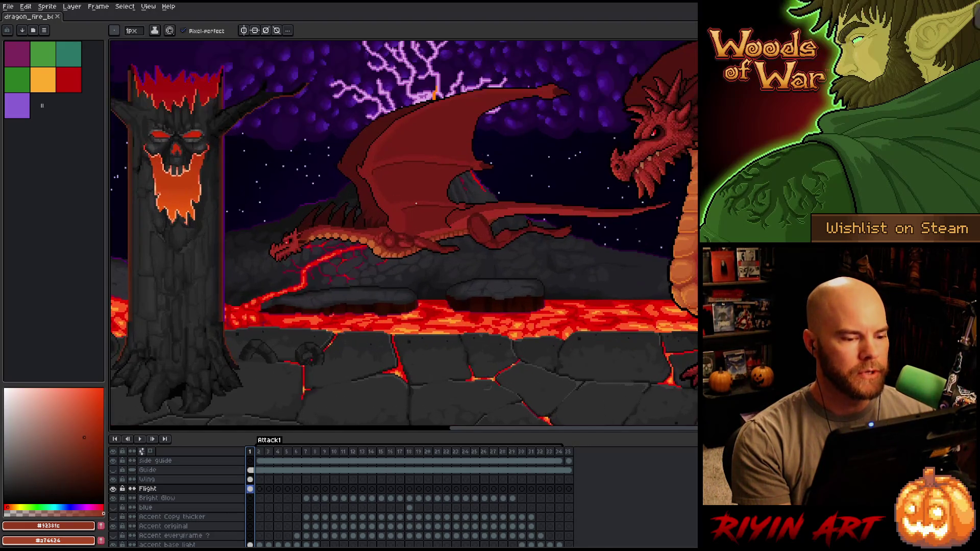
{"action": "left_click", "coordinate": [250, 479]}
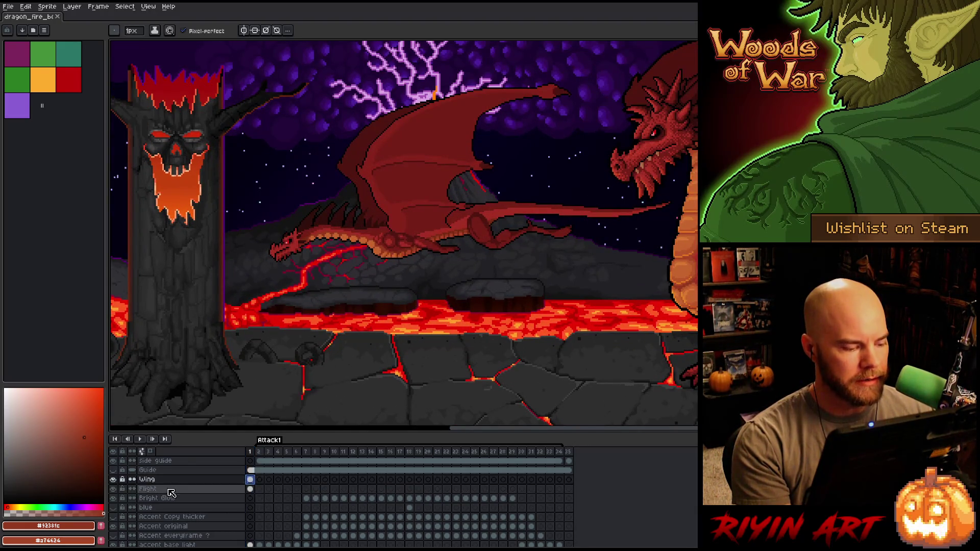
{"action": "left_click", "coordinate": [113, 480]}
{"action": "left_click", "coordinate": [114, 480]}
{"action": "left_click", "coordinate": [115, 480]}
{"action": "left_click", "coordinate": [114, 479]}
{"action": "left_click", "coordinate": [114, 480]}
{"action": "left_click", "coordinate": [114, 482]}
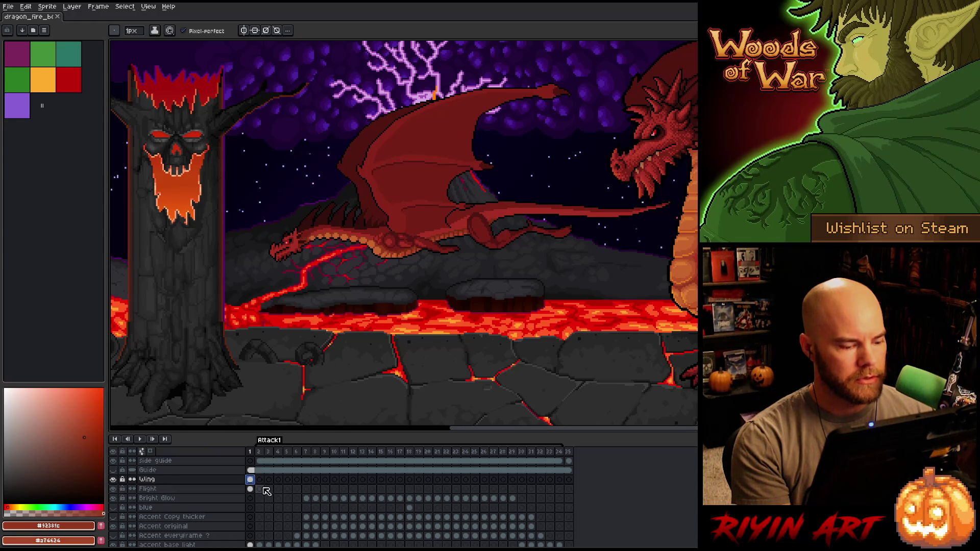
Zoom out to view more of the lava battle scene.
{"action": "key", "text": "minus"}
{"action": "scroll", "coordinate": [396, 262], "scroll_direction": "up", "scroll_amount": 2}
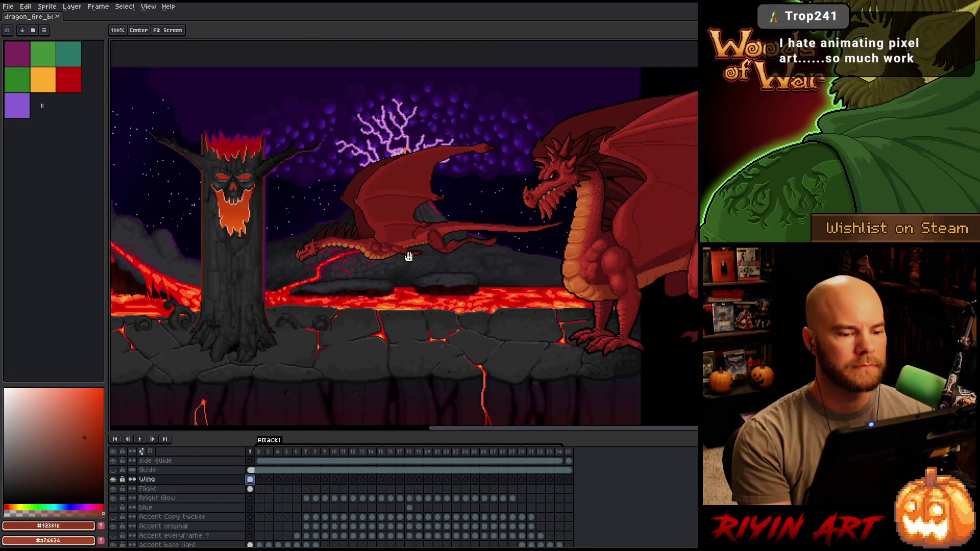
{"action": "scroll", "coordinate": [412, 282], "scroll_direction": "down", "scroll_amount": 2}
{"action": "scroll", "coordinate": [384, 286], "scroll_direction": "up", "scroll_amount": 1}
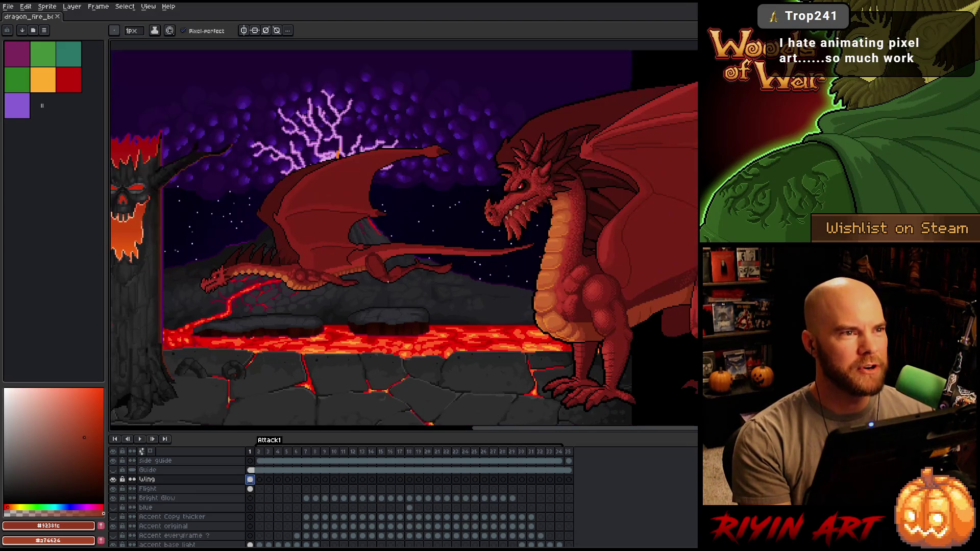
{"action": "scroll", "coordinate": [390, 282], "scroll_direction": "down", "scroll_amount": 1}
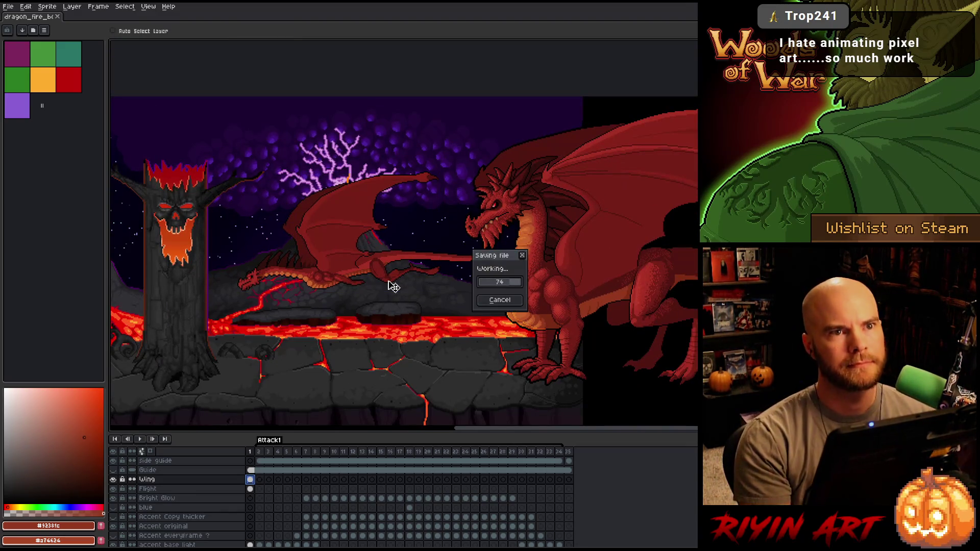
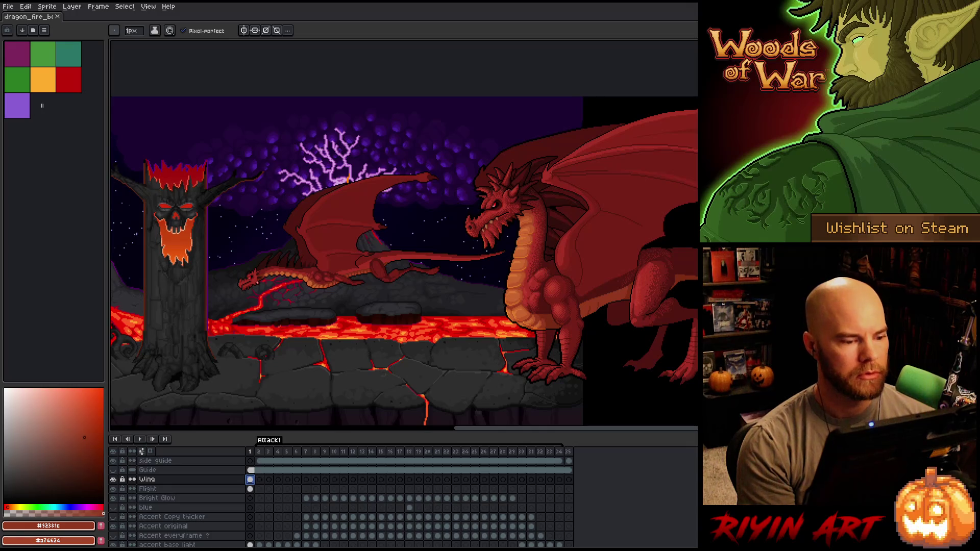
Duplicate the Wing and Flight cels into new frames, extending the animation to frame 39.
{"action": "scroll", "coordinate": [345, 270], "scroll_direction": "down", "scroll_amount": 2}
{"action": "scroll", "coordinate": [346, 271], "scroll_direction": "up", "scroll_amount": 3}
{"action": "scroll", "coordinate": [299, 272], "scroll_direction": "down", "scroll_amount": 1}
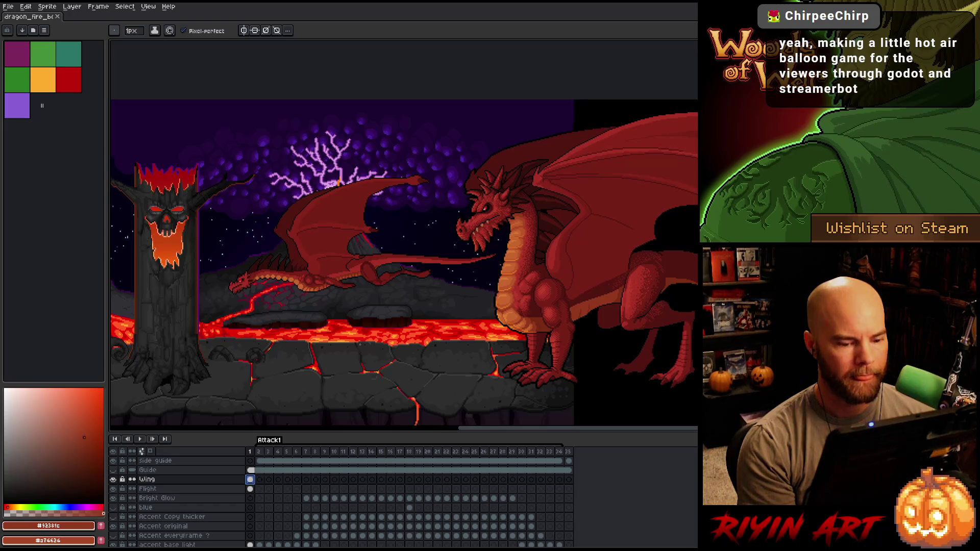
{"action": "scroll", "coordinate": [345, 332], "scroll_direction": "up", "scroll_amount": 1}
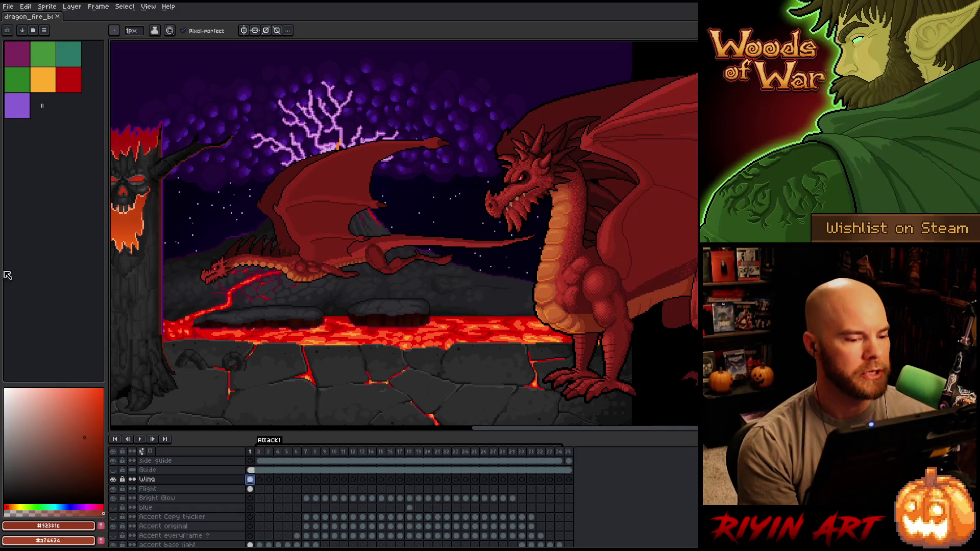
{"action": "scroll", "coordinate": [234, 240], "scroll_direction": "down", "scroll_amount": 1}
{"action": "scroll", "coordinate": [233, 240], "scroll_direction": "up", "scroll_amount": 1}
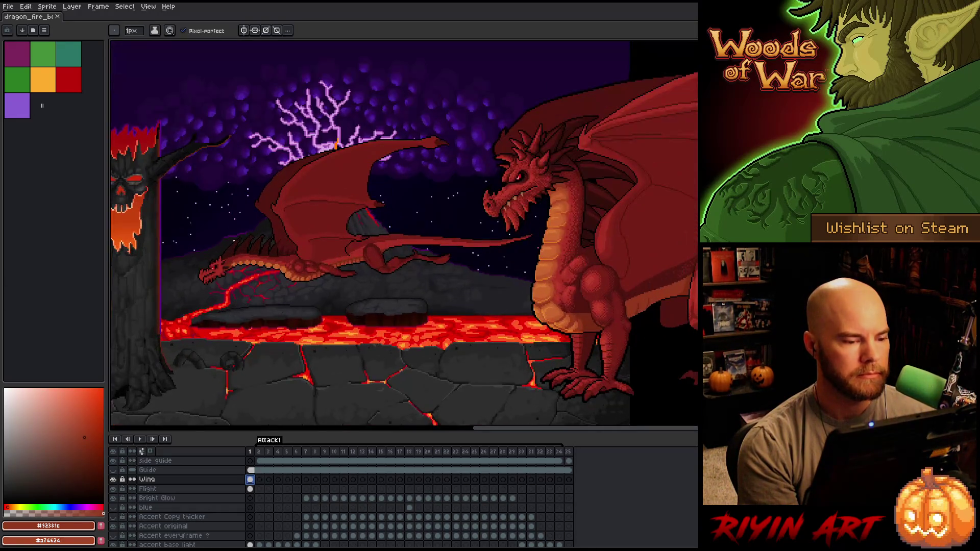
{"action": "scroll", "coordinate": [238, 240], "scroll_direction": "up", "scroll_amount": 1}
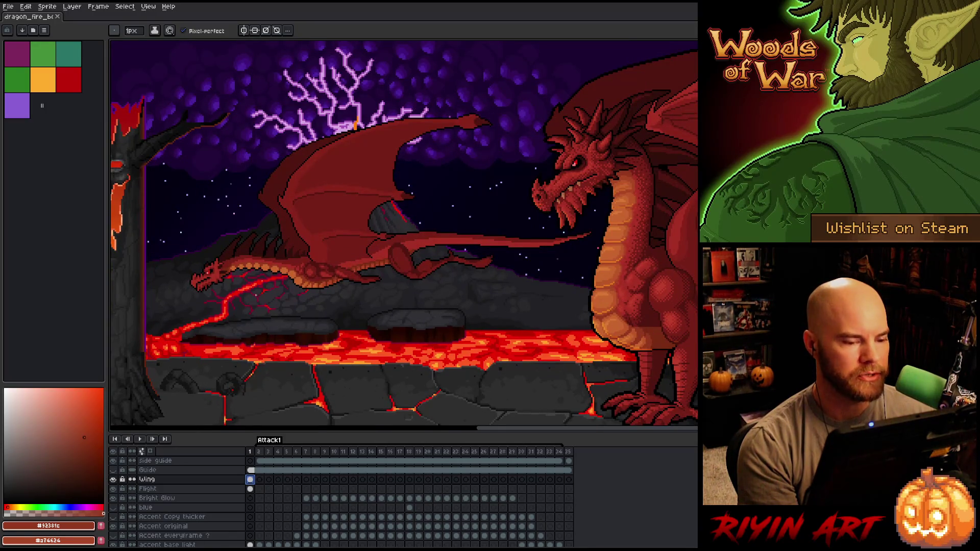
{"action": "scroll", "coordinate": [256, 295], "scroll_direction": "down", "scroll_amount": 1}
{"action": "scroll", "coordinate": [258, 295], "scroll_direction": "down", "scroll_amount": 1}
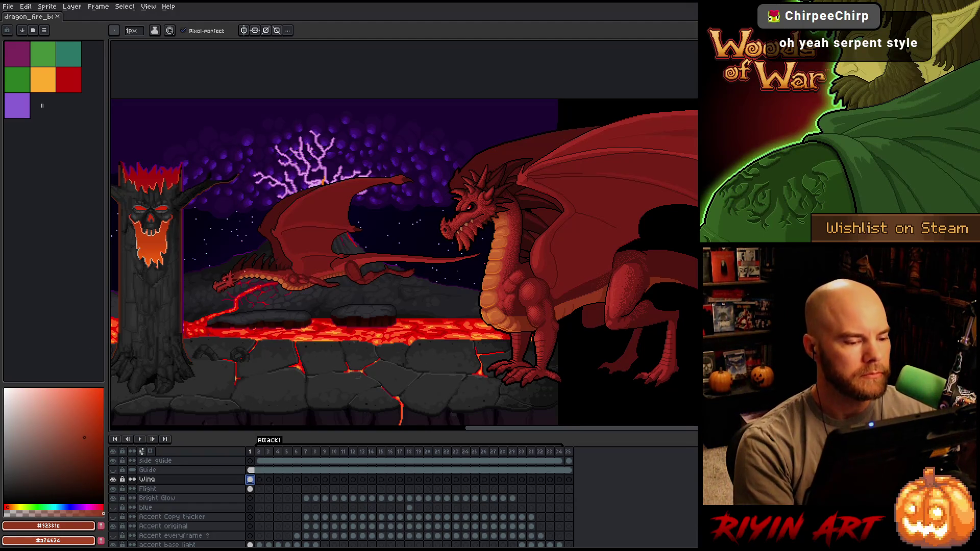
{"action": "scroll", "coordinate": [242, 342], "scroll_direction": "up", "scroll_amount": 1}
{"action": "scroll", "coordinate": [268, 286], "scroll_direction": "up", "scroll_amount": 1}
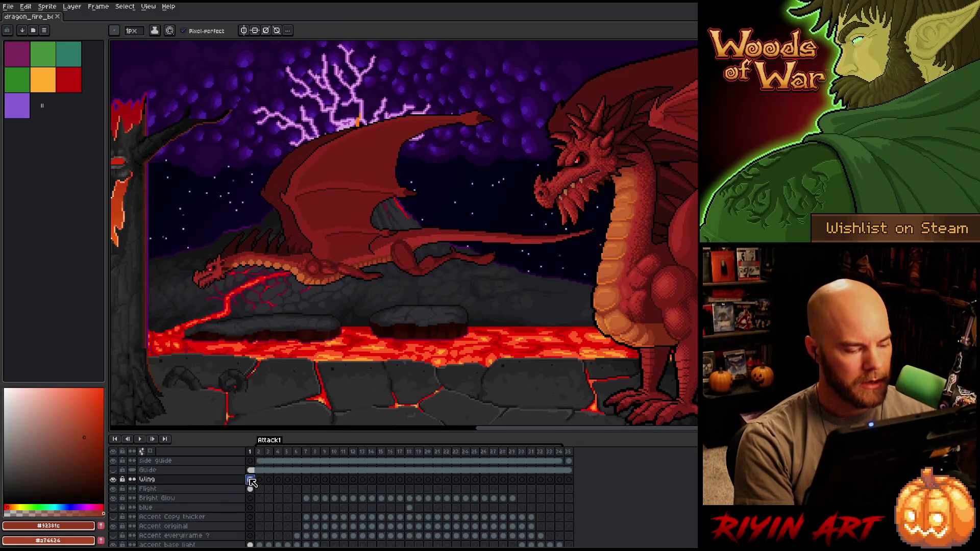
{"action": "mouse_move", "coordinate": [253, 489]}
{"action": "left_mouse_down"}
{"action": "mouse_move", "coordinate": [551, 491]}
{"action": "mouse_move", "coordinate": [570, 482]}
{"action": "left_mouse_up"}
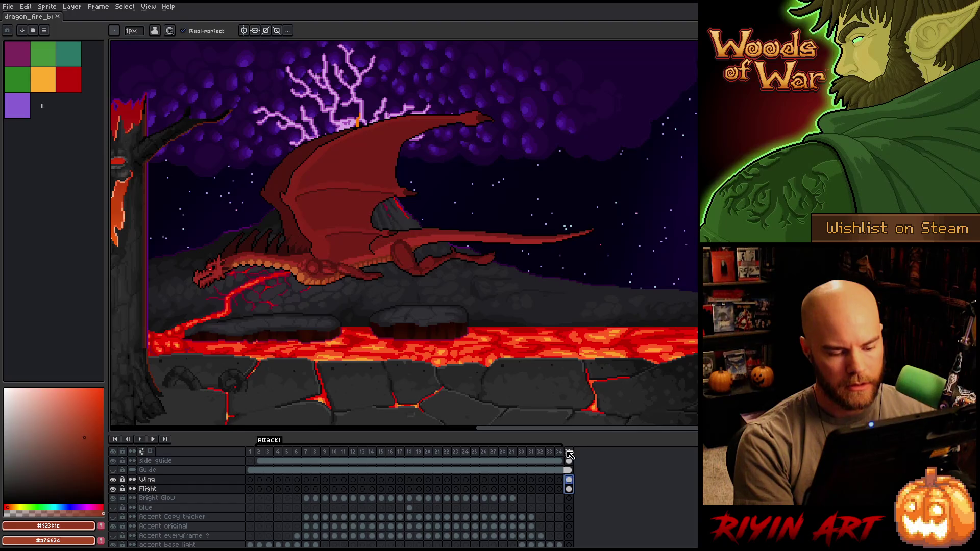
{"action": "key", "text": "alt+n"}
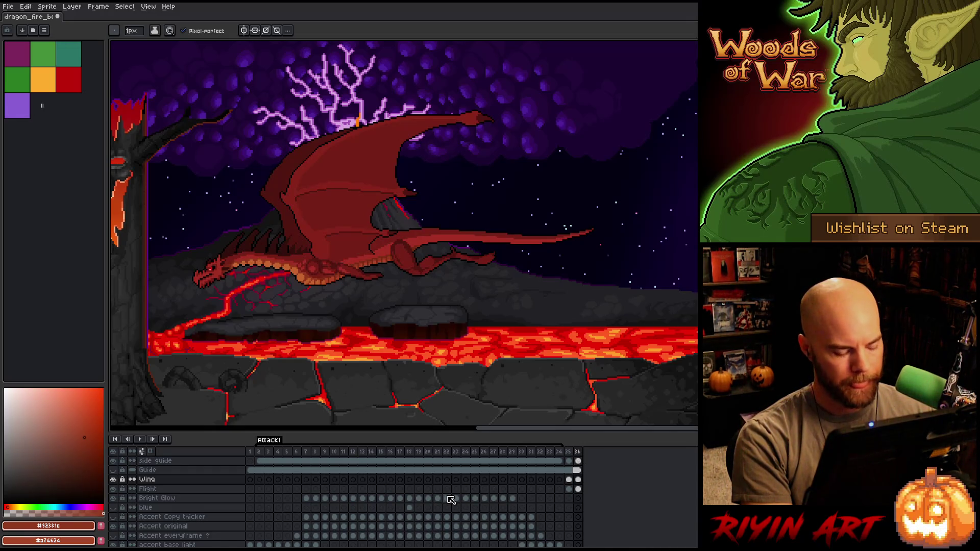
{"action": "key", "text": "alt+n"}
{"action": "key", "text": "alt+n"}
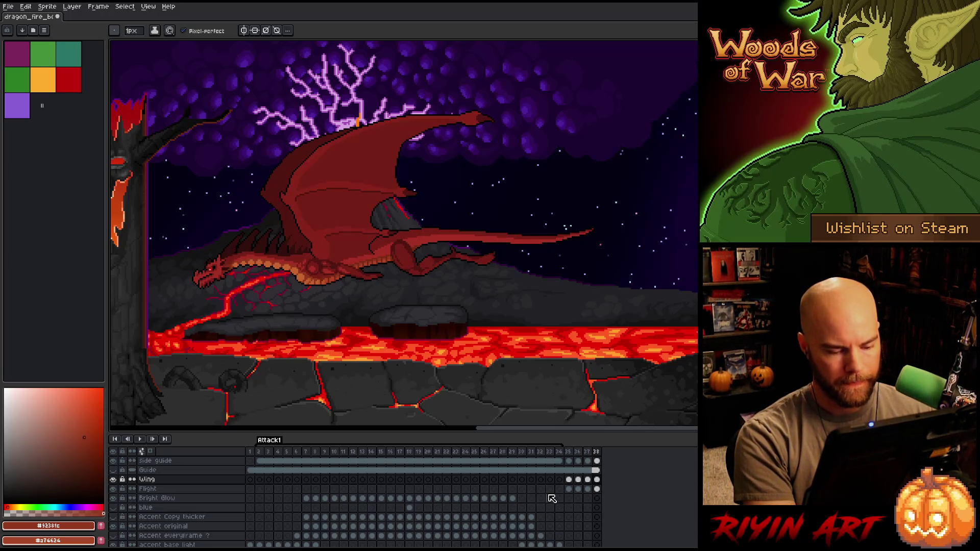
{"action": "key", "text": "alt+n"}
Add a new layer above Wing and choose green as the drawing colour.
{"action": "key", "text": "shift+n"}
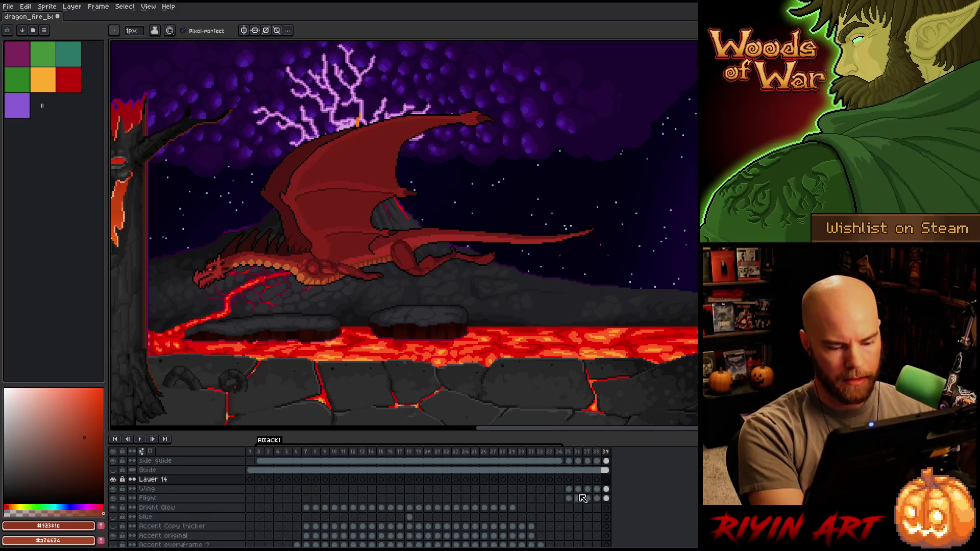
{"action": "left_click", "coordinate": [569, 481]}
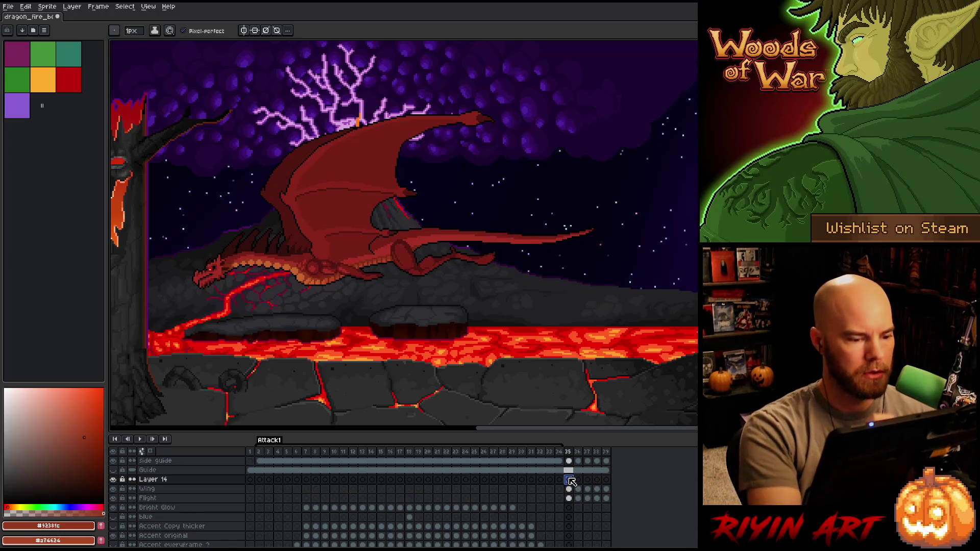
{"action": "left_click", "coordinate": [43, 55]}
{"action": "left_click_drag", "start_coordinate": [312, 329], "coordinate": [505, 324]}
{"action": "key", "text": "ctrl+z"}
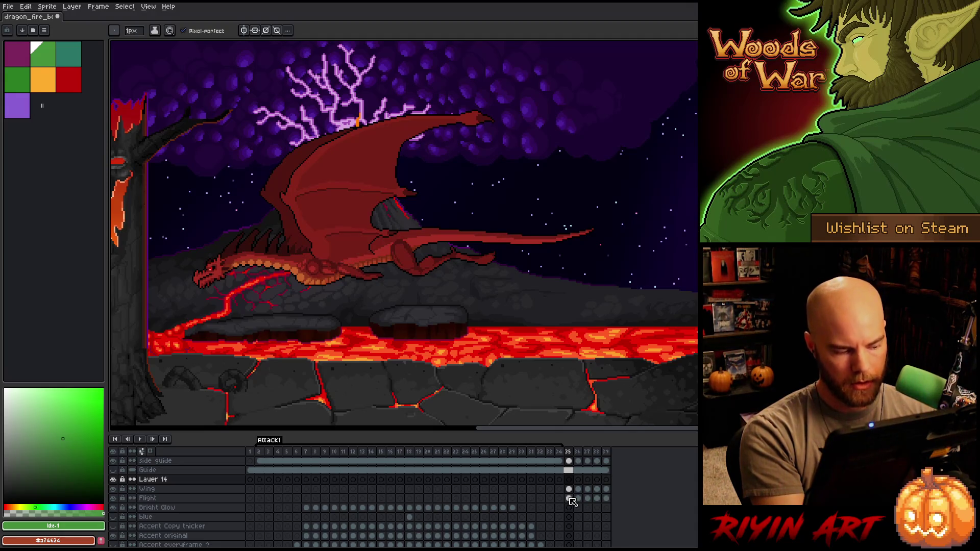
{"action": "left_click", "coordinate": [577, 489]}
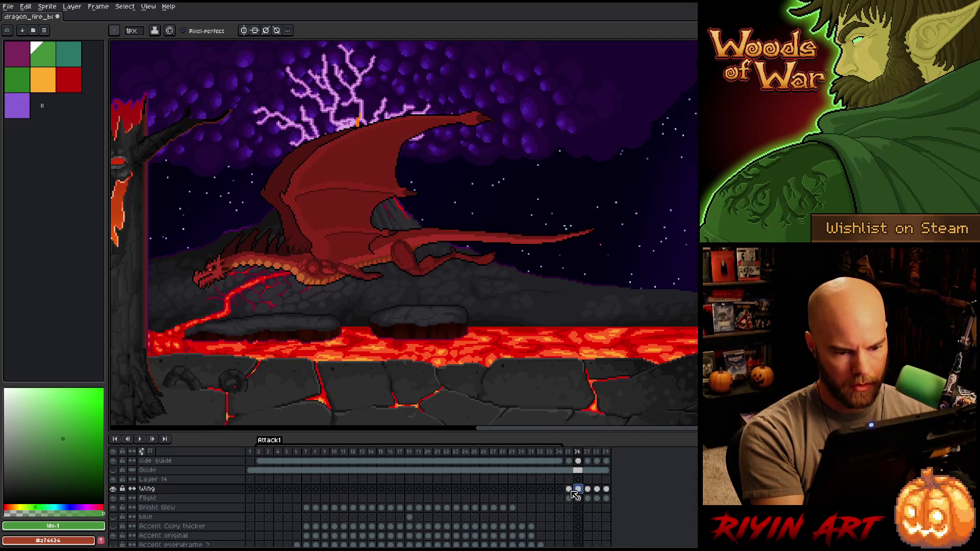
Select the wing and body pixels on frame 36, refining along the dragon's back with the lasso.
{"action": "left_click", "coordinate": [571, 493], "text": "ctrl"}
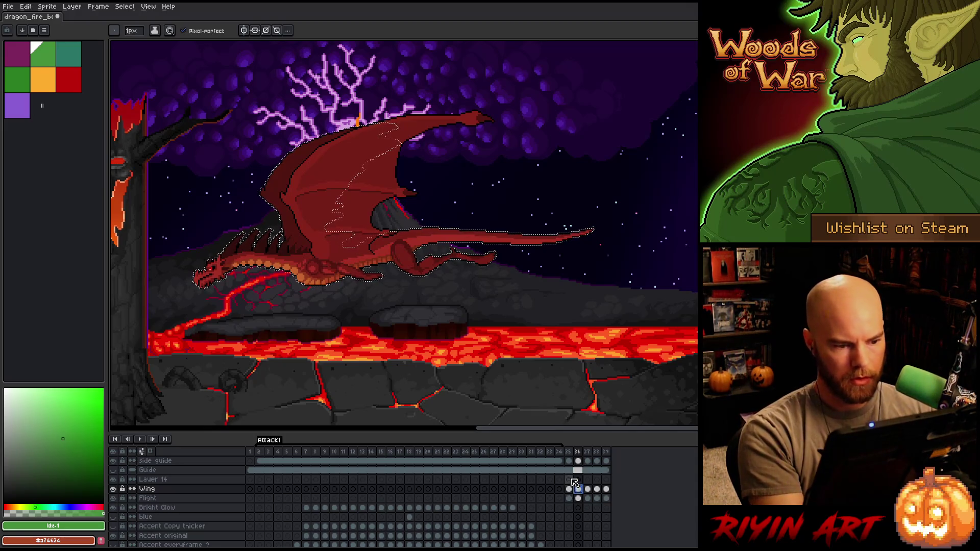
{"action": "left_click", "coordinate": [574, 492], "text": "ctrl"}
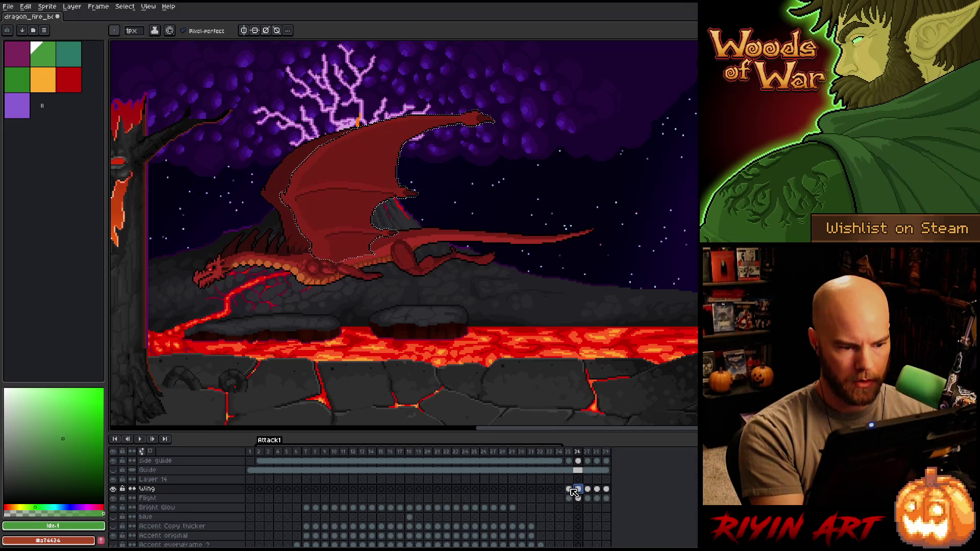
{"action": "left_click", "coordinate": [574, 499], "text": "ctrl"}
{"action": "key", "text": "m"}
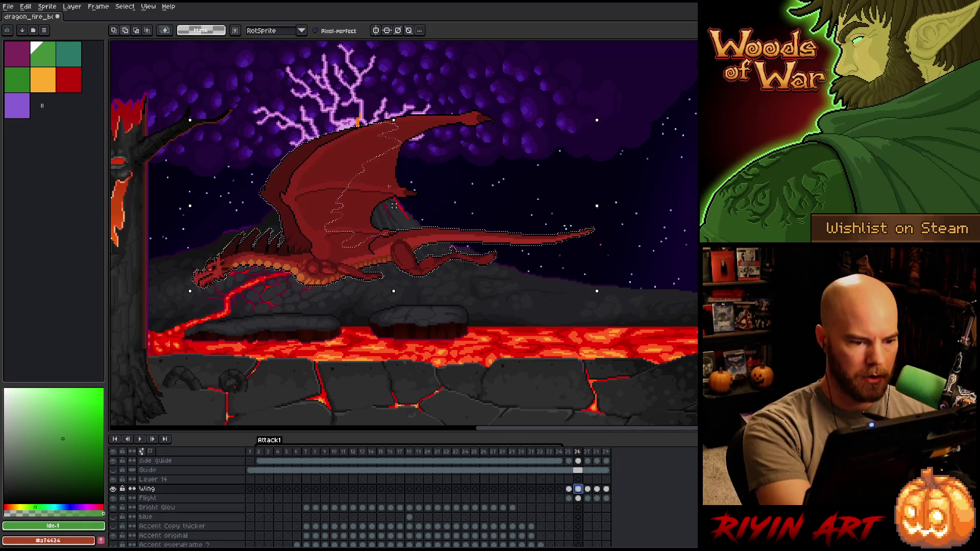
{"action": "mouse_move", "coordinate": [393, 205]}
{"action": "left_mouse_down"}
{"action": "mouse_move", "coordinate": [373, 229]}
{"action": "mouse_move", "coordinate": [289, 252]}
{"action": "mouse_move", "coordinate": [258, 120]}
{"action": "left_mouse_up"}
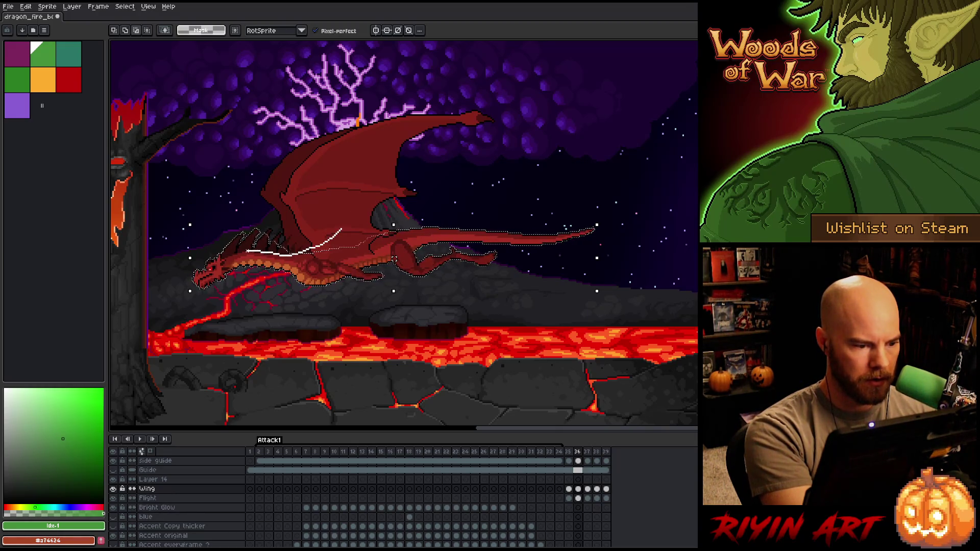
{"action": "left_click_drag", "start_coordinate": [341, 229], "coordinate": [337, 231]}
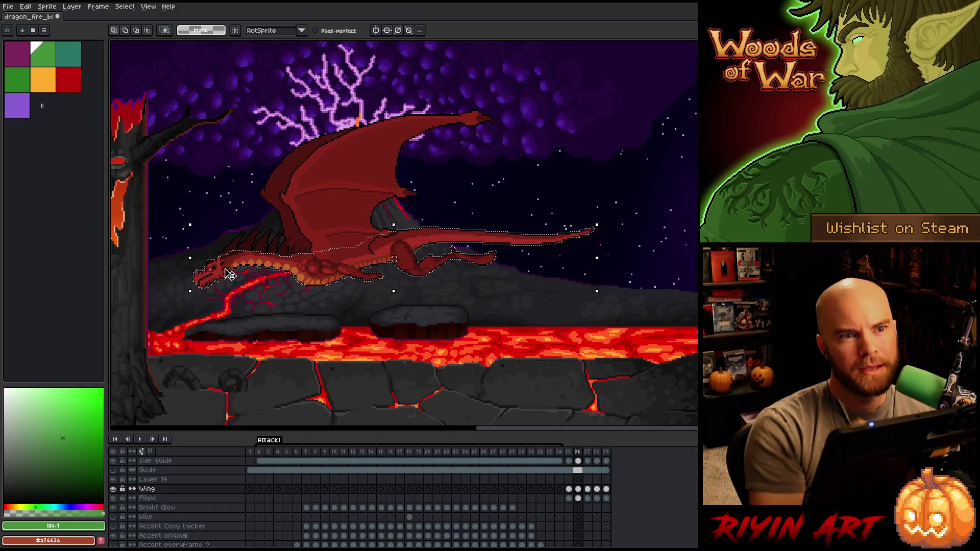
{"action": "key", "text": "shift+c"}
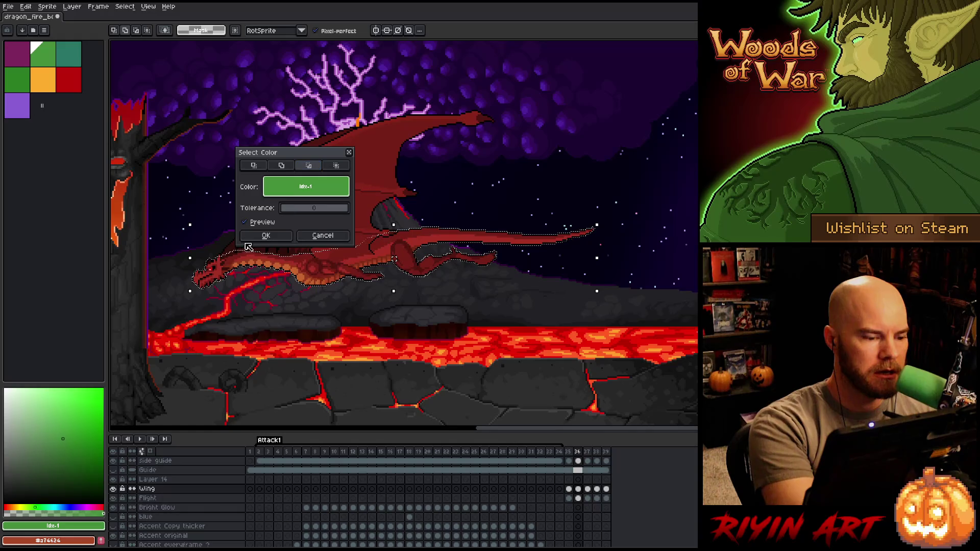
Sample the dark red dragon colour, then close the colour selection without applying it.
{"action": "left_click", "coordinate": [230, 253]}
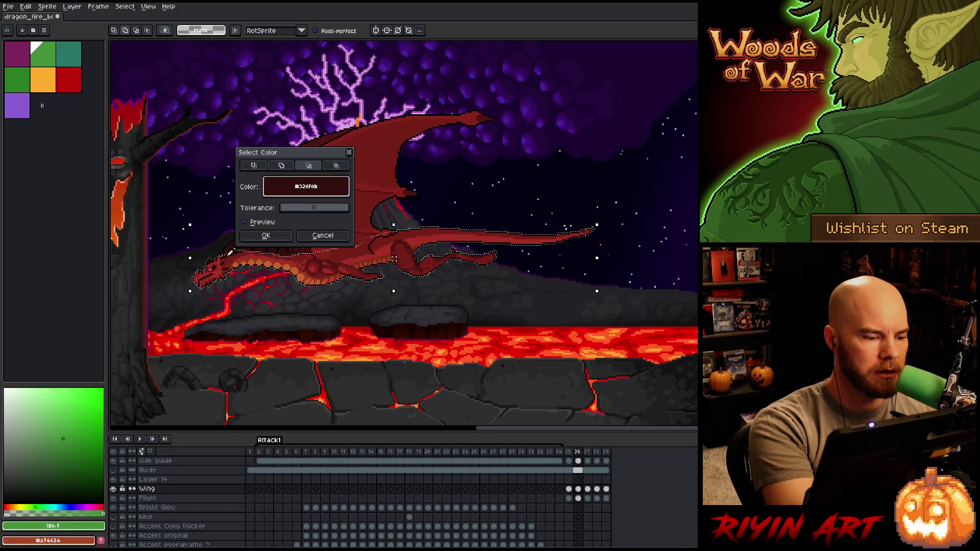
{"action": "left_click", "coordinate": [306, 186]}
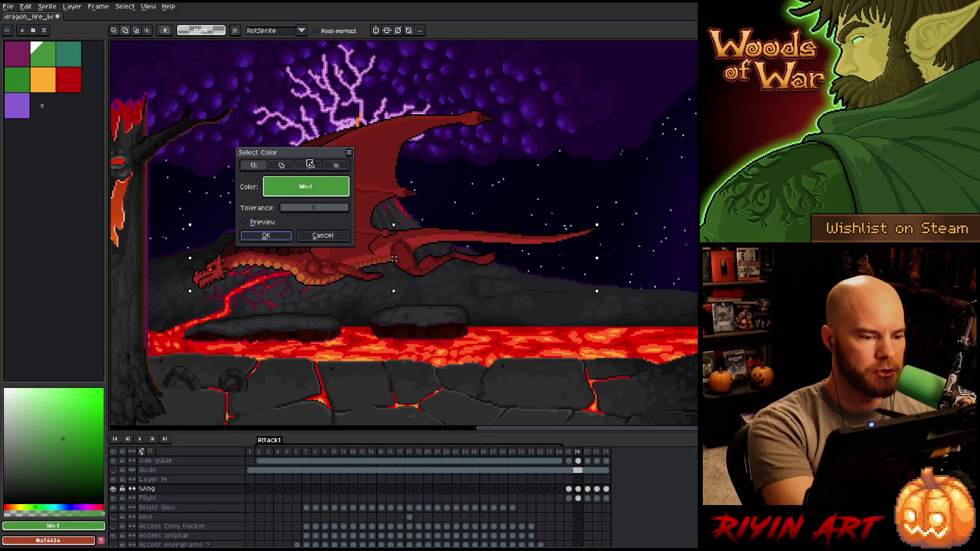
{"action": "left_click", "coordinate": [233, 252]}
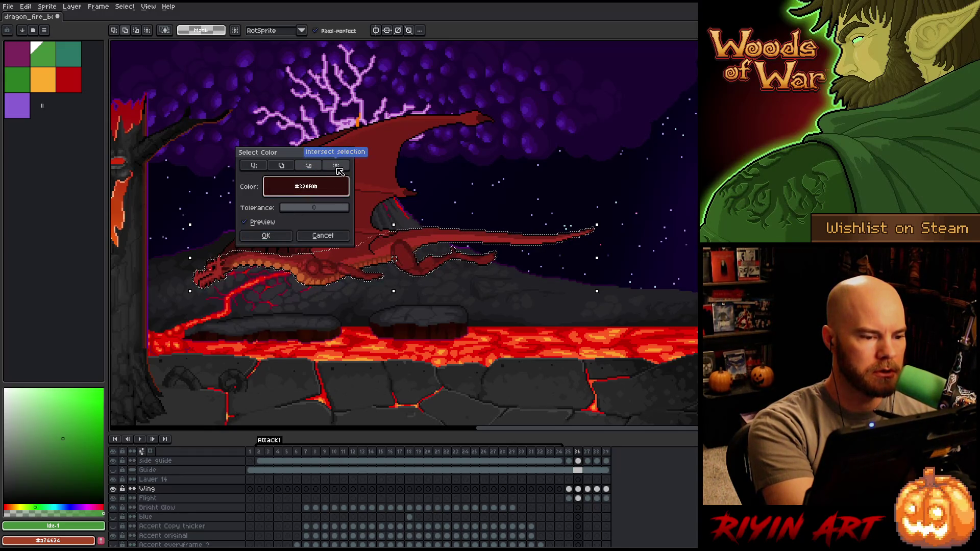
{"action": "left_click", "coordinate": [323, 236]}
Select the dark red #320f0b pixels on the Flight layer at frame 36 and squeeze them narrower.
{"action": "left_click", "coordinate": [579, 497]}
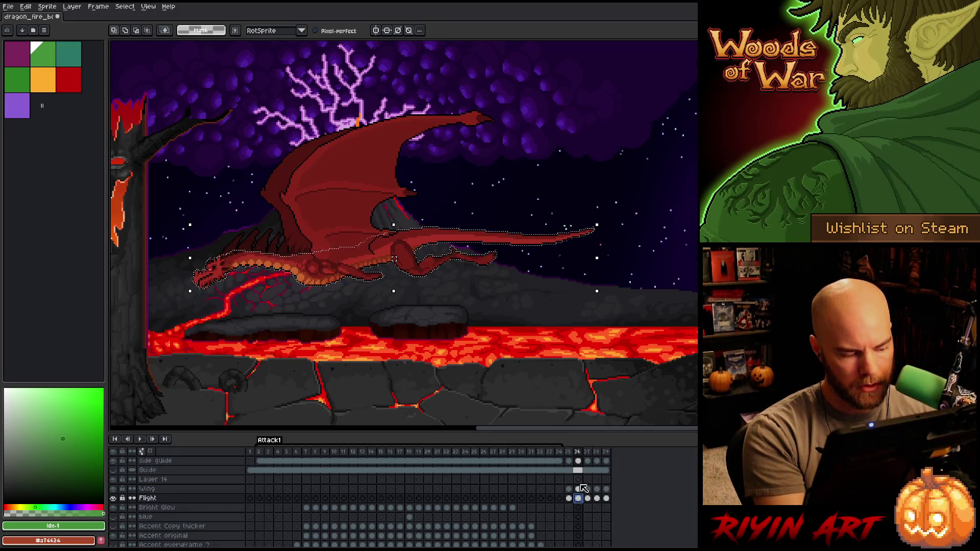
{"action": "key", "text": "shift+c"}
{"action": "left_click", "coordinate": [357, 261]}
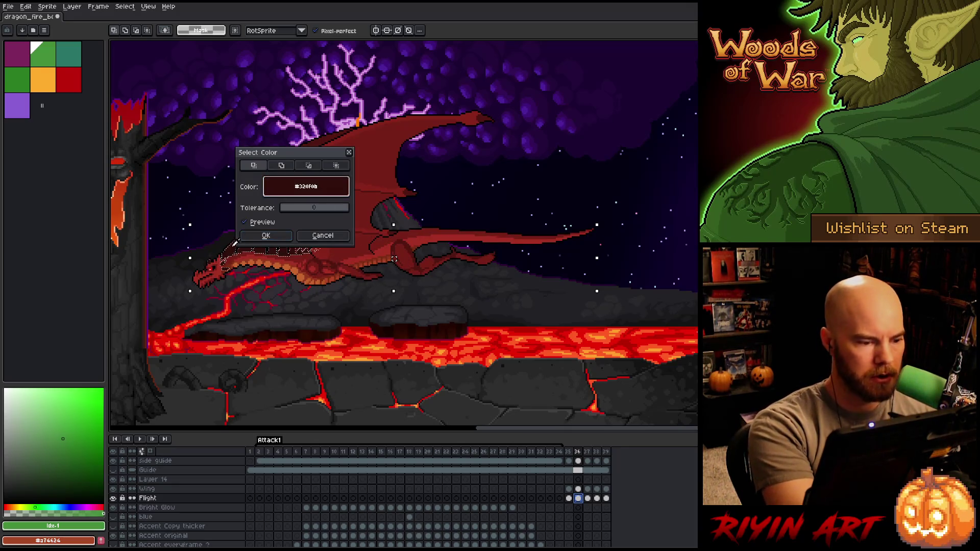
{"action": "left_click", "coordinate": [312, 166]}
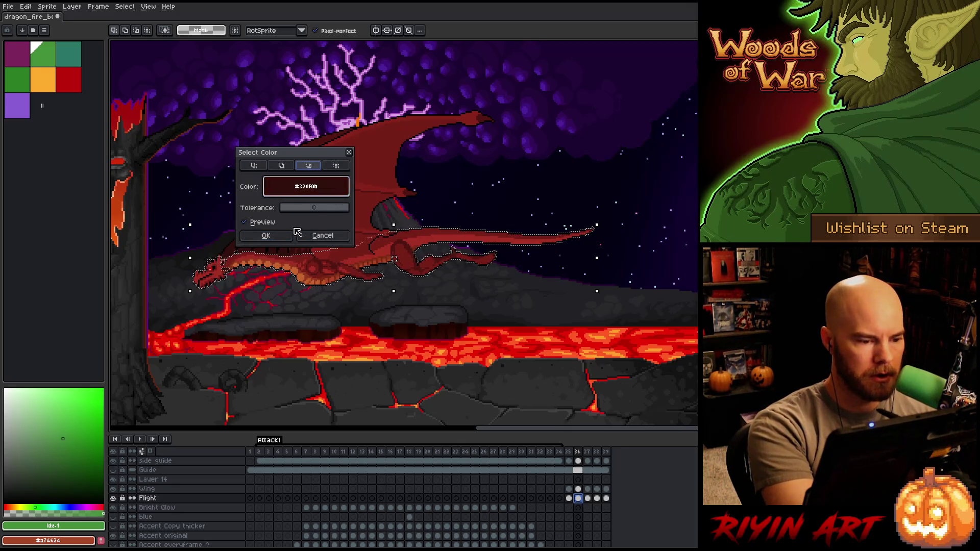
{"action": "key", "text": "Return"}
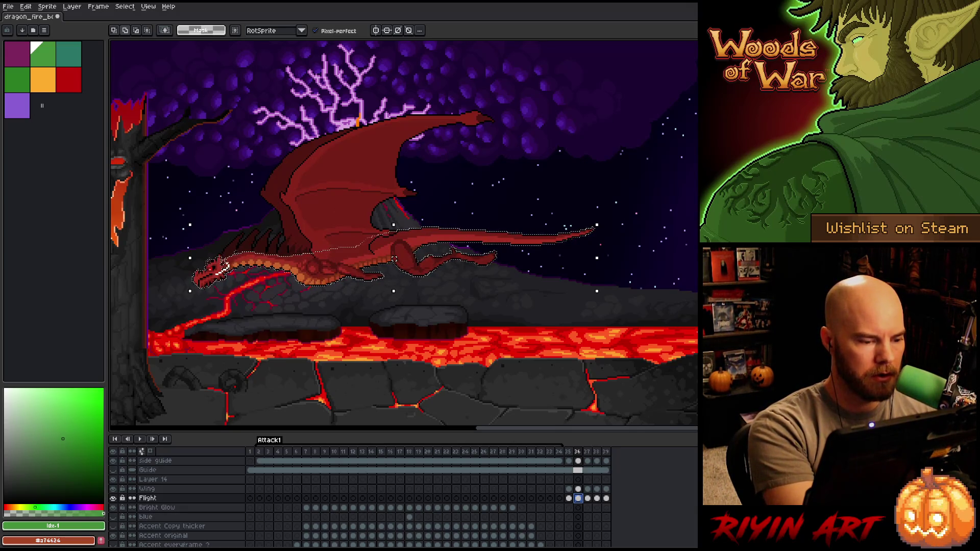
{"action": "left_click", "coordinate": [222, 263]}
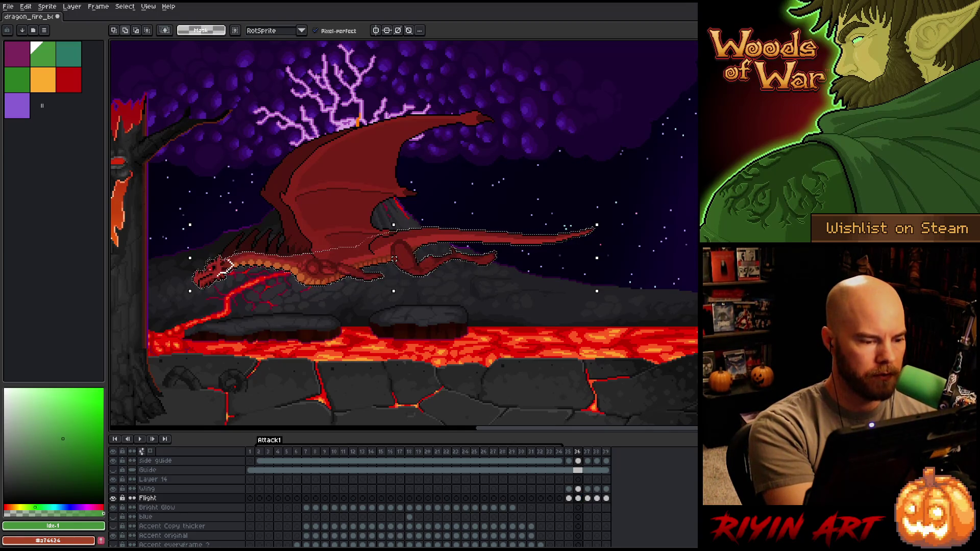
{"action": "left_click_drag", "start_coordinate": [185, 258], "coordinate": [190, 258]}
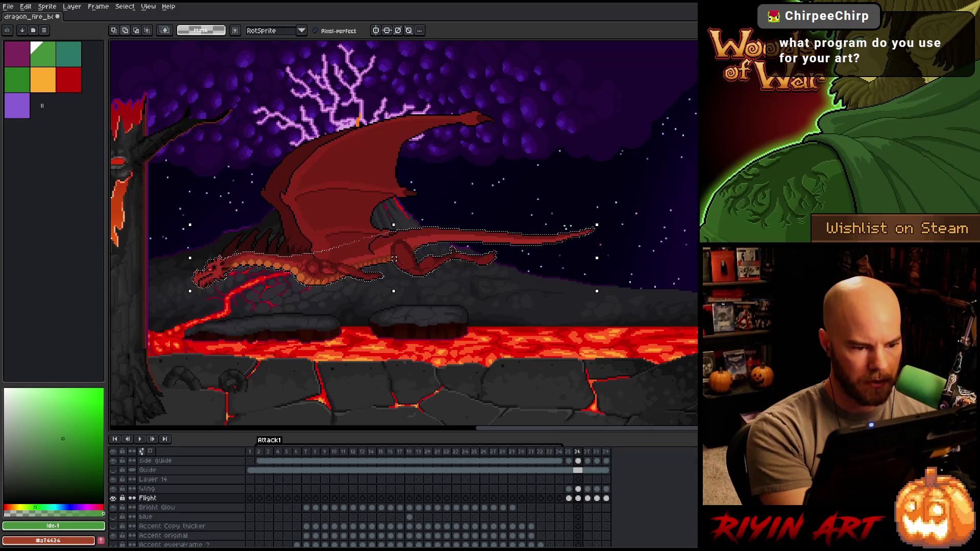
Commit the green guide on frame 35, then draw a green tail line on frame 36.
{"action": "left_click", "coordinate": [569, 479]}
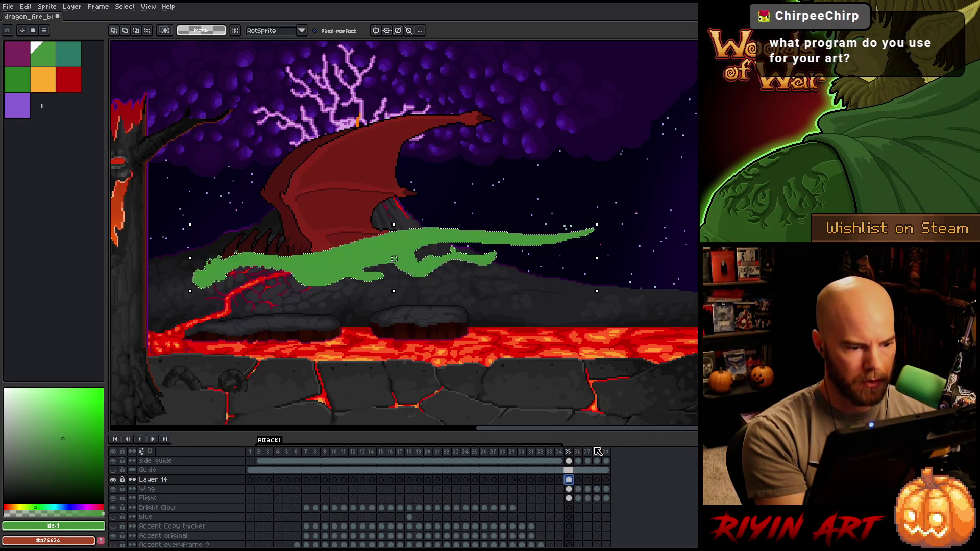
{"action": "key", "text": "b"}
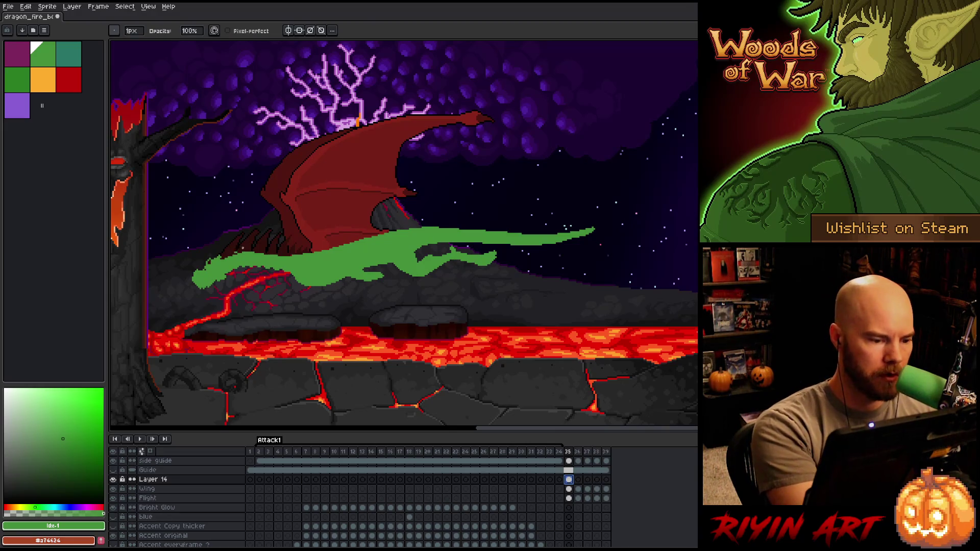
{"action": "key", "text": "Escape"}
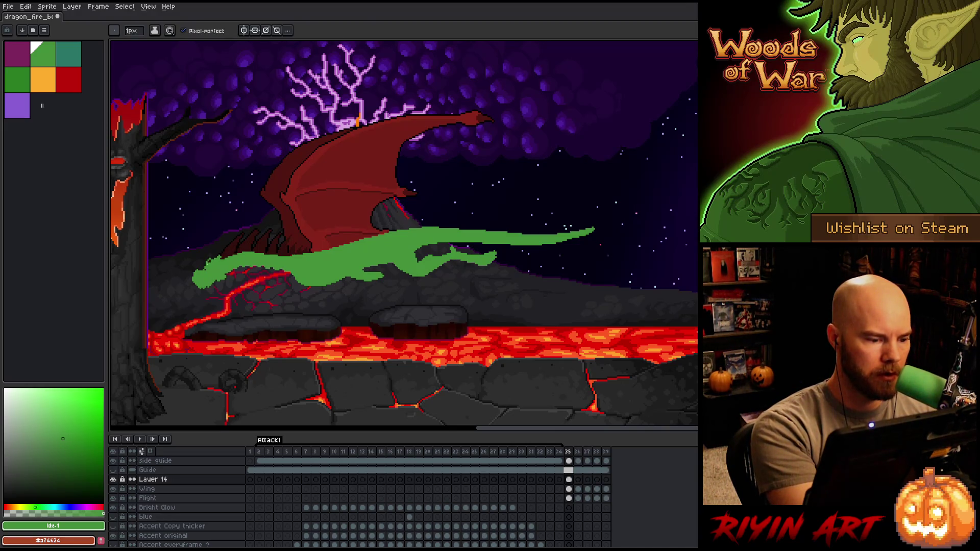
{"action": "key", "text": "e"}
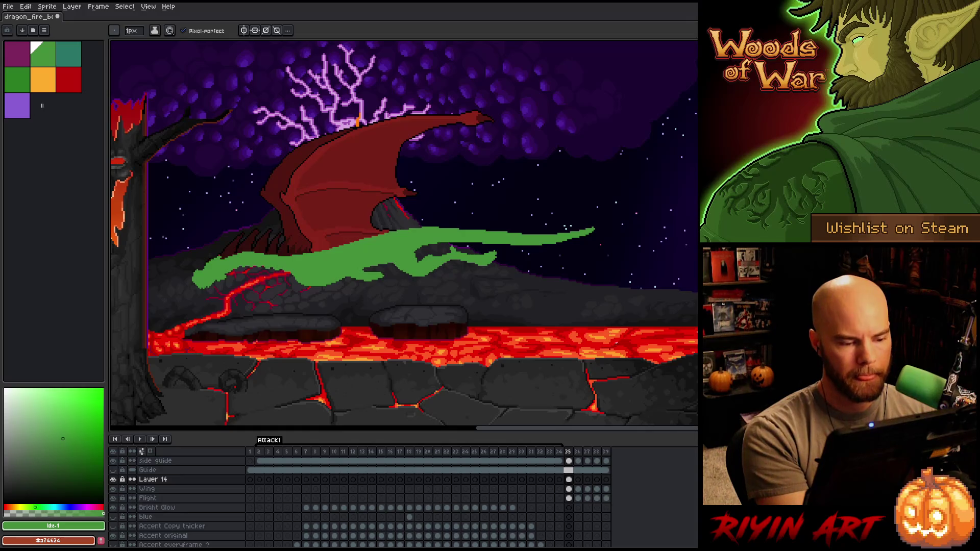
{"action": "left_click", "coordinate": [569, 479]}
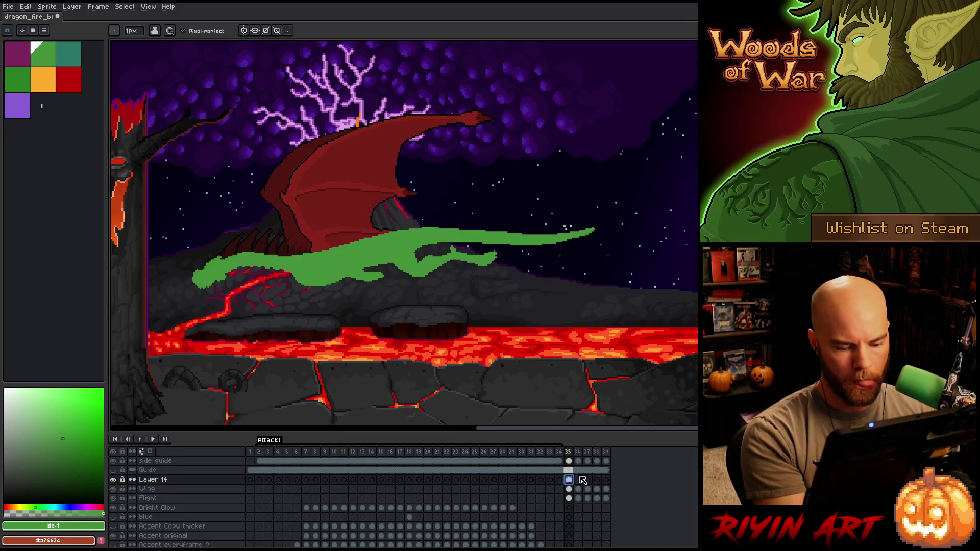
{"action": "key", "text": "period"}
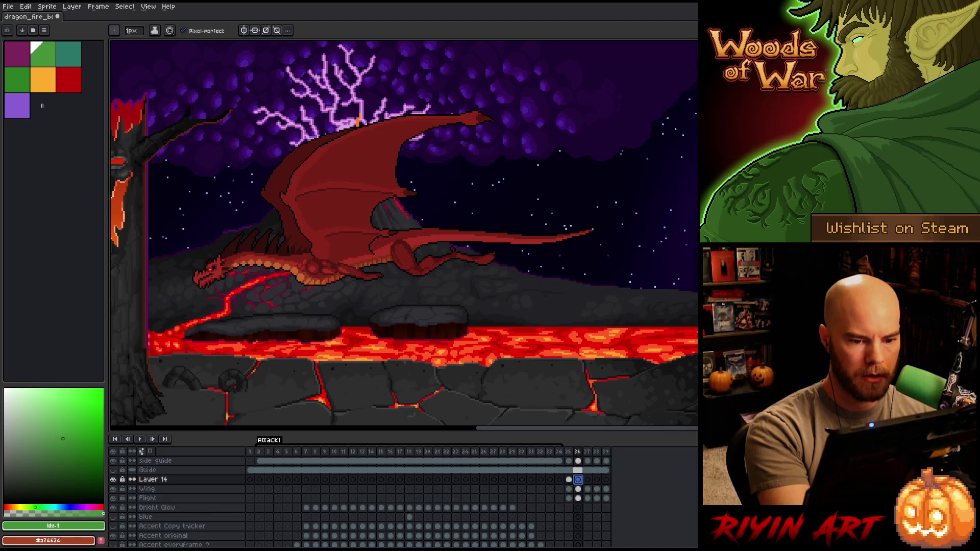
{"action": "mouse_move", "coordinate": [590, 238]}
{"action": "left_mouse_down"}
{"action": "mouse_move", "coordinate": [423, 223]}
{"action": "mouse_move", "coordinate": [325, 255]}
{"action": "mouse_move", "coordinate": [235, 250]}
{"action": "mouse_move", "coordinate": [194, 274]}
{"action": "mouse_move", "coordinate": [204, 258]}
{"action": "mouse_move", "coordinate": [194, 263]}
{"action": "mouse_move", "coordinate": [191, 276]}
{"action": "mouse_move", "coordinate": [234, 262]}
{"action": "left_mouse_up"}
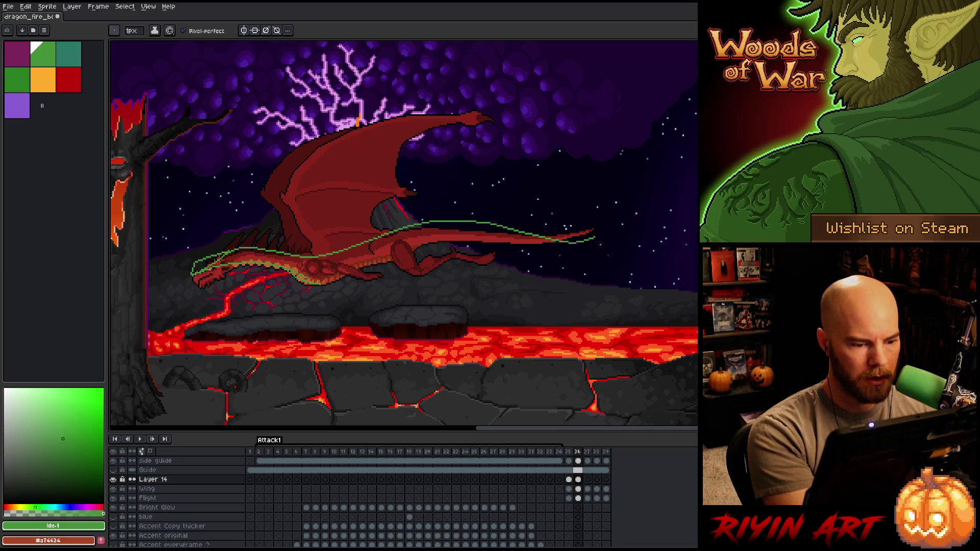
Draw the green belly line on frame 36 and fill between the guide lines solid green.
{"action": "mouse_move", "coordinate": [290, 278]}
{"action": "left_mouse_down"}
{"action": "mouse_move", "coordinate": [335, 289]}
{"action": "mouse_move", "coordinate": [422, 242]}
{"action": "mouse_move", "coordinate": [576, 245]}
{"action": "mouse_move", "coordinate": [424, 234]}
{"action": "mouse_move", "coordinate": [416, 252]}
{"action": "left_mouse_up"}
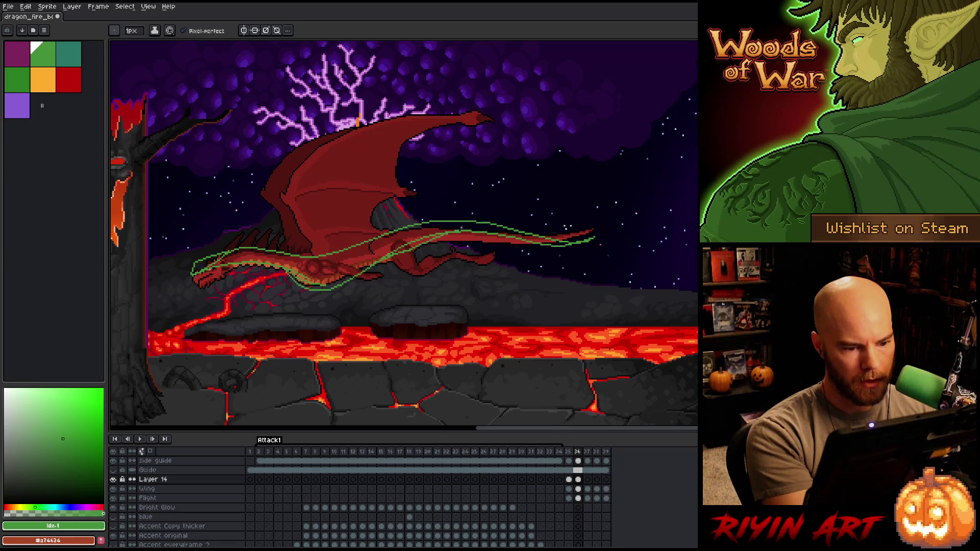
{"action": "key", "text": "g"}
{"action": "left_click", "coordinate": [350, 261]}
{"action": "left_click", "coordinate": [207, 265]}
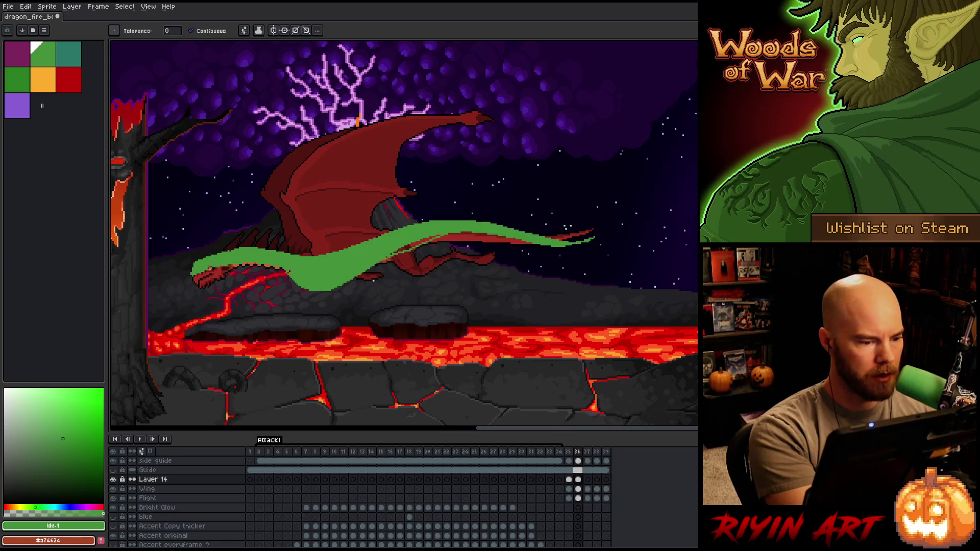
{"action": "key", "text": "b"}
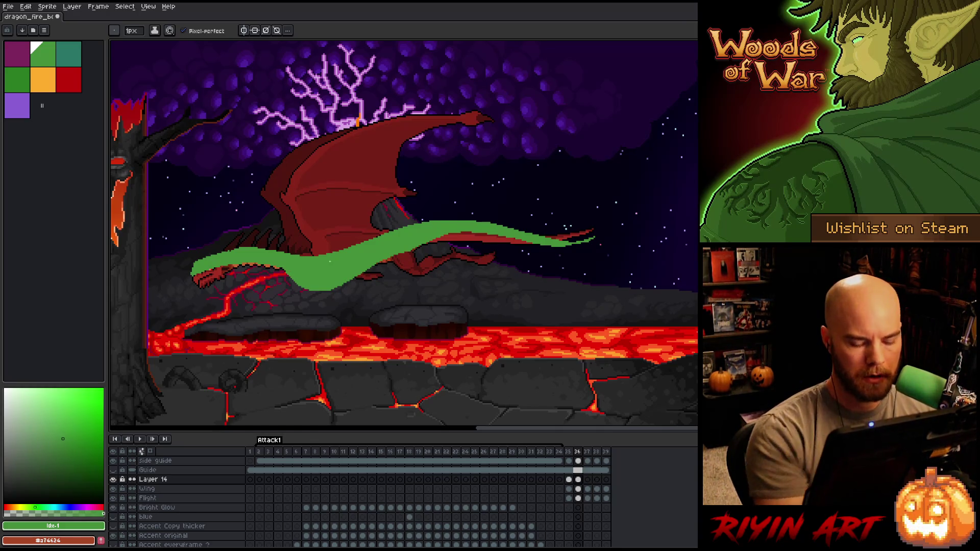
Flip between frames 35, 36 and 37 to compare the body guide poses.
{"action": "key", "text": "Left"}
{"action": "key", "text": "Right"}
{"action": "key", "text": "Left"}
{"action": "key", "text": "Right"}
{"action": "key", "text": "Left"}
{"action": "key", "text": "Right"}
{"action": "key", "text": "Left"}
{"action": "key", "text": "Right"}
{"action": "key", "text": "Left"}
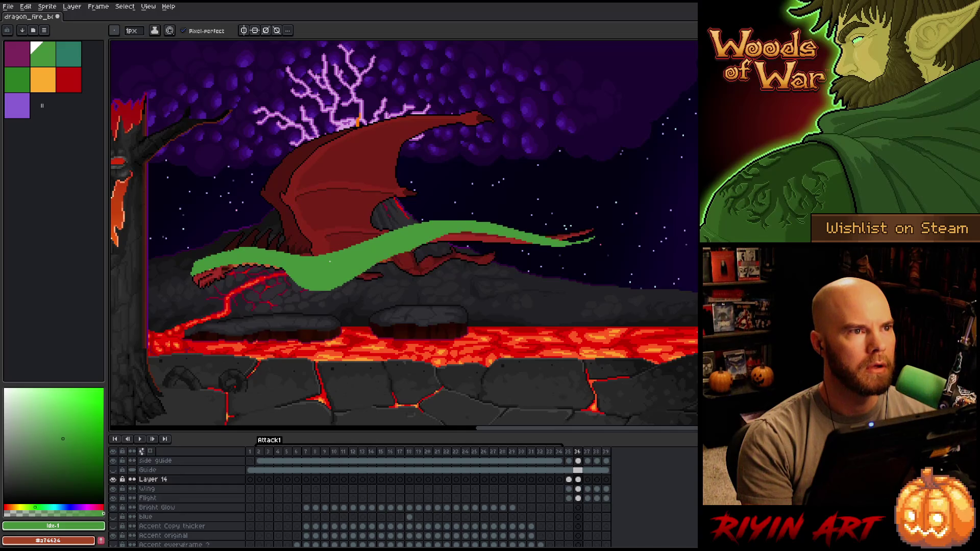
{"action": "key", "text": "Right"}
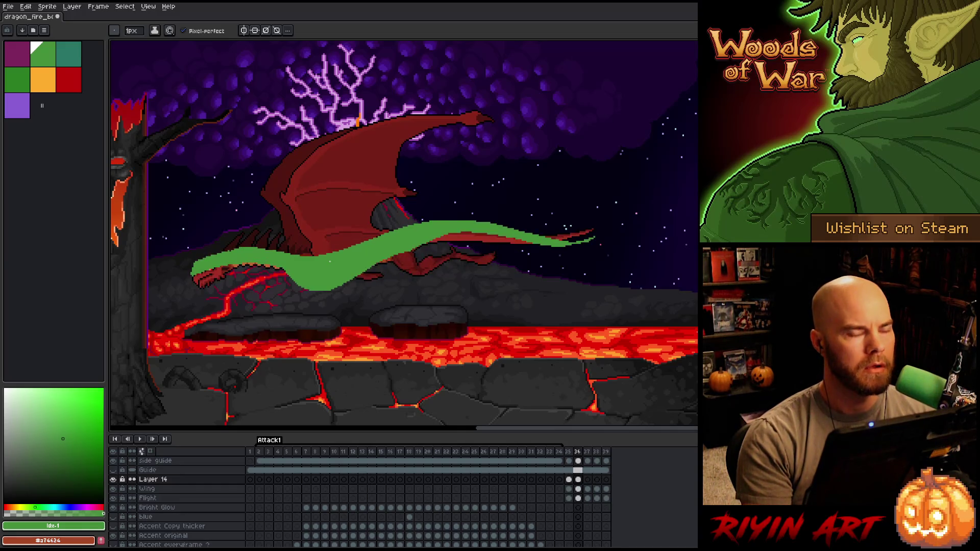
{"action": "left_click", "coordinate": [588, 480]}
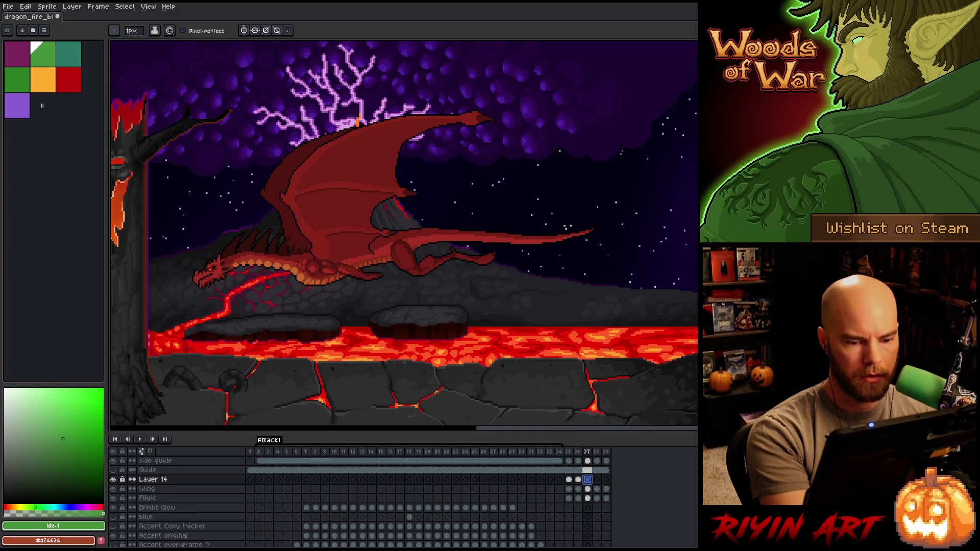
{"action": "key", "text": "Left"}
{"action": "key", "text": "Left"}
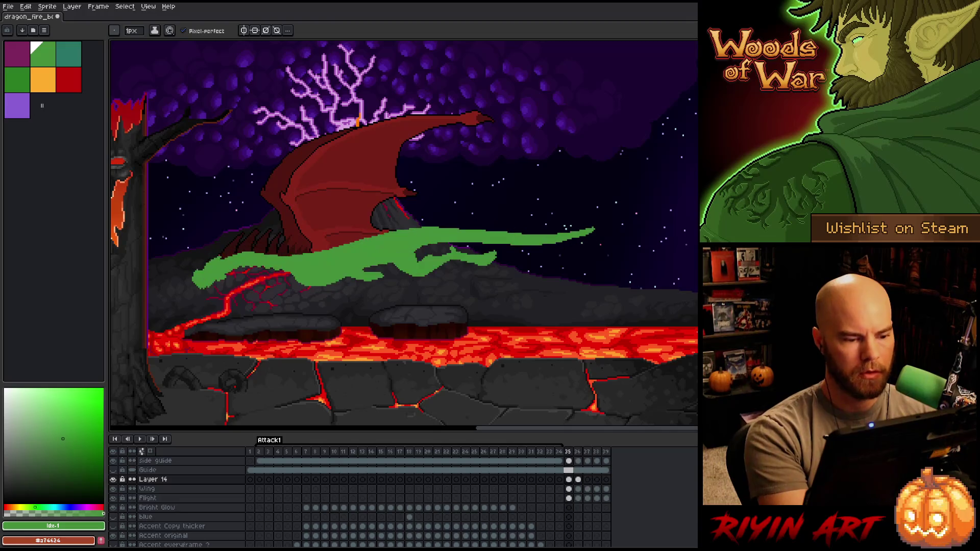
{"action": "key", "text": "Right"}
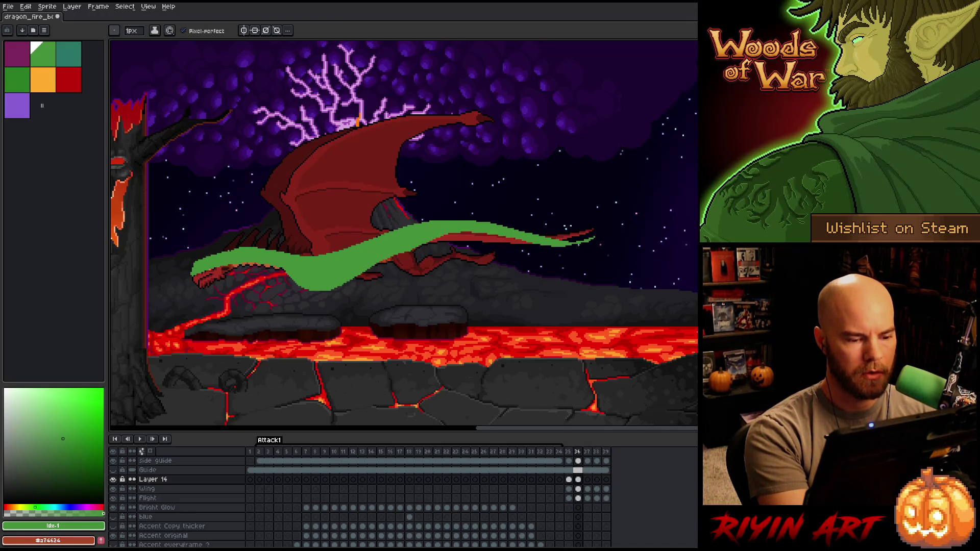
On frame 37, draw the green body guide curving toward the head and along the tail.
{"action": "key", "text": "Right"}
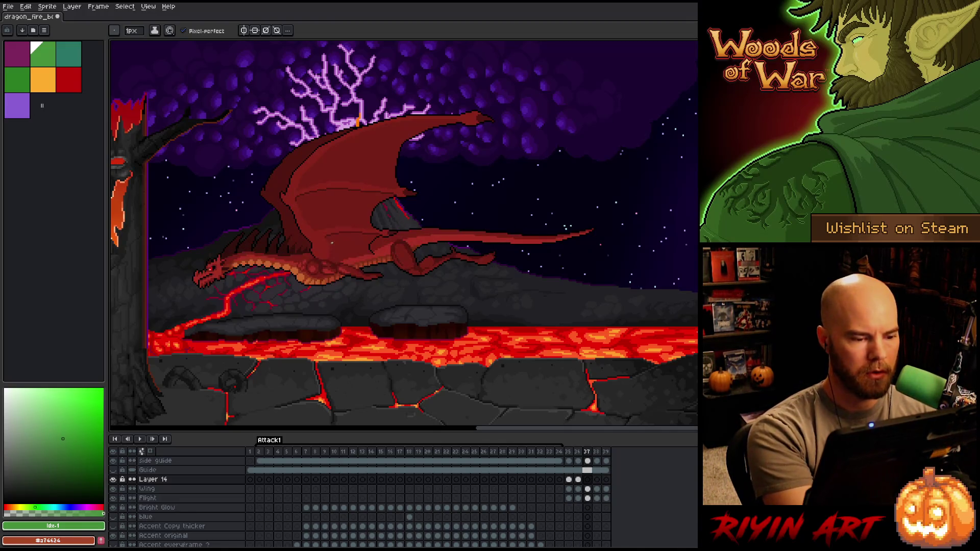
{"action": "mouse_move", "coordinate": [339, 244]}
{"action": "left_mouse_down"}
{"action": "mouse_move", "coordinate": [262, 240]}
{"action": "mouse_move", "coordinate": [234, 252]}
{"action": "left_mouse_up"}
{"action": "key", "text": "ctrl+z"}
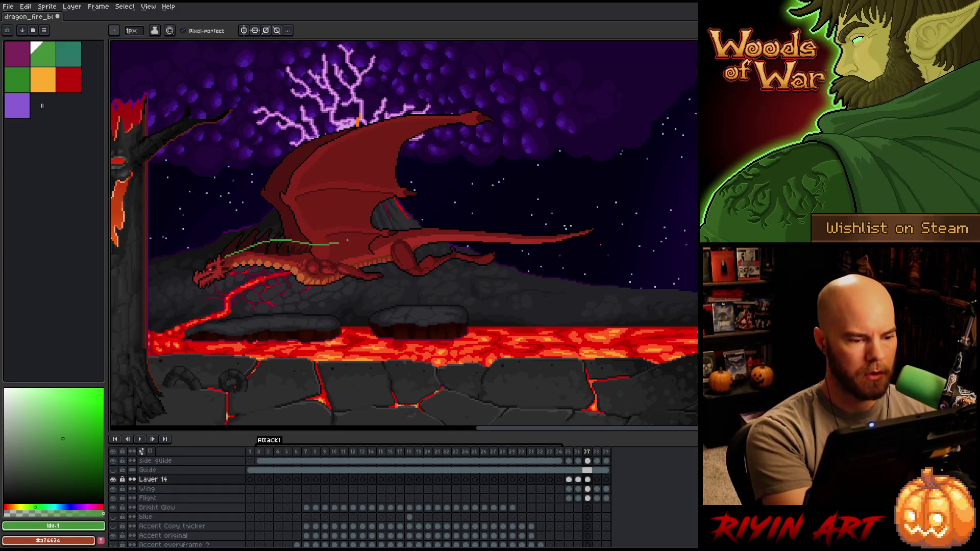
{"action": "mouse_move", "coordinate": [351, 238]}
{"action": "left_mouse_down"}
{"action": "mouse_move", "coordinate": [270, 250]}
{"action": "mouse_move", "coordinate": [187, 279]}
{"action": "left_mouse_up"}
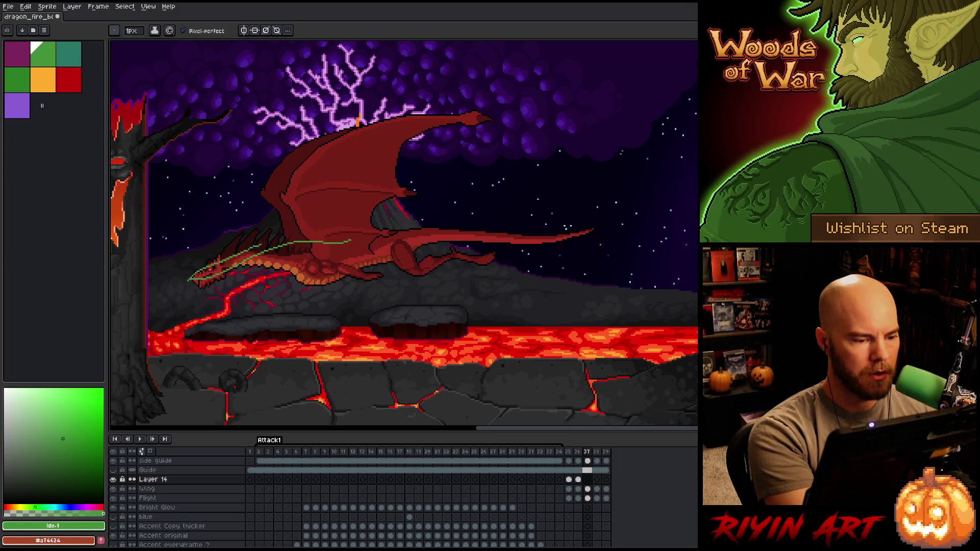
{"action": "key", "text": "ctrl+z"}
{"action": "mouse_move", "coordinate": [352, 238]}
{"action": "left_mouse_down"}
{"action": "mouse_move", "coordinate": [258, 250]}
{"action": "mouse_move", "coordinate": [194, 276]}
{"action": "left_mouse_up"}
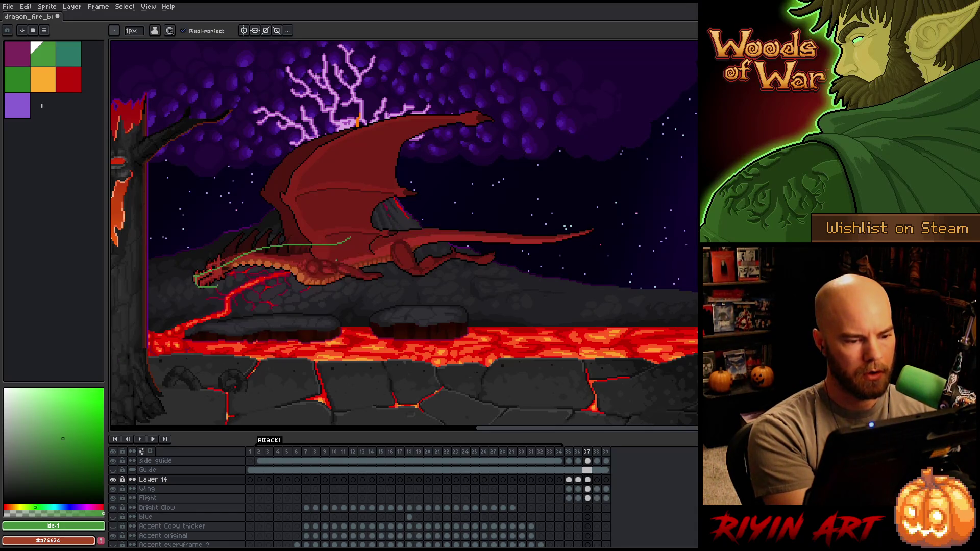
{"action": "mouse_move", "coordinate": [350, 238]}
{"action": "left_mouse_down"}
{"action": "mouse_move", "coordinate": [461, 228]}
{"action": "mouse_move", "coordinate": [541, 246]}
{"action": "mouse_move", "coordinate": [603, 243]}
{"action": "left_mouse_up"}
{"action": "key", "text": "Return"}
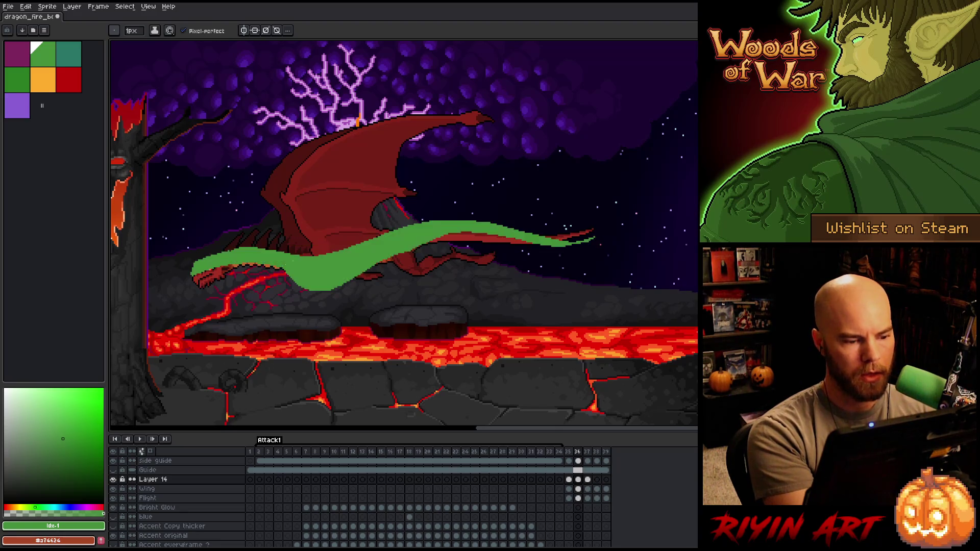
{"action": "mouse_move", "coordinate": [326, 243]}
{"action": "left_mouse_down"}
{"action": "mouse_move", "coordinate": [386, 232]}
{"action": "mouse_move", "coordinate": [548, 245]}
{"action": "mouse_move", "coordinate": [623, 234]}
{"action": "mouse_move", "coordinate": [522, 241]}
{"action": "mouse_move", "coordinate": [365, 223]}
{"action": "mouse_move", "coordinate": [614, 174]}
{"action": "left_mouse_up"}
Delete the stray green bit beyond the tail, then trace the tail line and body loop.
{"action": "key", "text": "q"}
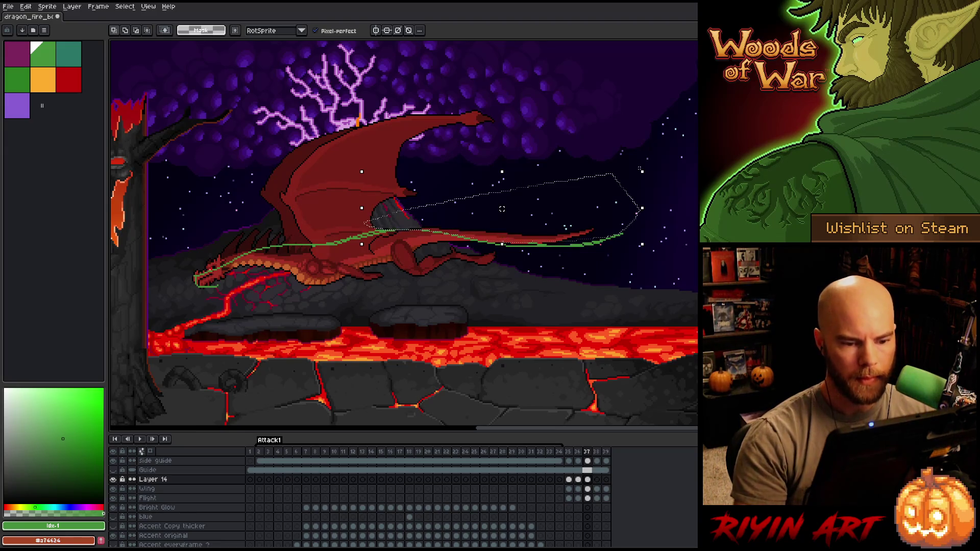
{"action": "key", "text": "ctrl+d"}
{"action": "key", "text": "b"}
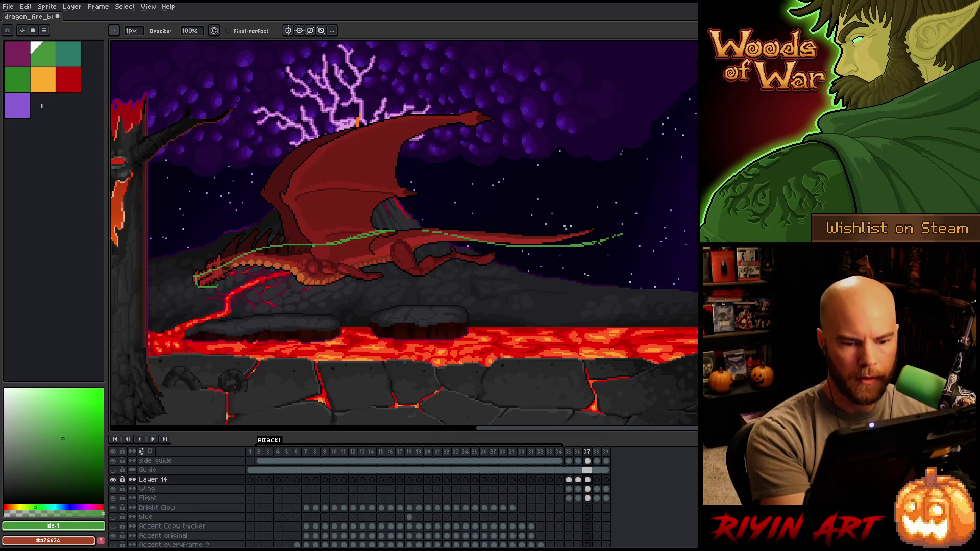
{"action": "key", "text": "q"}
{"action": "left_click_drag", "start_coordinate": [657, 211], "coordinate": [635, 286]}
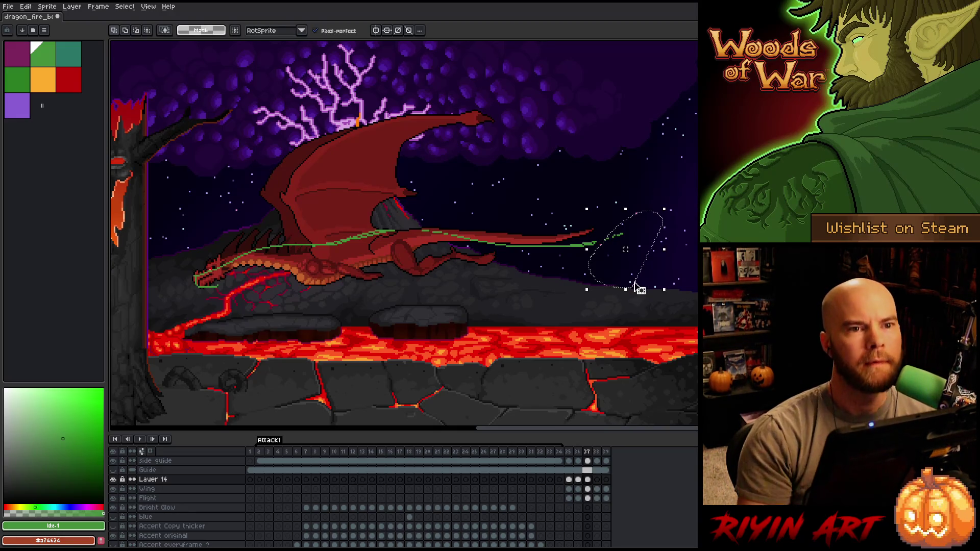
{"action": "key", "text": "Delete"}
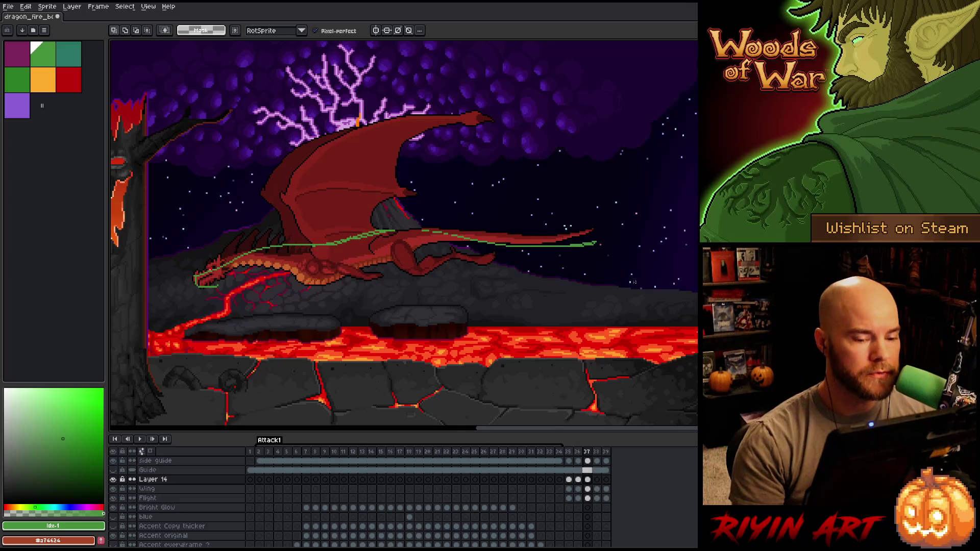
{"action": "key", "text": "b"}
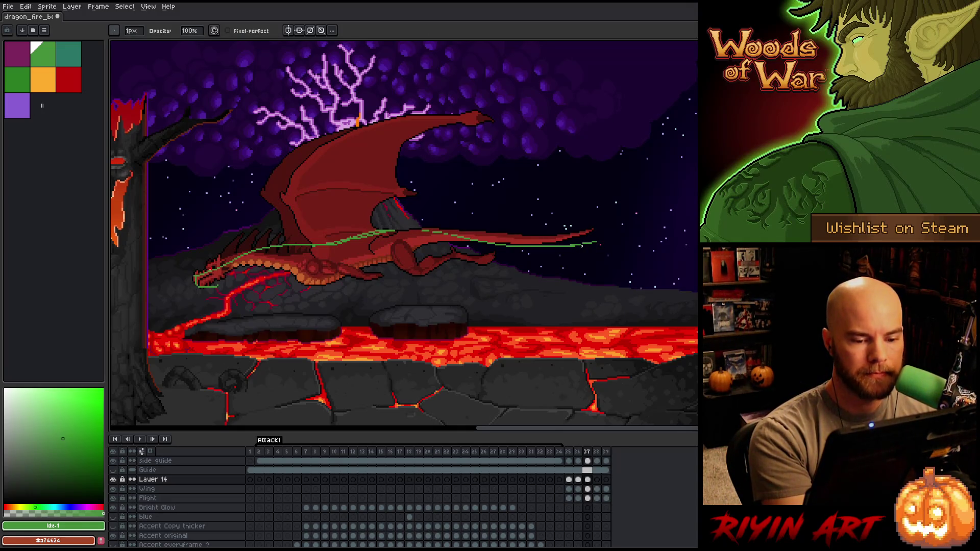
{"action": "key", "text": "e"}
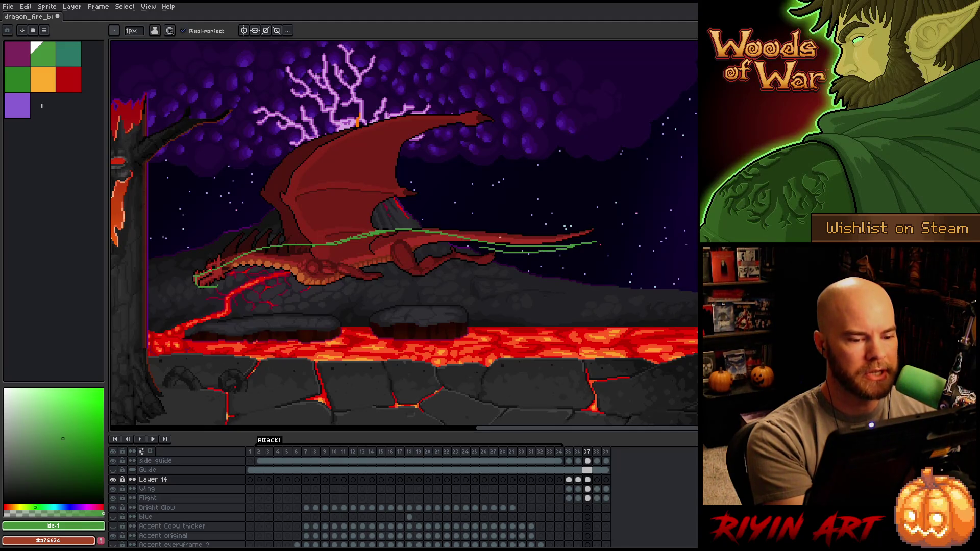
{"action": "mouse_move", "coordinate": [567, 246]}
{"action": "left_mouse_down"}
{"action": "mouse_move", "coordinate": [393, 245]}
{"action": "mouse_move", "coordinate": [370, 255]}
{"action": "left_mouse_up"}
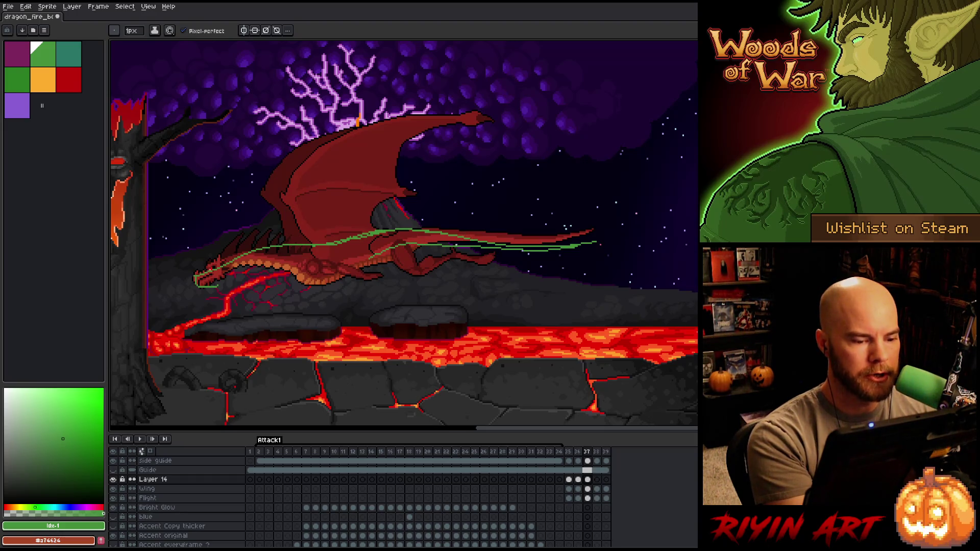
{"action": "mouse_move", "coordinate": [383, 230]}
{"action": "left_mouse_down"}
{"action": "mouse_move", "coordinate": [278, 245]}
{"action": "mouse_move", "coordinate": [311, 266]}
{"action": "mouse_move", "coordinate": [336, 227]}
{"action": "mouse_move", "coordinate": [320, 229]}
{"action": "mouse_move", "coordinate": [366, 248]}
{"action": "mouse_move", "coordinate": [452, 245]}
{"action": "left_mouse_up"}
Fill the new frame 37 body outline solid green.
{"action": "key", "text": "e"}
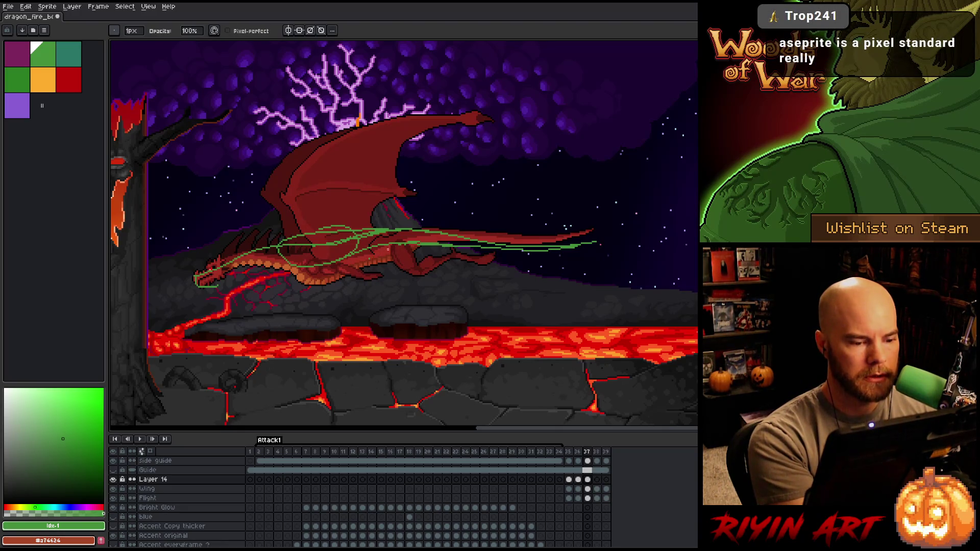
{"action": "key", "text": "b"}
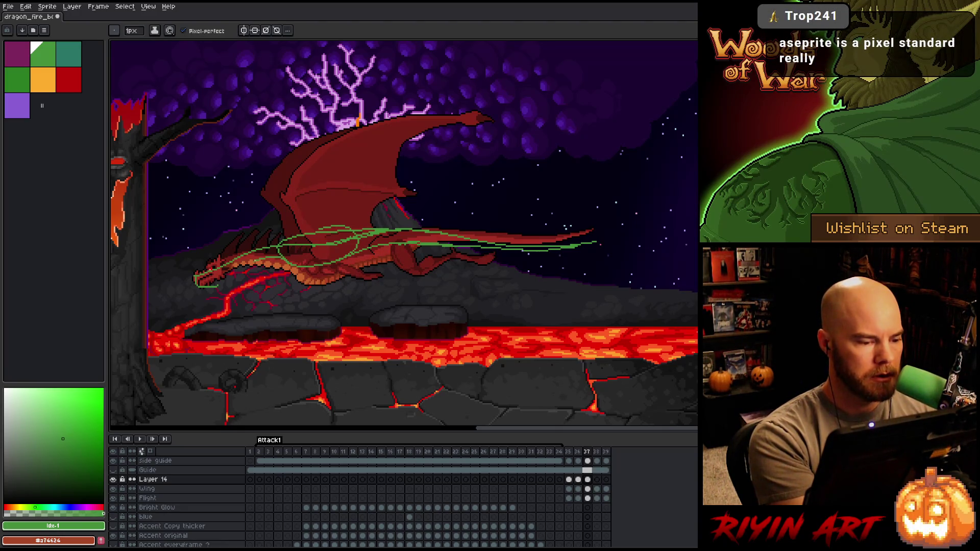
{"action": "key", "text": "g"}
{"action": "left_click", "coordinate": [235, 270]}
{"action": "left_click", "coordinate": [316, 253]}
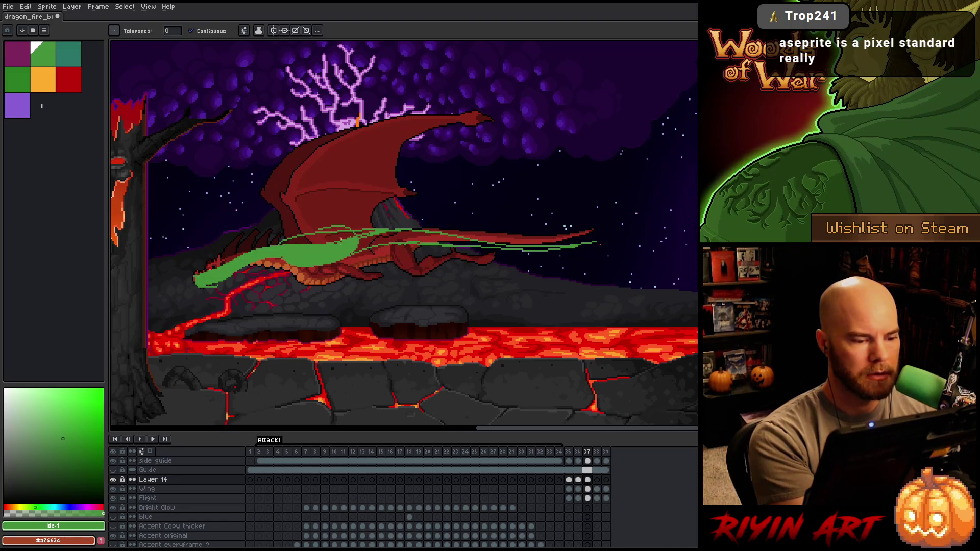
{"action": "left_click", "coordinate": [327, 239]}
Flip between frames 36 and 37 to preview the flap.
{"action": "key", "text": "comma"}
{"action": "key", "text": "period"}
{"action": "key", "text": "comma"}
{"action": "key", "text": "period"}
{"action": "key", "text": "comma"}
{"action": "key", "text": "comma"}
{"action": "key", "text": "period"}
{"action": "key", "text": "comma"}
{"action": "key", "text": "comma"}
{"action": "key", "text": "period"}
{"action": "key", "text": "period"}
{"action": "key", "text": "period"}
Draw a line along the green guide's top edge and fill the gap beneath it.
{"action": "key", "text": "b"}
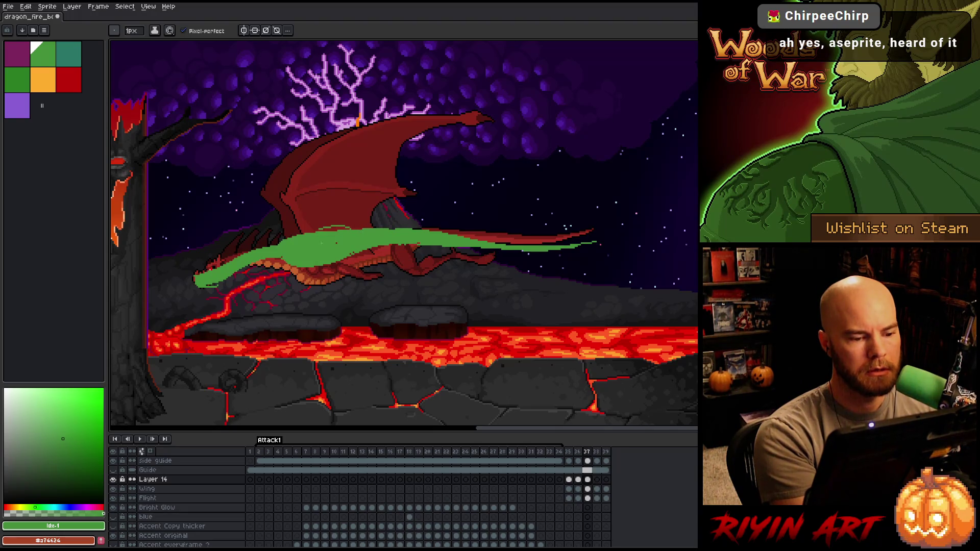
{"action": "key", "text": "e"}
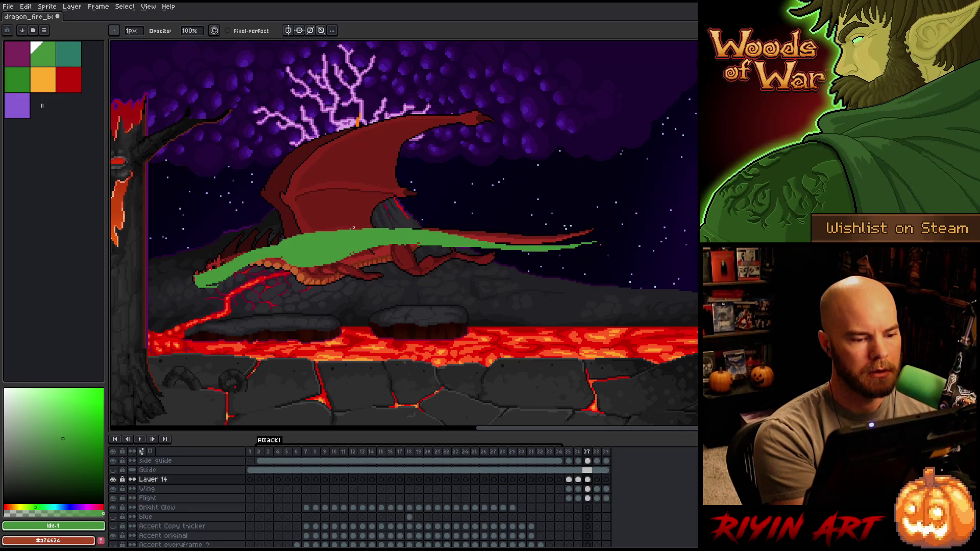
{"action": "key", "text": "b"}
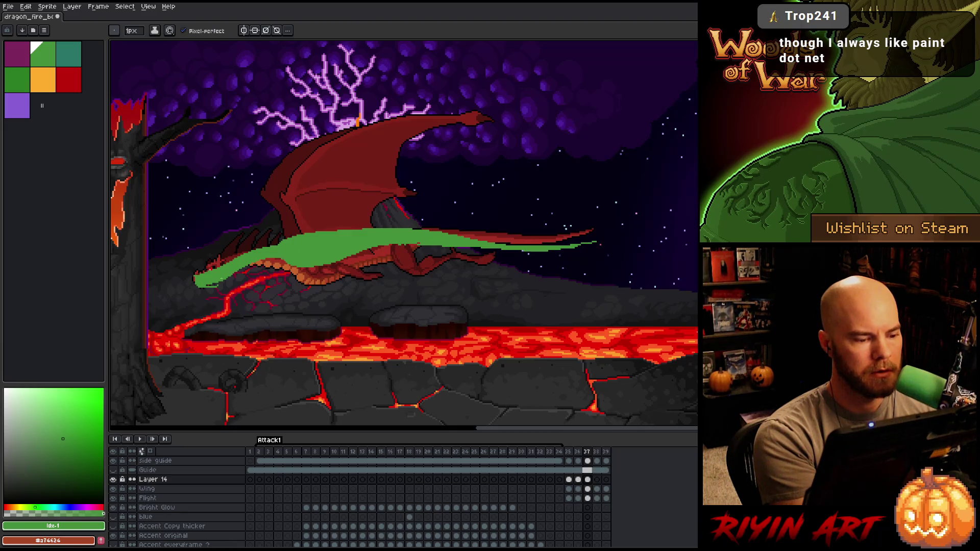
{"action": "key", "text": "e"}
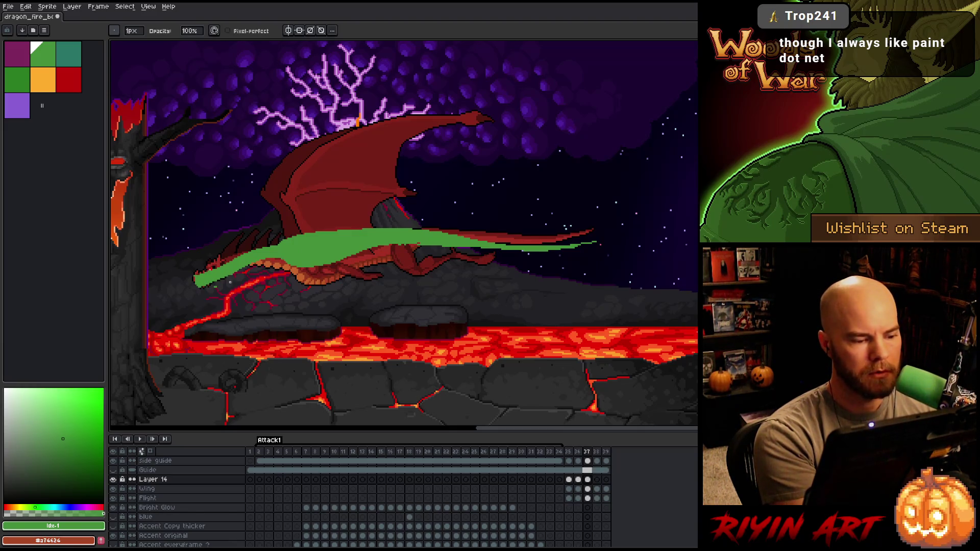
{"action": "key", "text": "b"}
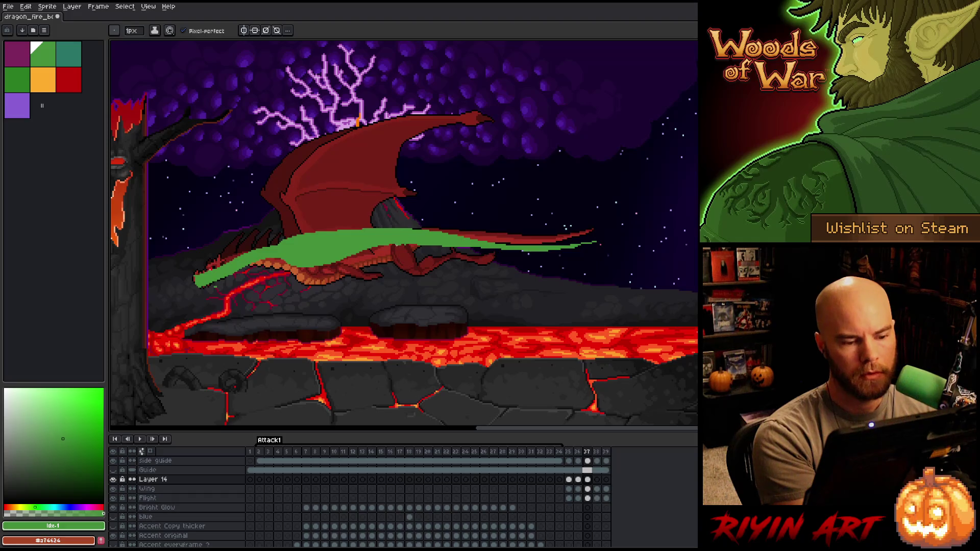
{"action": "left_click_drag", "start_coordinate": [369, 225], "coordinate": [452, 235]}
{"action": "key", "text": "g"}
{"action": "left_click", "coordinate": [431, 230]}
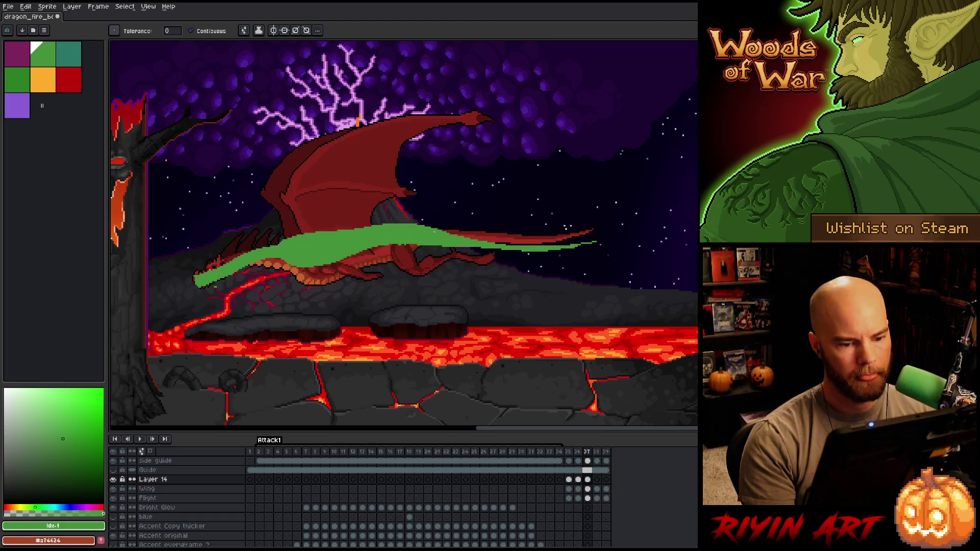
{"action": "key", "text": "b"}
Play the animation preview, then select frames 35 to 39.
{"action": "key", "text": "e"}
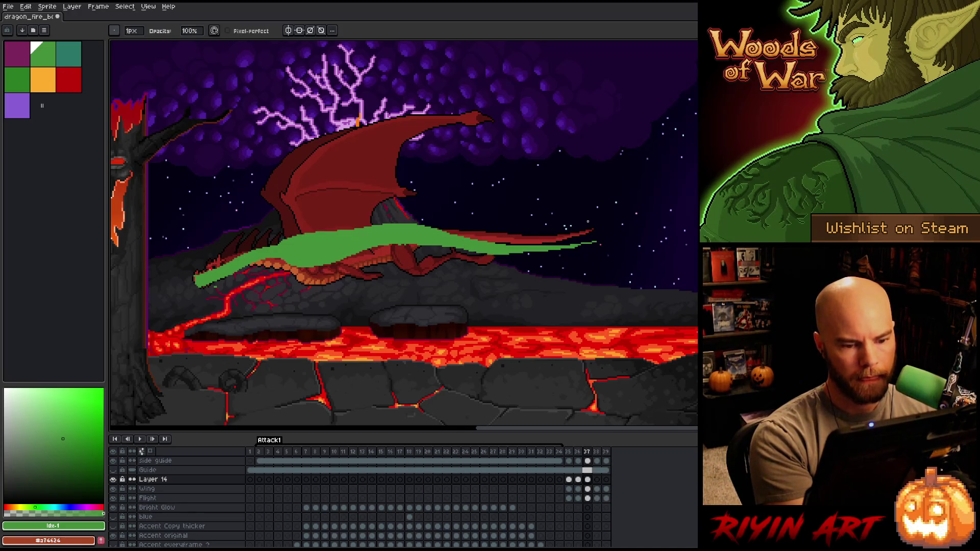
{"action": "key", "text": "Return"}
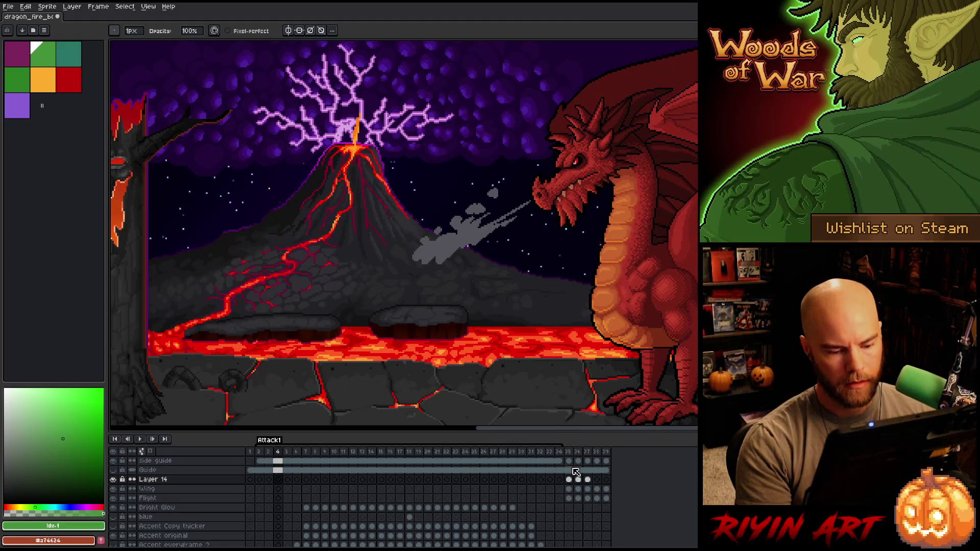
{"action": "left_click_drag", "start_coordinate": [568, 452], "coordinate": [606, 452]}
Create a new tag named Flight over frames 35–39.
{"action": "right_click", "coordinate": [608, 453]}
{"action": "left_click", "coordinate": [624, 488]}
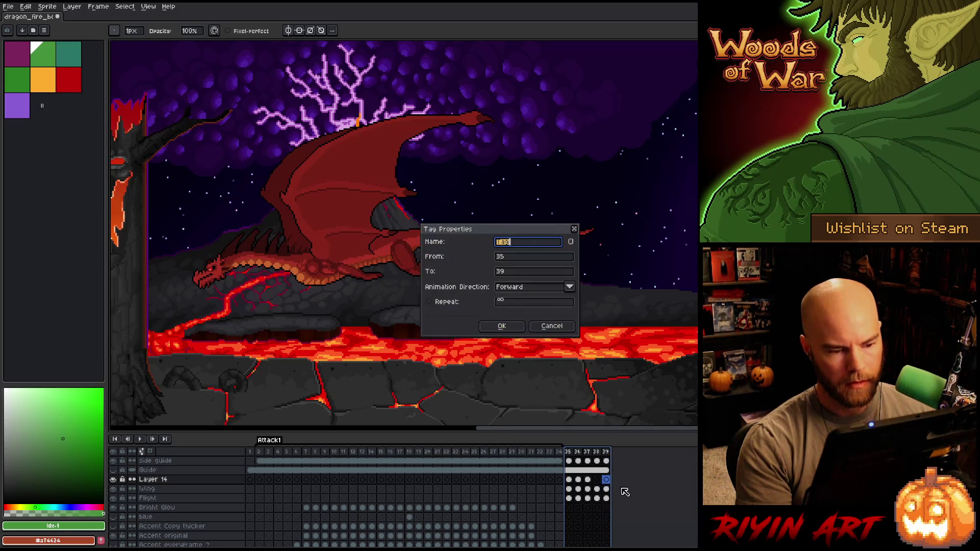
{"action": "type", "text": "Flight"}
{"action": "key", "text": "Return"}
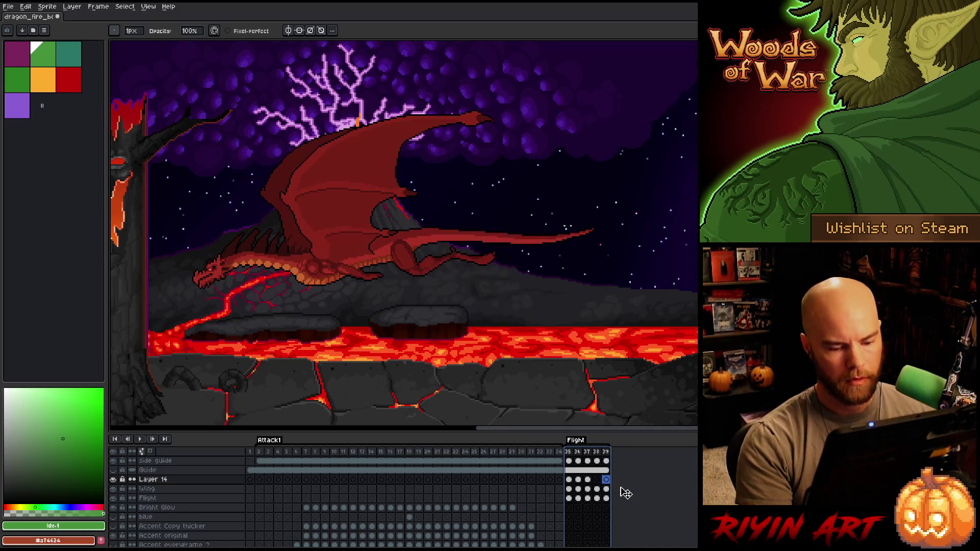
Play and stop the Flight loop, then flip between frames 36 and 37.
{"action": "key", "text": "Return"}
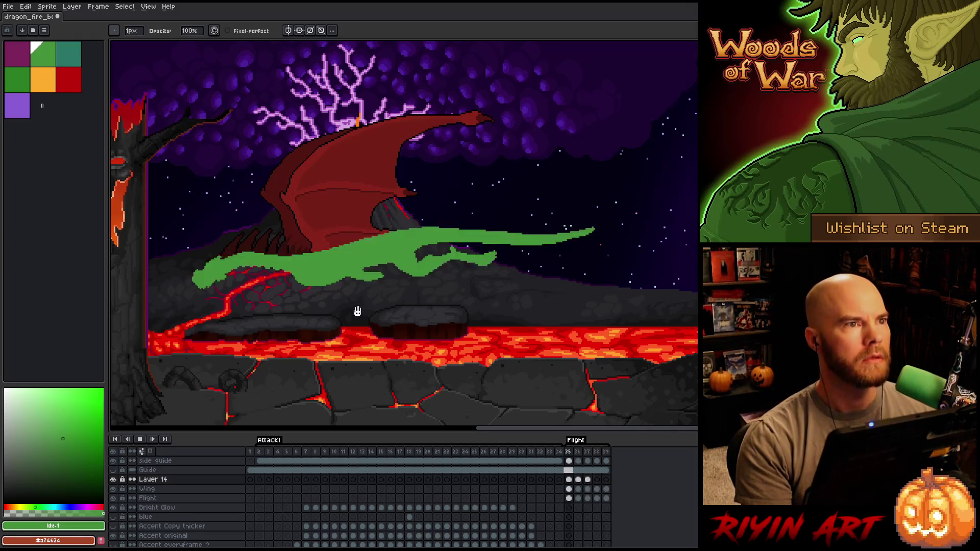
{"action": "key", "text": "Return"}
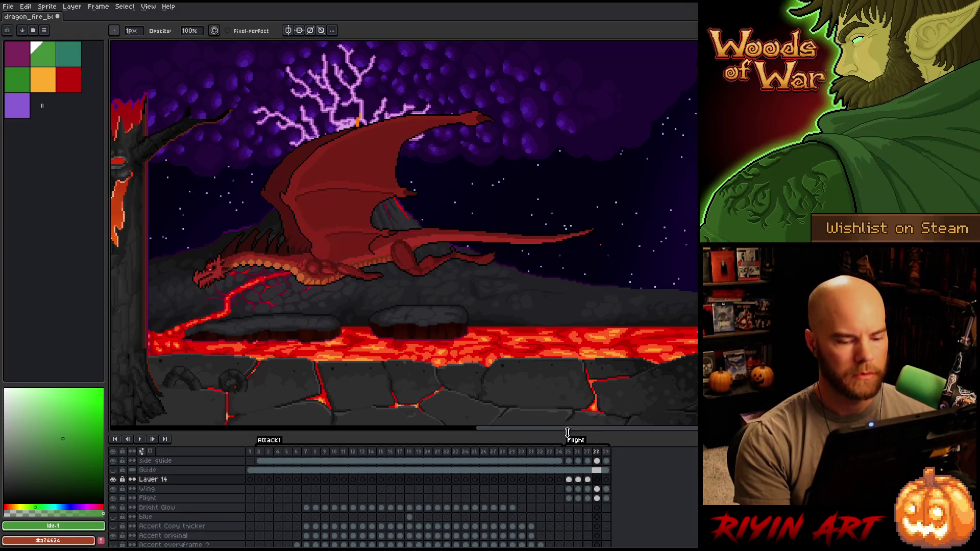
{"action": "left_click", "coordinate": [587, 480]}
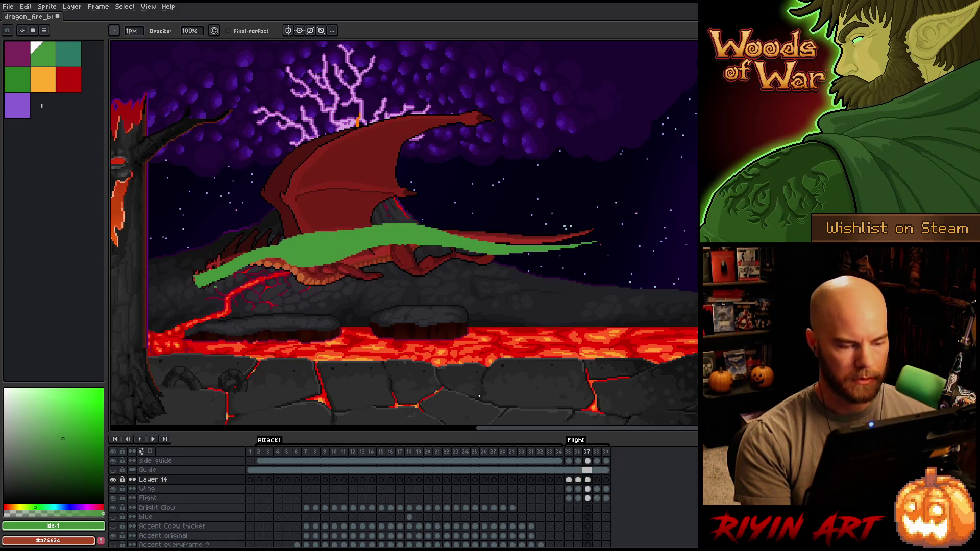
{"action": "key", "text": "Left"}
{"action": "key", "text": "Right"}
{"action": "key", "text": "Left"}
{"action": "key", "text": "Right"}
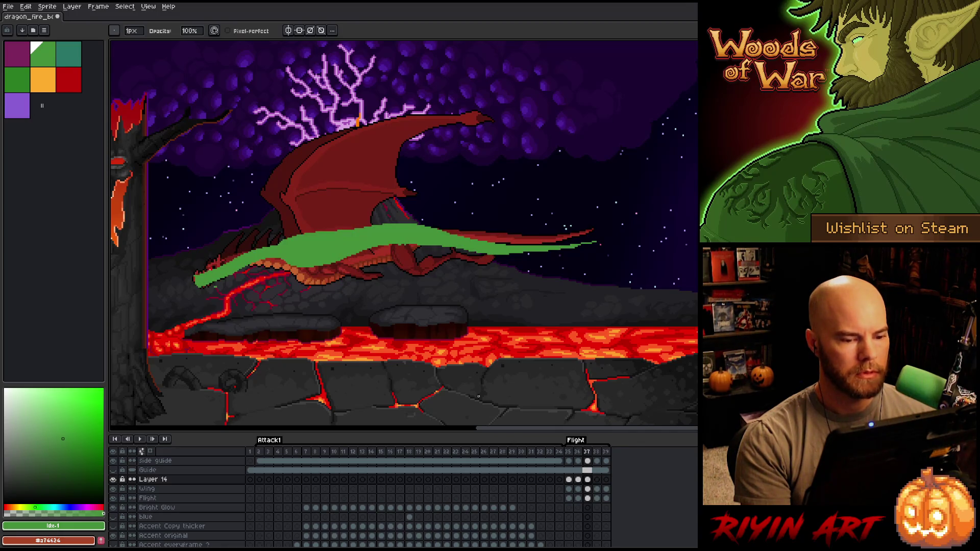
{"action": "key", "text": "Left"}
{"action": "key", "text": "Right"}
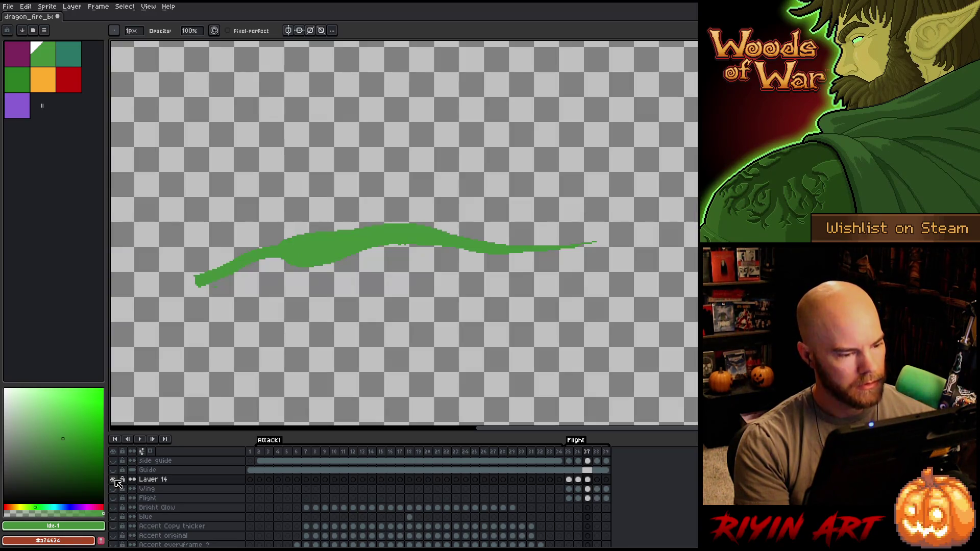
Solo Layer 14 and turn on onion skinning with red/blue tint.
{"action": "left_click", "coordinate": [113, 479], "text": "alt"}
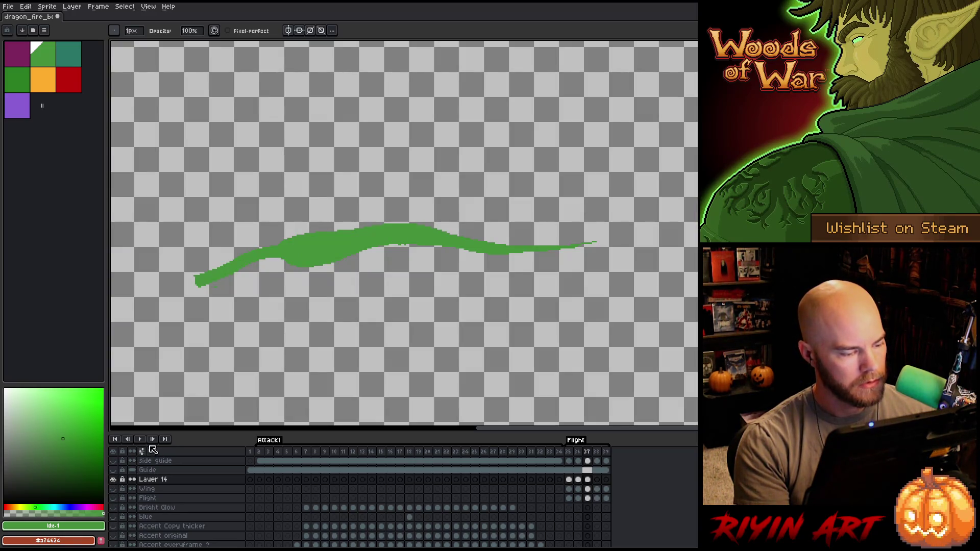
{"action": "left_click", "coordinate": [144, 452]}
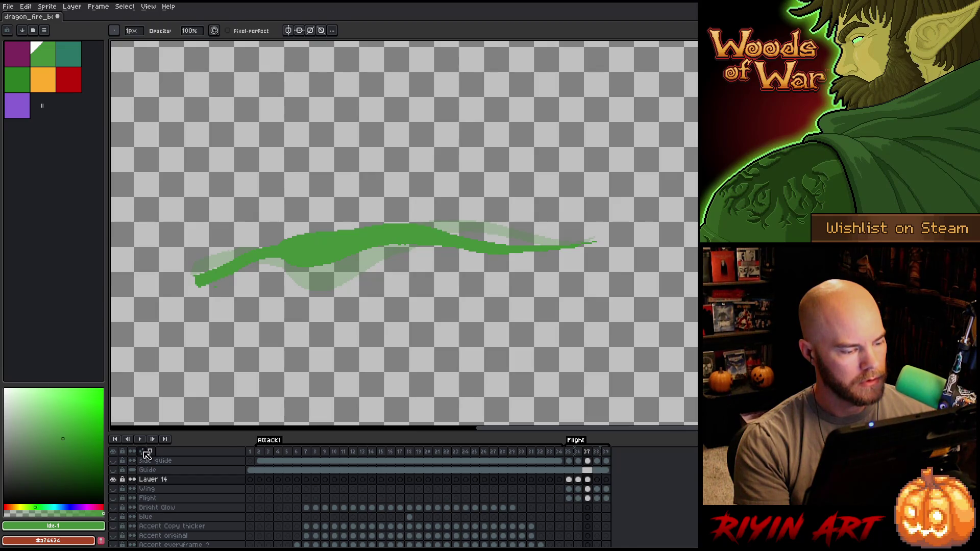
{"action": "right_click", "coordinate": [147, 452]}
{"action": "left_click", "coordinate": [125, 345]}
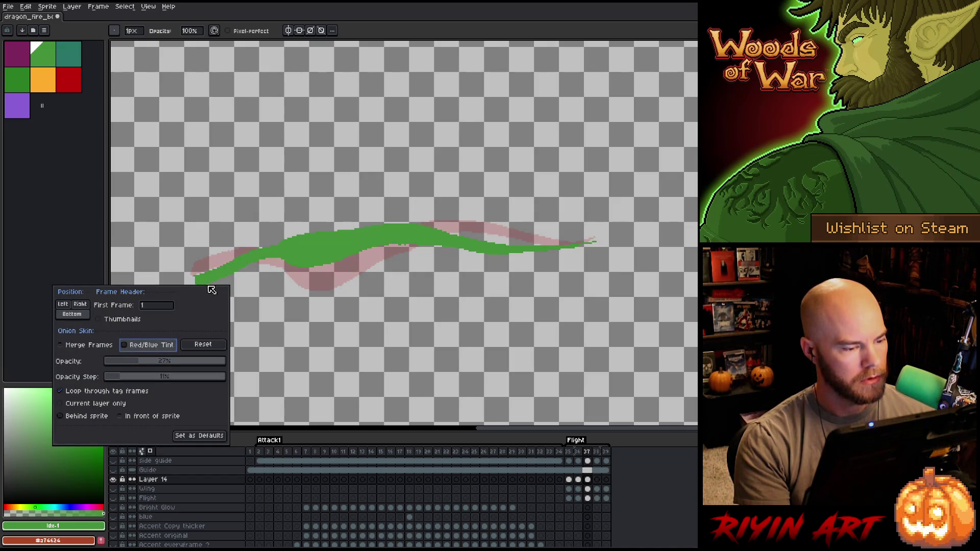
{"action": "left_click", "coordinate": [577, 461]}
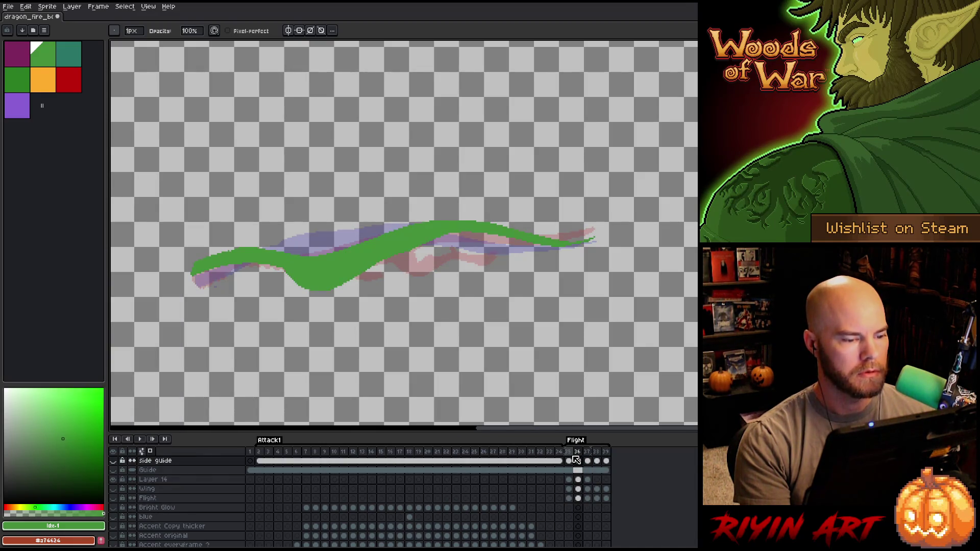
Compare frames 37 and 38, then draw a thin green body line on frame 38.
{"action": "key", "text": "Right"}
{"action": "key", "text": "Left"}
{"action": "key", "text": "Right"}
{"action": "key", "text": "Right"}
{"action": "key", "text": "Left"}
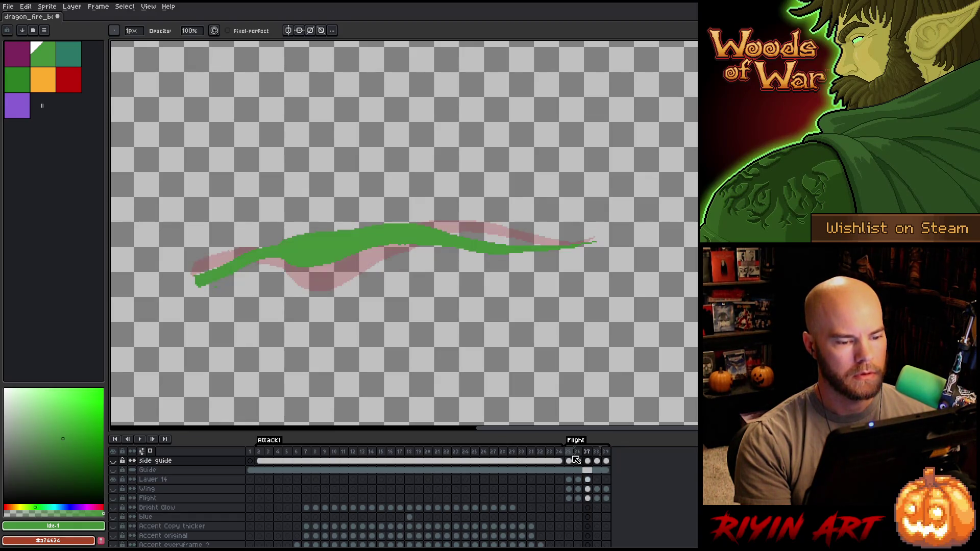
{"action": "key", "text": "Right"}
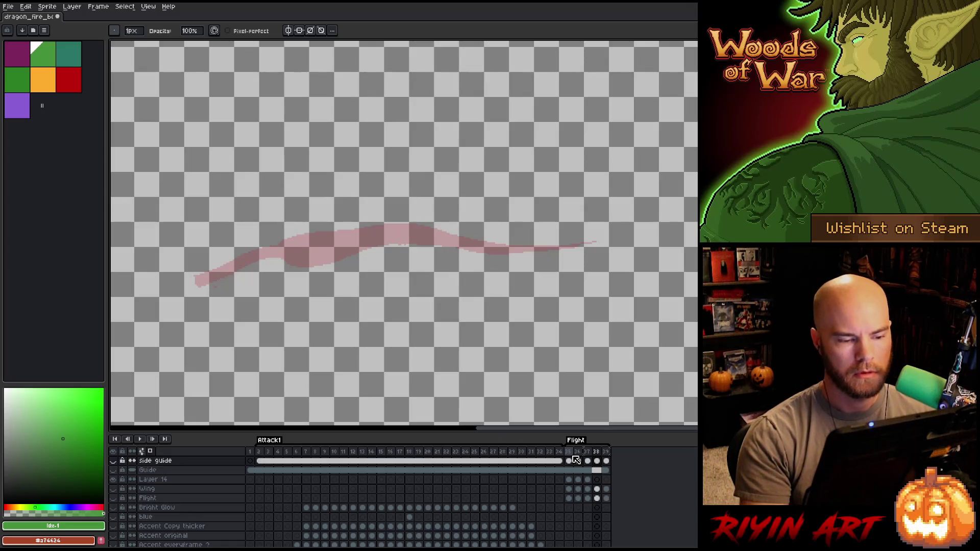
{"action": "key", "text": "e"}
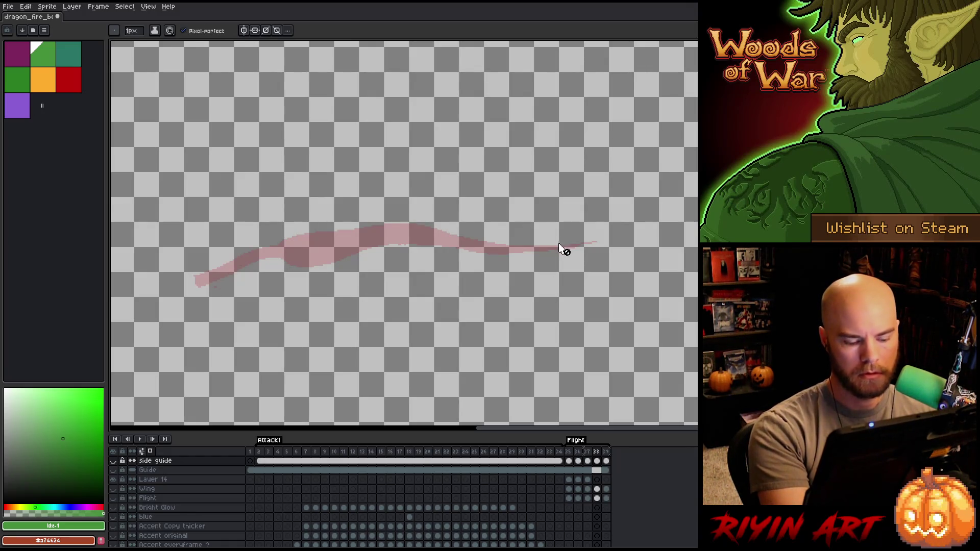
{"action": "left_click", "coordinate": [597, 480]}
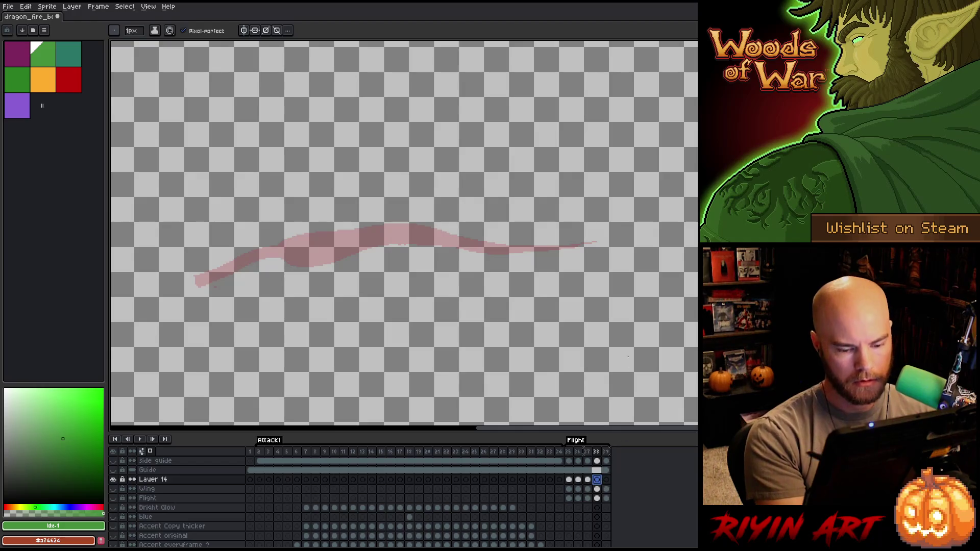
{"action": "key", "text": "Left"}
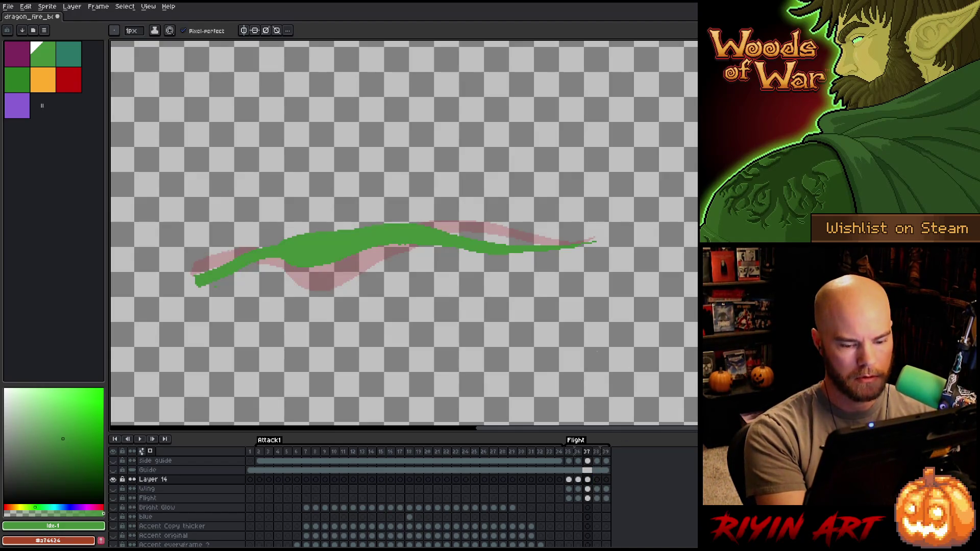
{"action": "key", "text": "Right"}
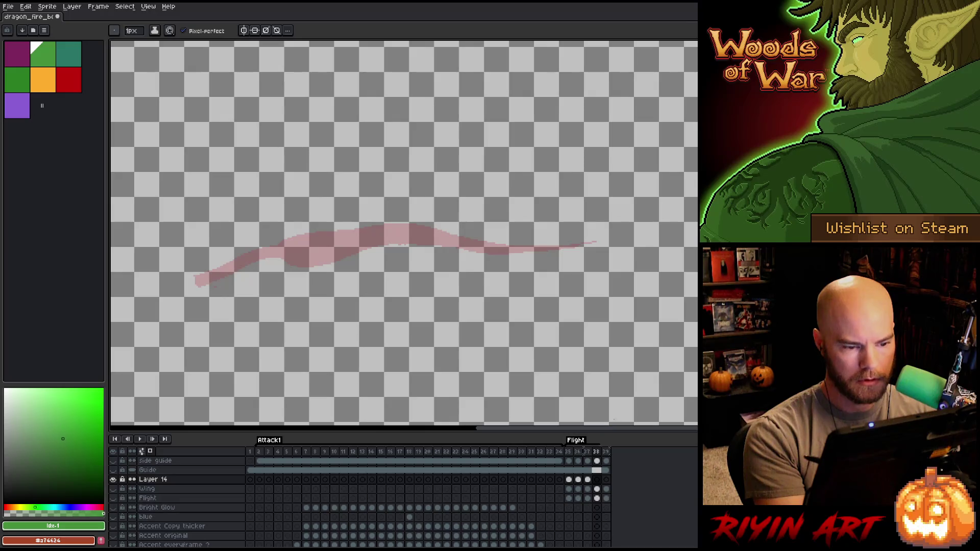
{"action": "key", "text": "Left"}
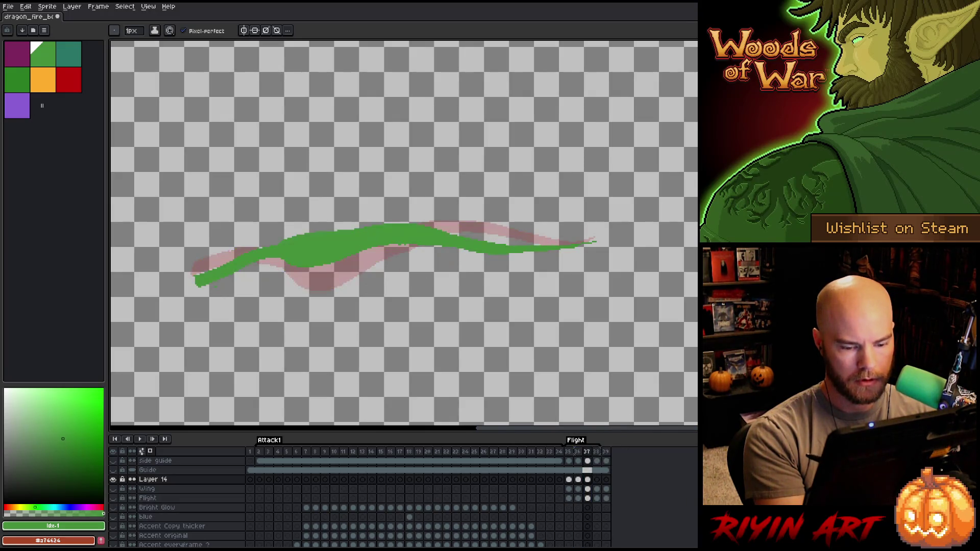
{"action": "key", "text": "Right"}
{"action": "left_click", "coordinate": [597, 479]}
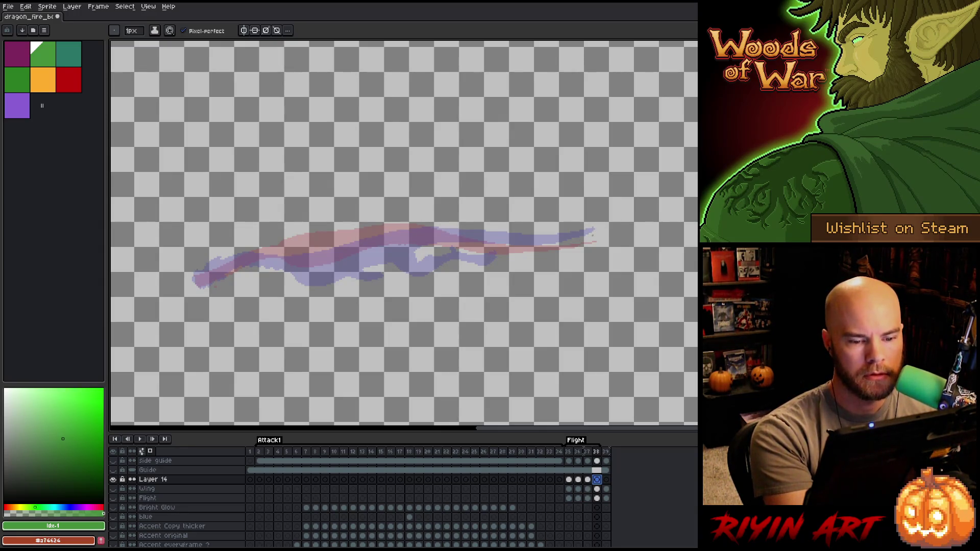
{"action": "left_click_drag", "start_coordinate": [592, 236], "coordinate": [465, 234]}
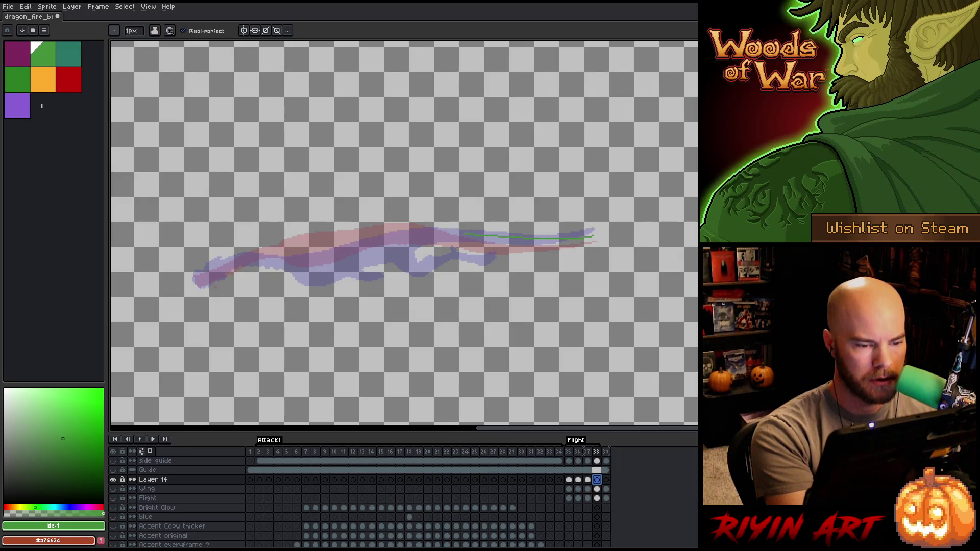
Redraw the green body outline across frame 38 and fill it solid green.
{"action": "key", "text": "ctrl+z"}
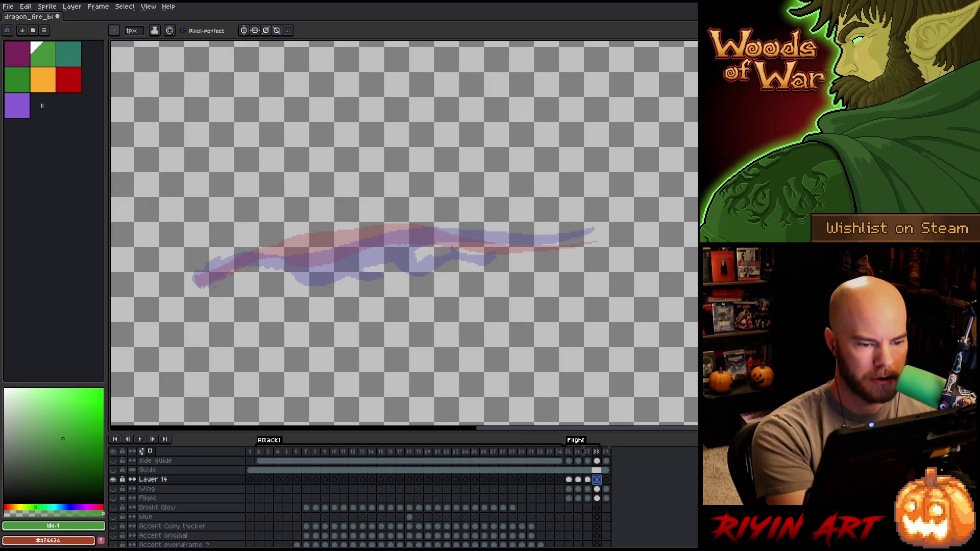
{"action": "mouse_move", "coordinate": [595, 233]}
{"action": "left_mouse_down"}
{"action": "mouse_move", "coordinate": [396, 233]}
{"action": "mouse_move", "coordinate": [240, 254]}
{"action": "mouse_move", "coordinate": [194, 277]}
{"action": "mouse_move", "coordinate": [265, 260]}
{"action": "mouse_move", "coordinate": [302, 268]}
{"action": "left_mouse_up"}
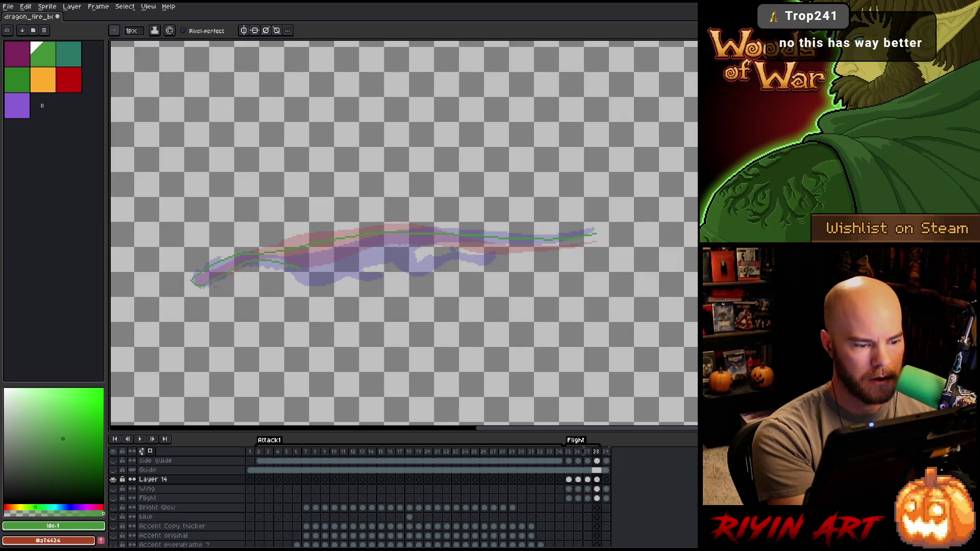
{"action": "mouse_move", "coordinate": [317, 278]}
{"action": "left_mouse_down"}
{"action": "mouse_move", "coordinate": [460, 244]}
{"action": "mouse_move", "coordinate": [560, 245]}
{"action": "left_mouse_up"}
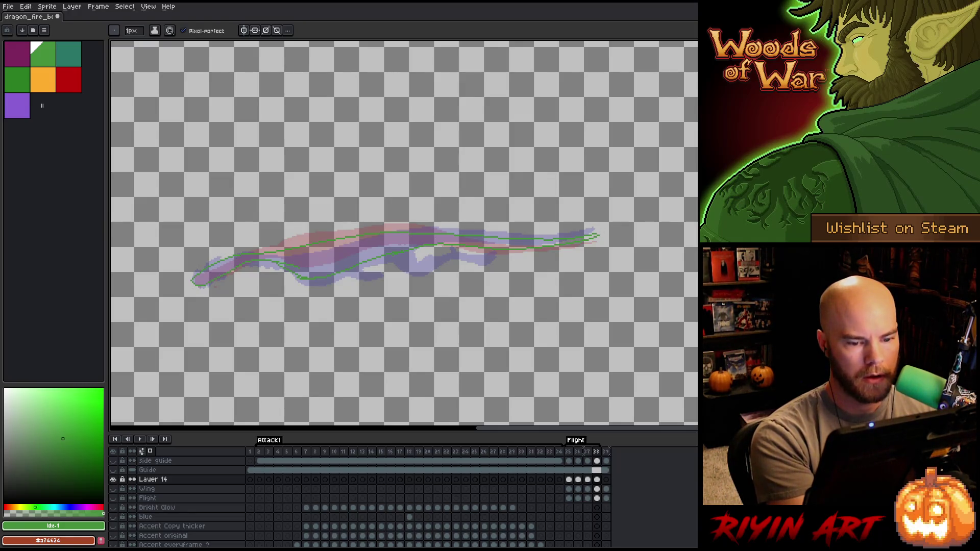
{"action": "key", "text": "g"}
{"action": "left_click", "coordinate": [280, 261]}
{"action": "key", "text": "b"}
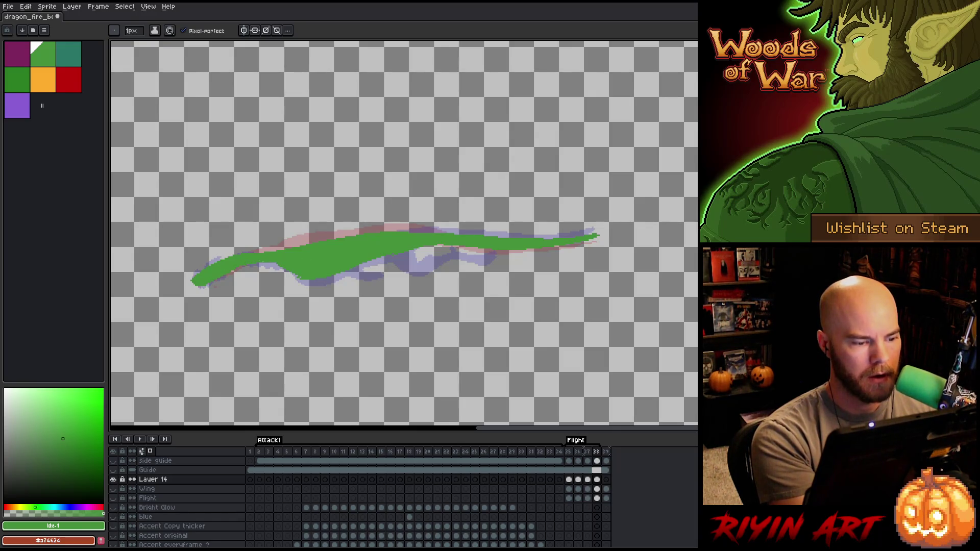
Preview the flap, then move frame 37's green guide cel to frame 39.
{"action": "key", "text": "Return"}
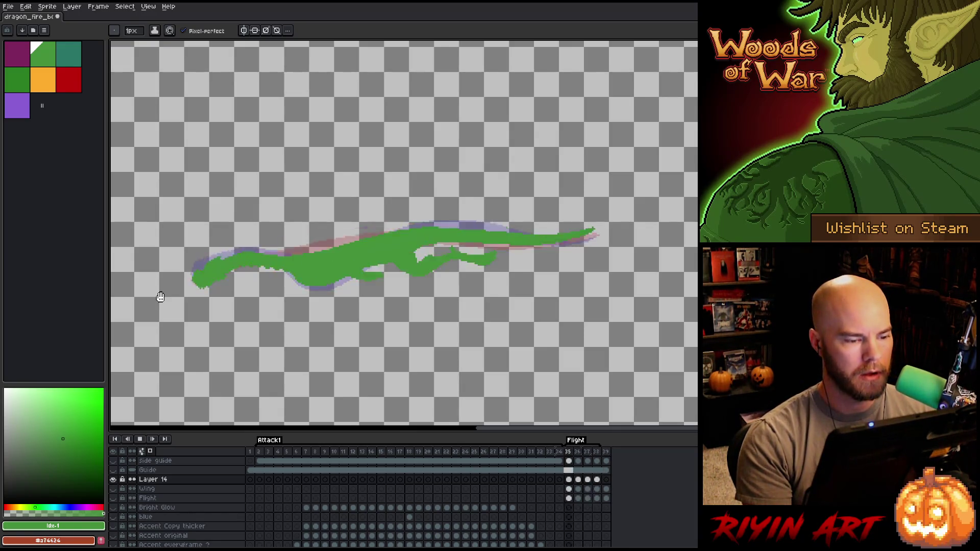
{"action": "key", "text": "Return"}
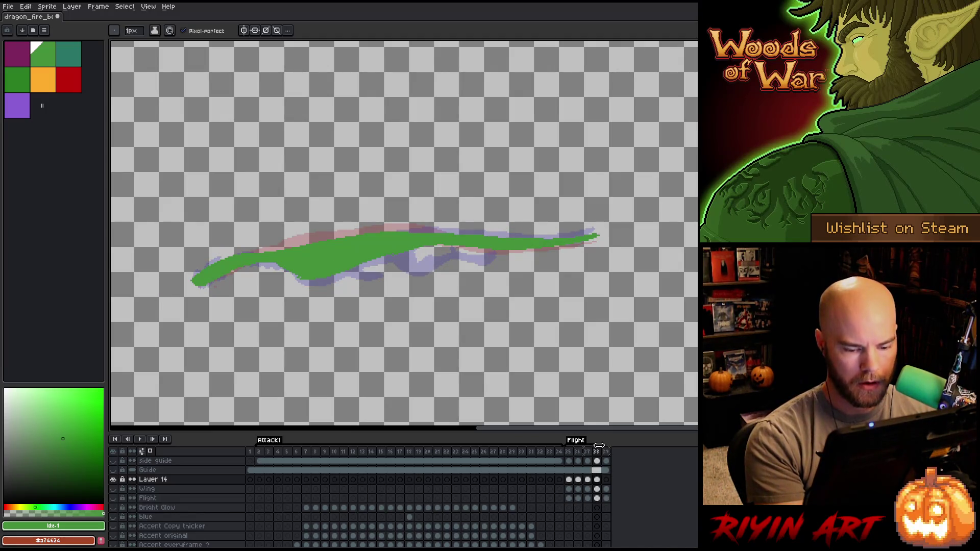
{"action": "left_click", "coordinate": [588, 481]}
{"action": "left_click_drag", "start_coordinate": [592, 485], "coordinate": [609, 486]}
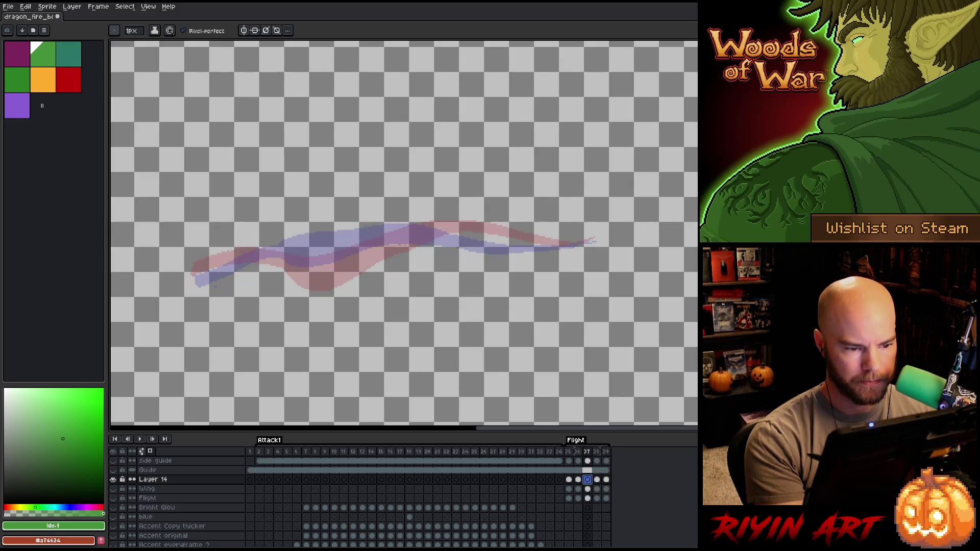
Trace a new green body outline on frame 37 over the onion skins, fill it, and play.
{"action": "mouse_move", "coordinate": [595, 239]}
{"action": "left_mouse_down"}
{"action": "mouse_move", "coordinate": [440, 229]}
{"action": "mouse_move", "coordinate": [320, 245]}
{"action": "left_mouse_up"}
{"action": "mouse_move", "coordinate": [256, 251]}
{"action": "left_mouse_down"}
{"action": "mouse_move", "coordinate": [192, 275]}
{"action": "mouse_move", "coordinate": [278, 266]}
{"action": "mouse_move", "coordinate": [309, 279]}
{"action": "left_mouse_up"}
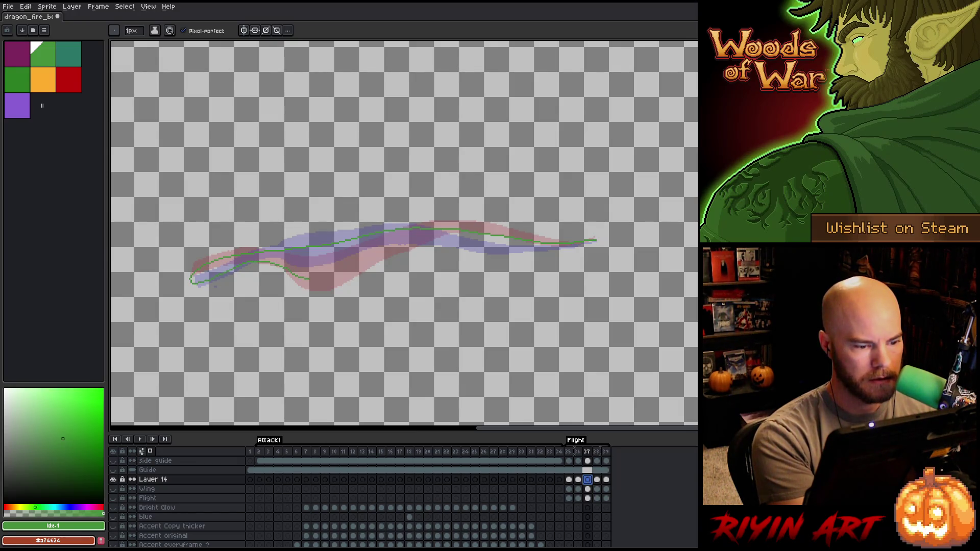
{"action": "mouse_move", "coordinate": [366, 264]}
{"action": "left_mouse_down"}
{"action": "mouse_move", "coordinate": [470, 243]}
{"action": "mouse_move", "coordinate": [510, 246]}
{"action": "left_mouse_up"}
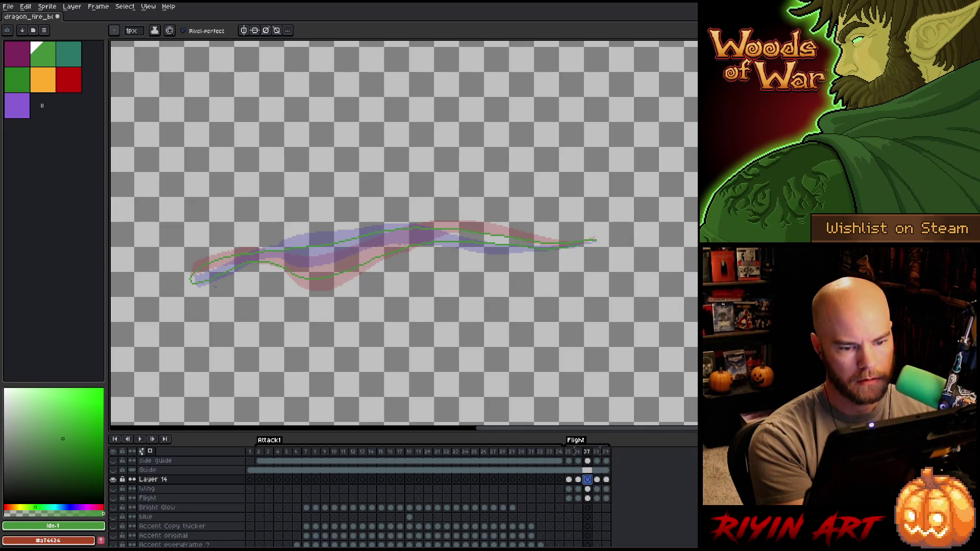
{"action": "key", "text": "g"}
{"action": "left_click", "coordinate": [466, 237]}
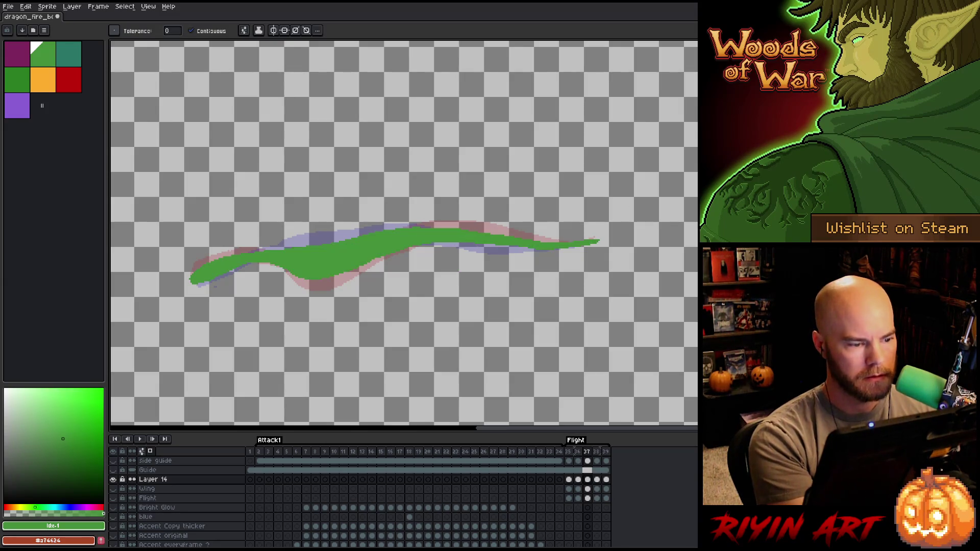
{"action": "key", "text": "Return"}
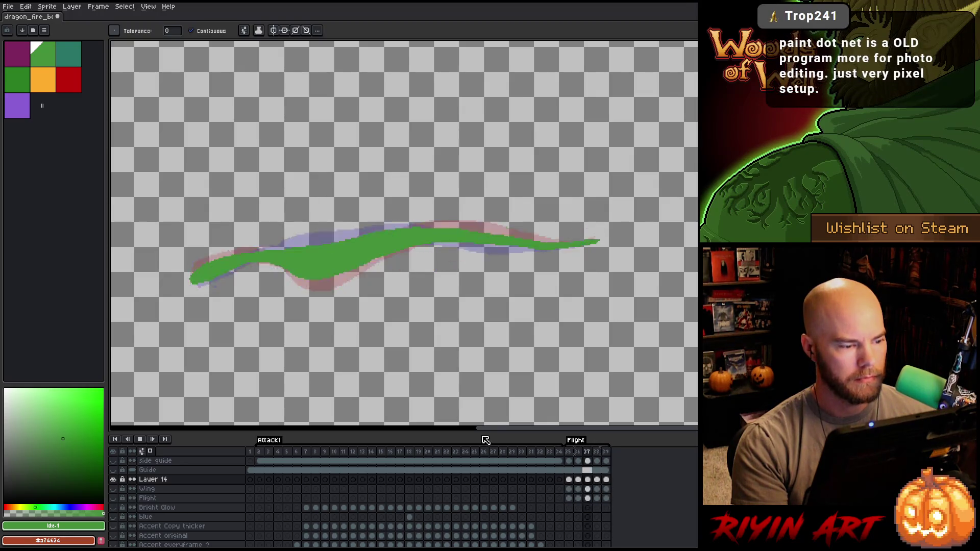
Insert and clear new blank frames after Flight frames 36 and 37.
{"action": "key", "text": "Return"}
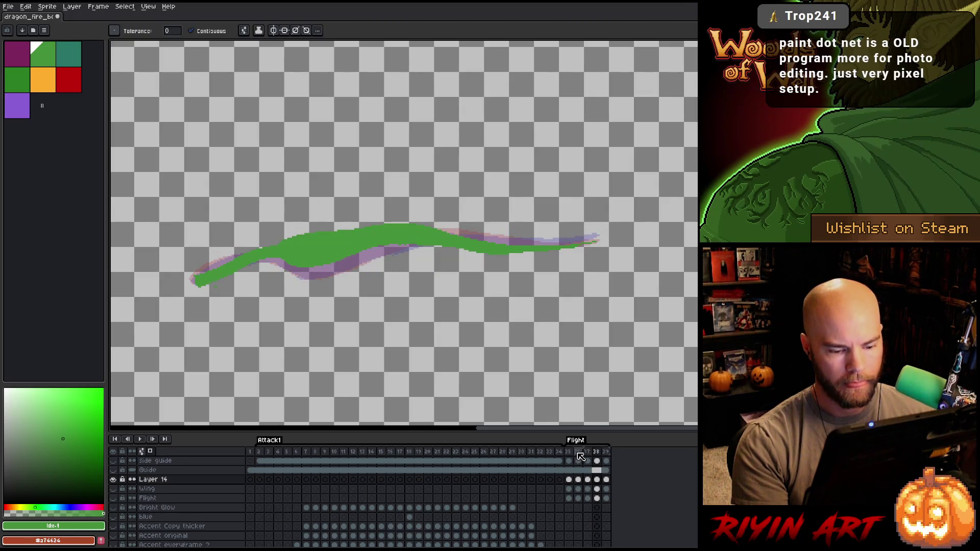
{"action": "left_click", "coordinate": [579, 452]}
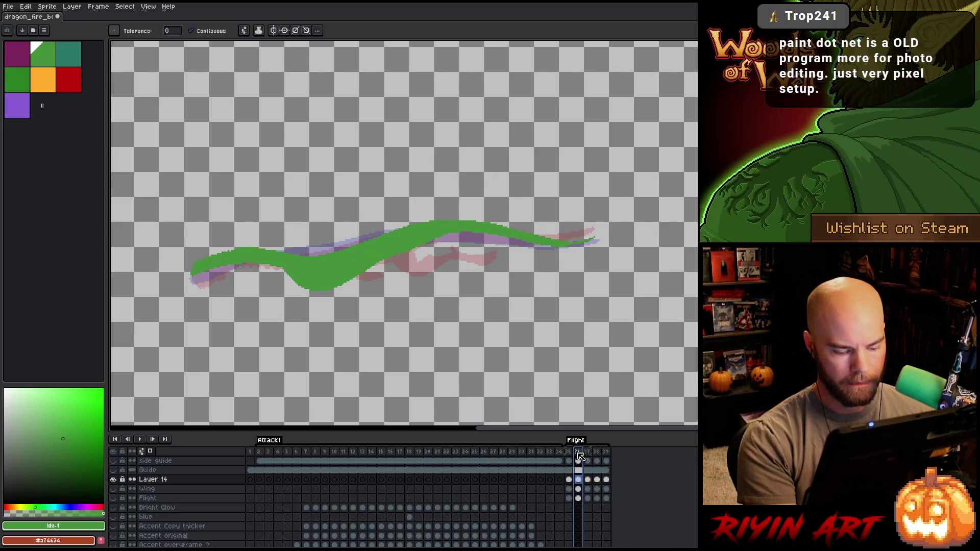
{"action": "key", "text": "alt+n"}
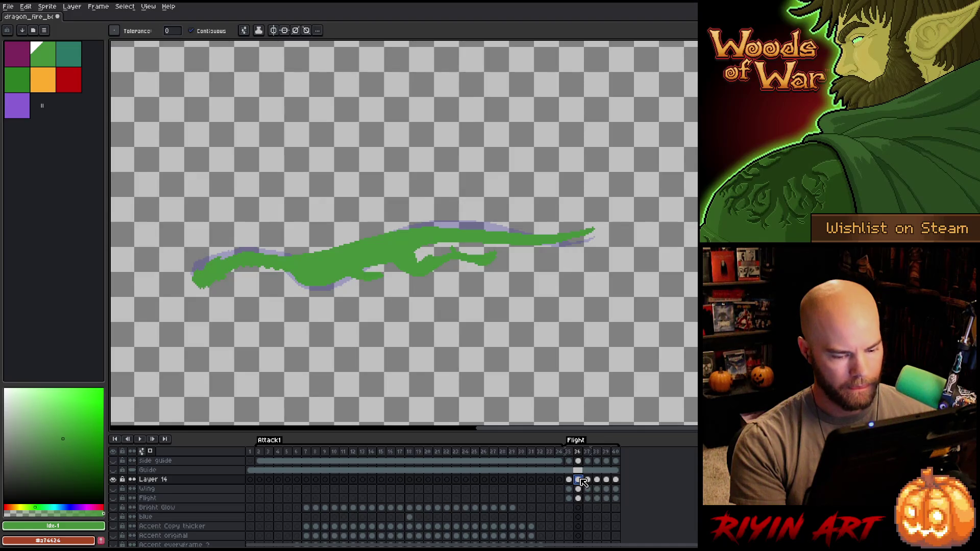
{"action": "key", "text": "Delete"}
{"action": "left_click", "coordinate": [588, 480]}
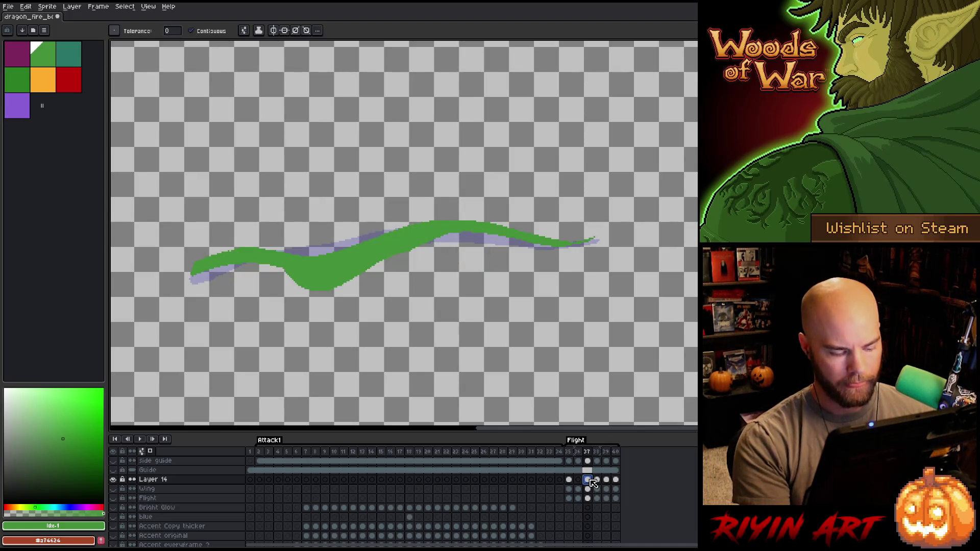
{"action": "key", "text": "alt+n"}
{"action": "key", "text": "Delete"}
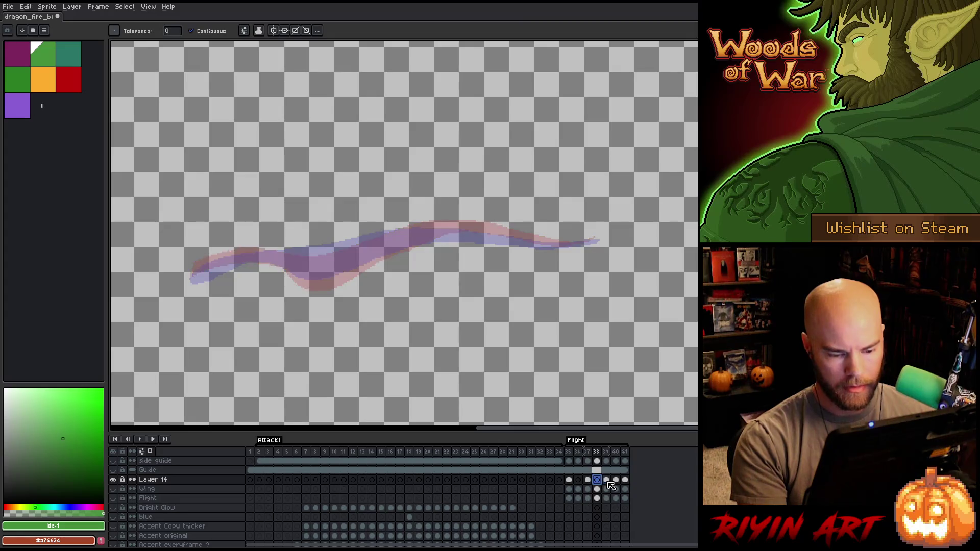
Insert and clear blank frames after frames 39 and 41, plus one more at the cycle's end.
{"action": "left_click", "coordinate": [607, 480]}
{"action": "key", "text": "alt+n"}
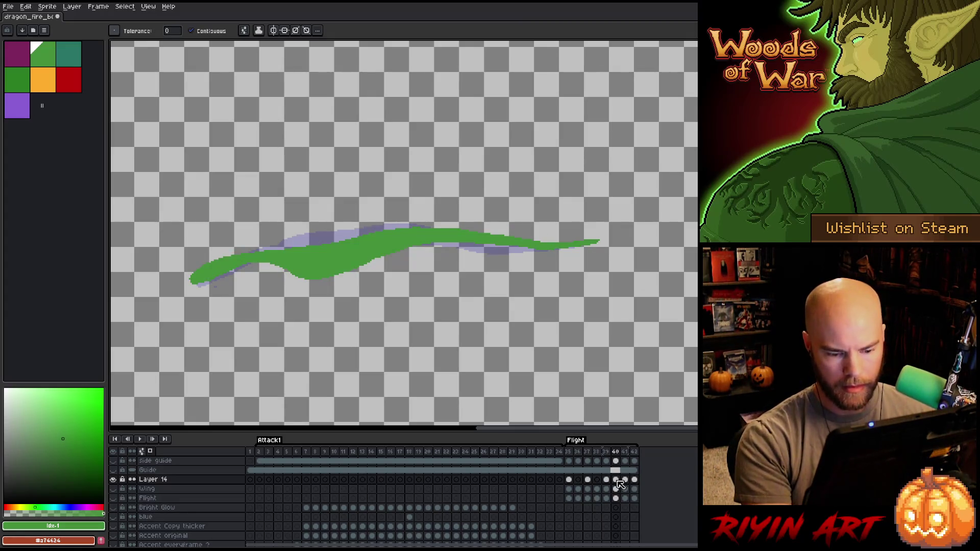
{"action": "key", "text": "Delete"}
{"action": "left_click", "coordinate": [624, 480]}
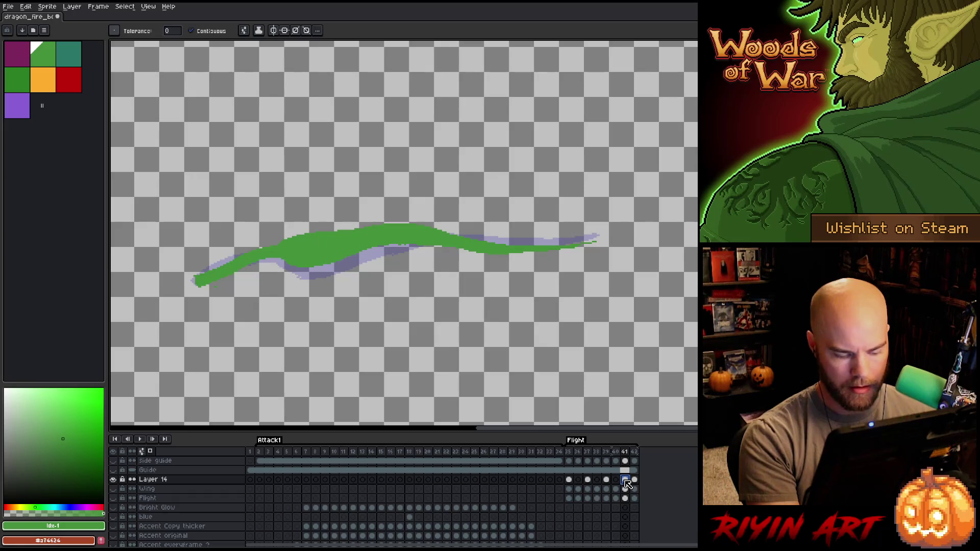
{"action": "key", "text": "alt+n"}
{"action": "key", "text": "Delete"}
{"action": "left_click", "coordinate": [644, 480]}
{"action": "key", "text": "alt+n"}
Play the Flight cycle from its start and stop on empty frame 36.
{"action": "left_click", "coordinate": [573, 453]}
{"action": "key", "text": "Return"}
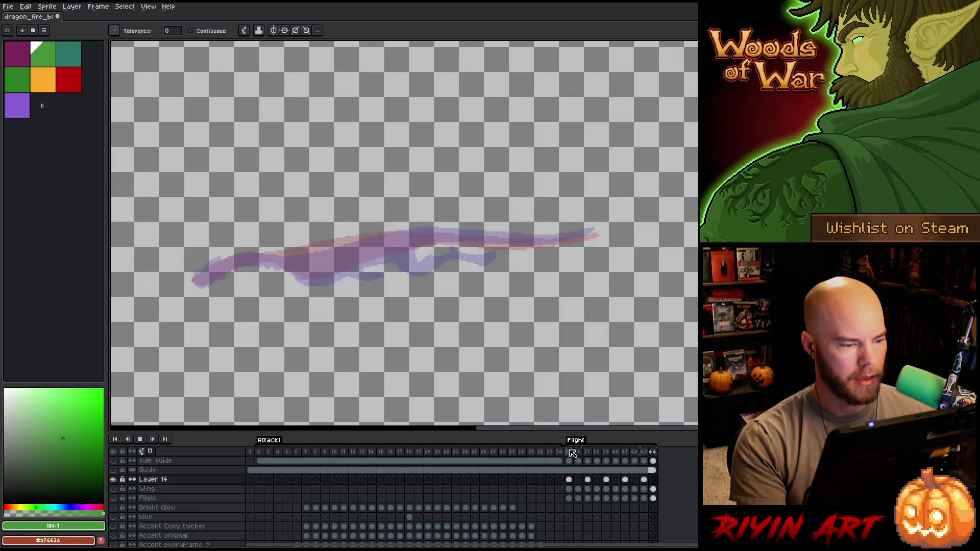
{"action": "key", "text": "Return"}
{"action": "left_click", "coordinate": [578, 480]}
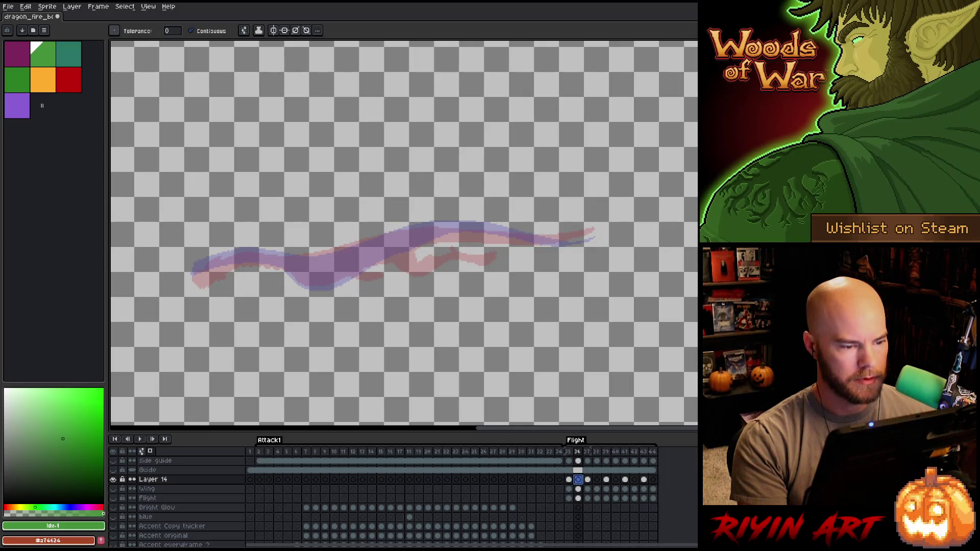
Trace a green body outline on frame 36 between the onion skins and fill it solid.
{"action": "scroll", "coordinate": [262, 281], "scroll_direction": "up", "scroll_amount": 2}
{"action": "scroll", "coordinate": [379, 263], "scroll_direction": "down", "scroll_amount": 1}
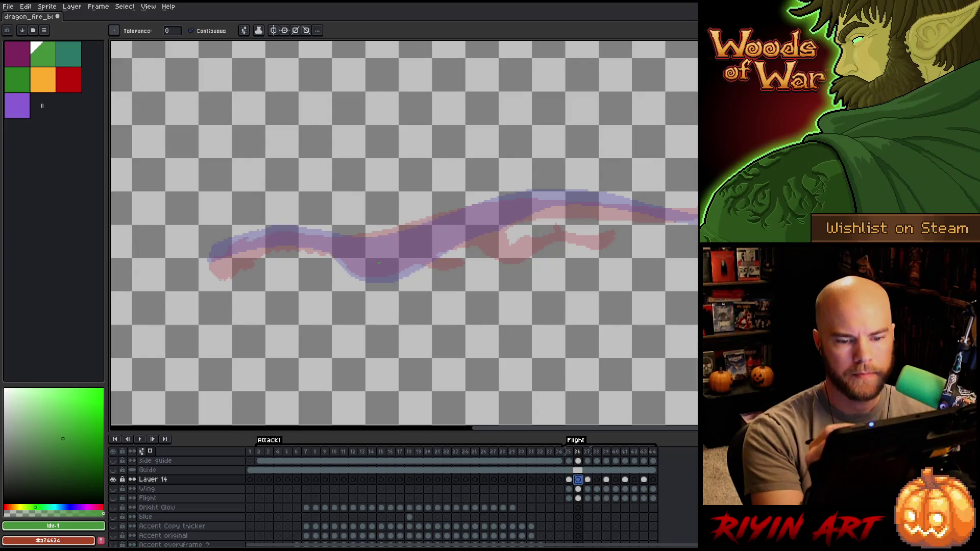
{"action": "scroll", "coordinate": [379, 264], "scroll_direction": "up", "scroll_amount": 1}
{"action": "scroll", "coordinate": [655, 285], "scroll_direction": "down", "scroll_amount": 2}
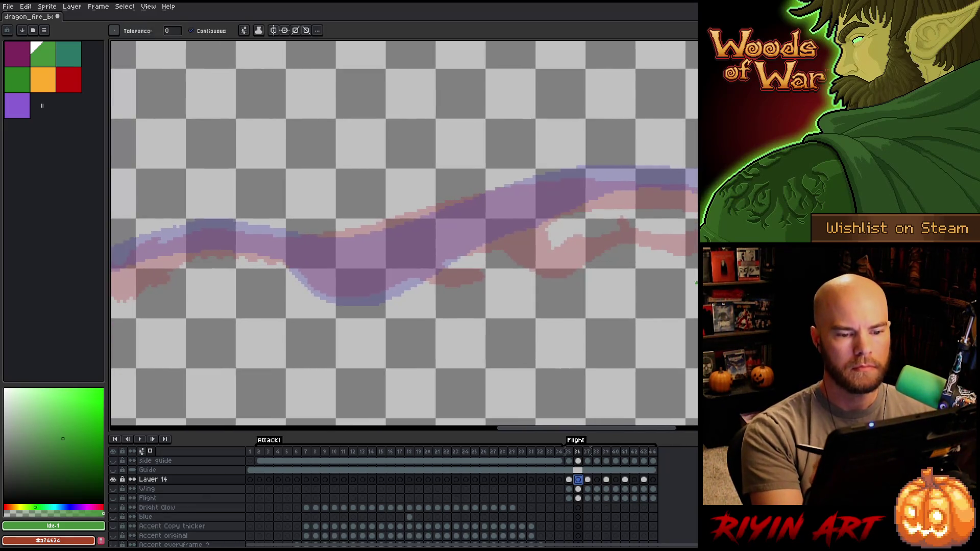
{"action": "scroll", "coordinate": [613, 263], "scroll_direction": "right", "scroll_amount": 3}
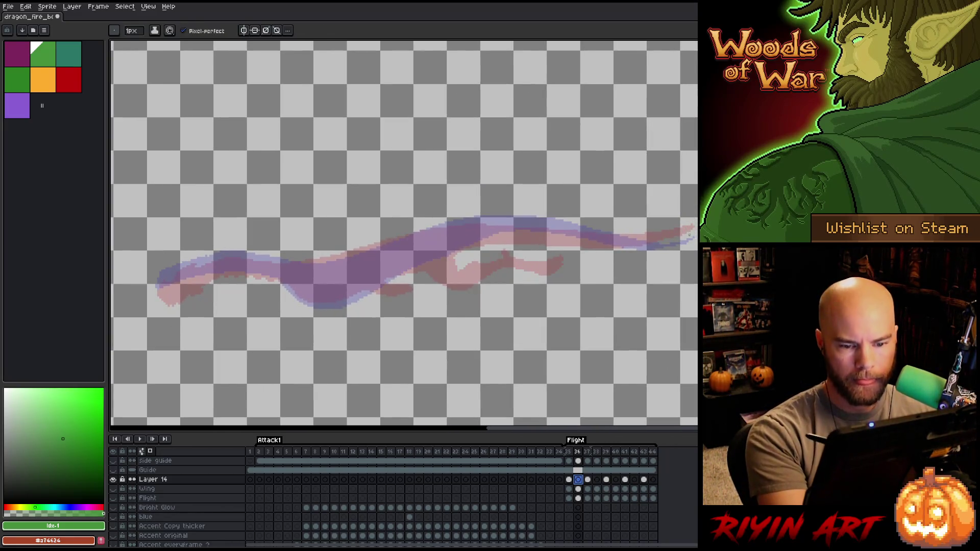
{"action": "left_click_drag", "start_coordinate": [693, 233], "coordinate": [439, 226]}
{"action": "mouse_move", "coordinate": [379, 244]}
{"action": "left_mouse_down"}
{"action": "mouse_move", "coordinate": [312, 260]}
{"action": "mouse_move", "coordinate": [190, 265]}
{"action": "mouse_move", "coordinate": [156, 295]}
{"action": "mouse_move", "coordinate": [248, 272]}
{"action": "mouse_move", "coordinate": [278, 280]}
{"action": "mouse_move", "coordinate": [316, 309]}
{"action": "left_mouse_up"}
{"action": "key", "text": "ctrl+z"}
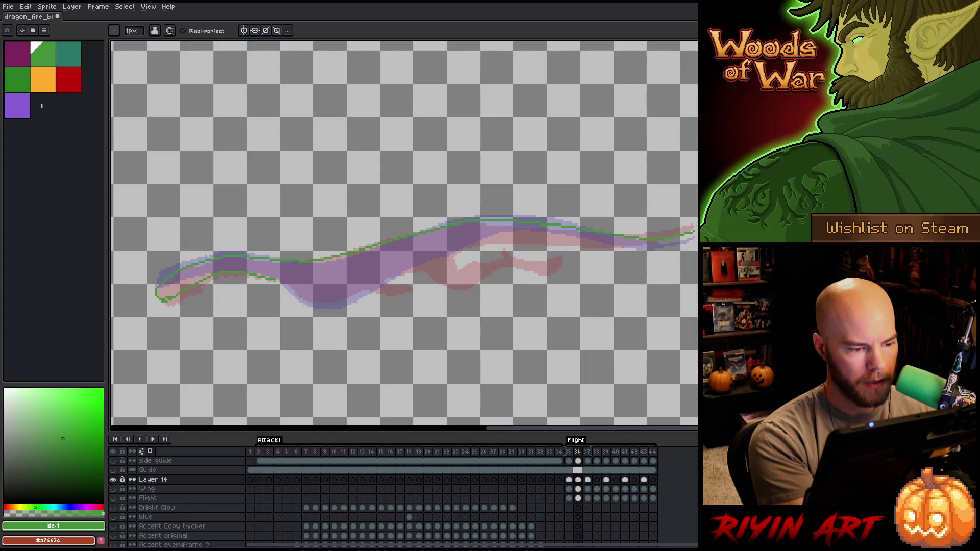
{"action": "mouse_move", "coordinate": [279, 282]}
{"action": "left_mouse_down"}
{"action": "mouse_move", "coordinate": [327, 305]}
{"action": "mouse_move", "coordinate": [494, 241]}
{"action": "mouse_move", "coordinate": [648, 248]}
{"action": "left_mouse_up"}
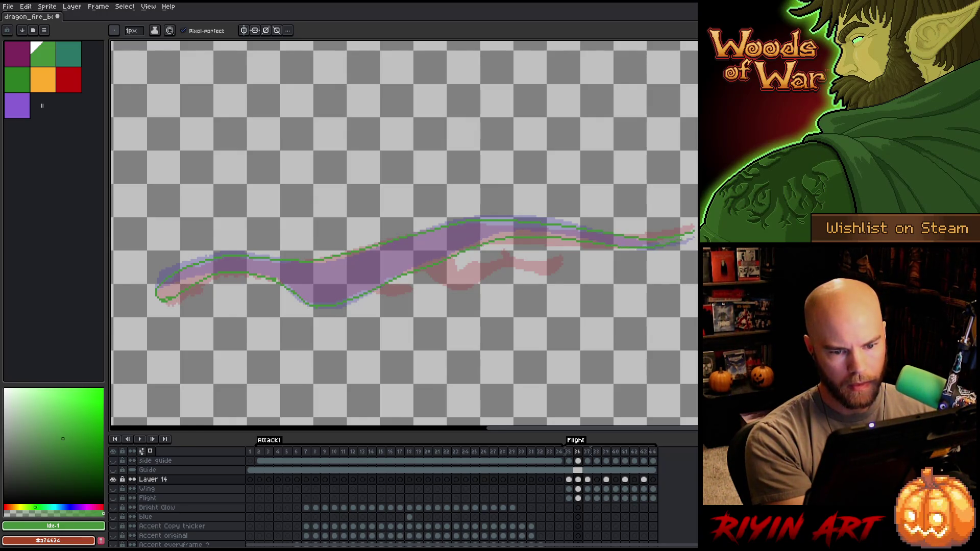
{"action": "key", "text": "g"}
{"action": "left_click", "coordinate": [357, 278]}
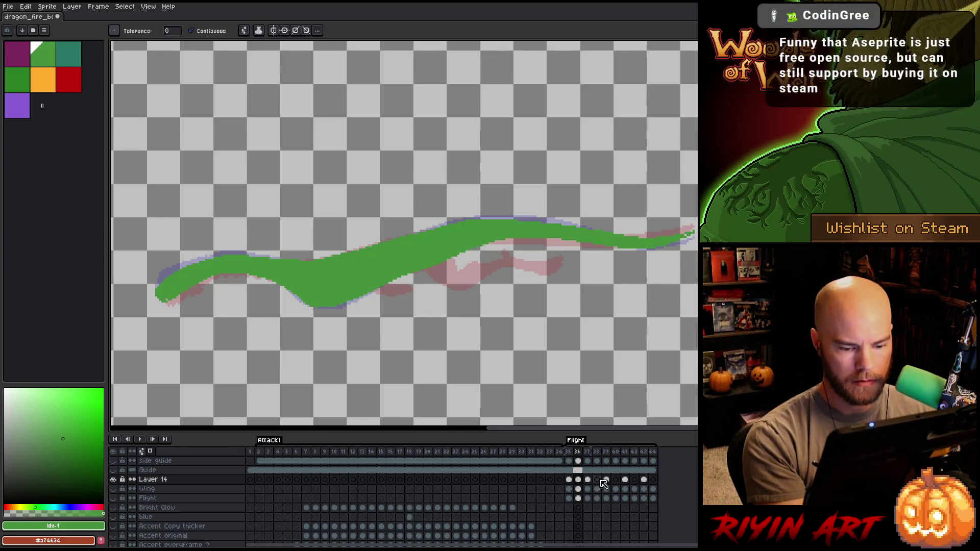
Trace and bucket-fill a solid green body guide on frame 38.
{"action": "left_click", "coordinate": [597, 479]}
{"action": "key", "text": "b"}
{"action": "mouse_move", "coordinate": [696, 245]}
{"action": "left_mouse_down"}
{"action": "mouse_move", "coordinate": [495, 220]}
{"action": "mouse_move", "coordinate": [317, 254]}
{"action": "mouse_move", "coordinate": [201, 258]}
{"action": "mouse_move", "coordinate": [152, 287]}
{"action": "mouse_move", "coordinate": [164, 298]}
{"action": "mouse_move", "coordinate": [227, 271]}
{"action": "mouse_move", "coordinate": [278, 277]}
{"action": "mouse_move", "coordinate": [311, 302]}
{"action": "mouse_move", "coordinate": [476, 241]}
{"action": "mouse_move", "coordinate": [647, 248]}
{"action": "left_mouse_up"}
{"action": "key", "text": "g"}
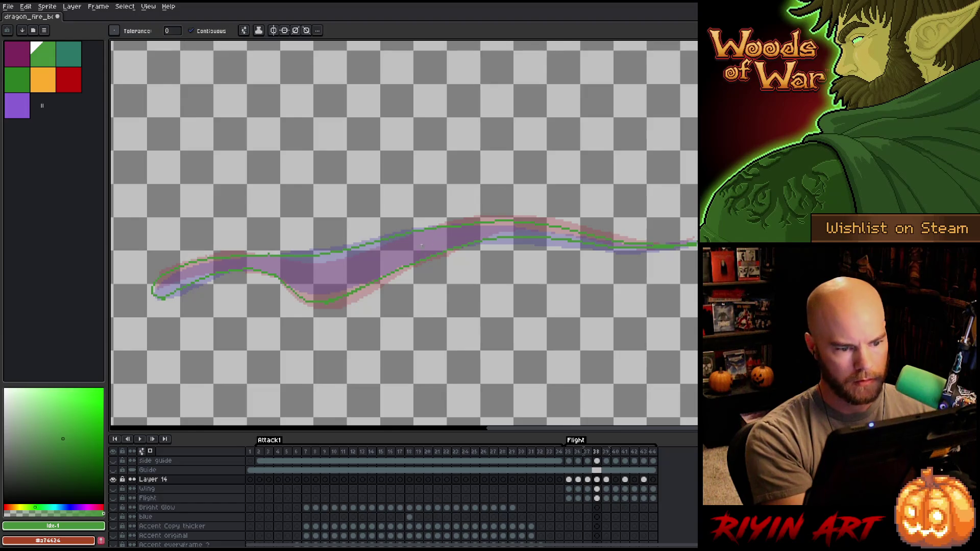
{"action": "left_click", "coordinate": [321, 281]}
{"action": "key", "text": "b"}
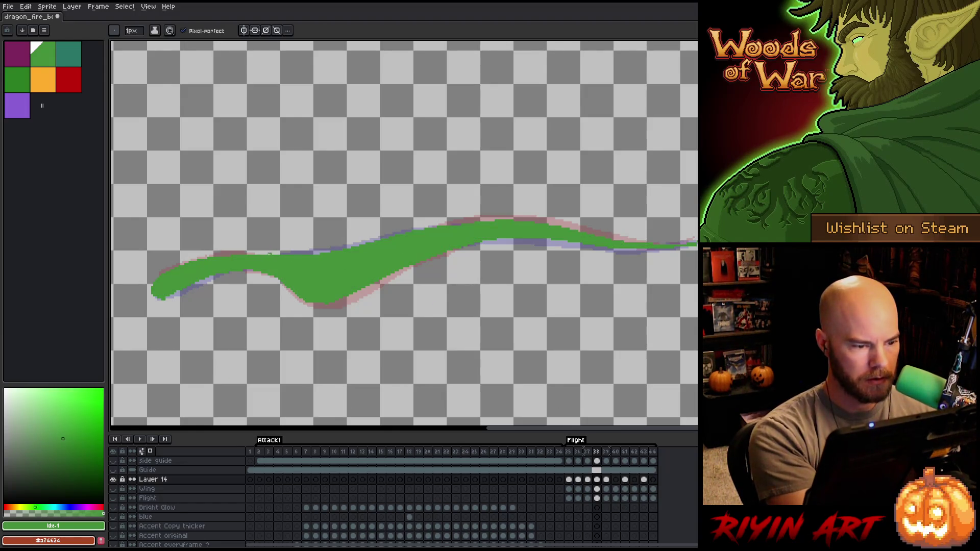
{"action": "left_click", "coordinate": [616, 479]}
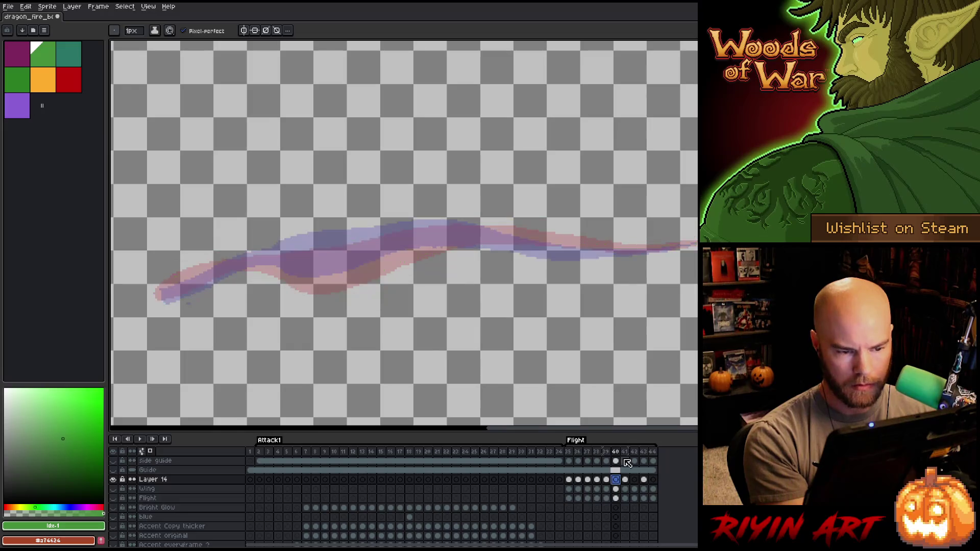
Outline frame 40's body in green over the red and blue onion skins and fill it solid.
{"action": "mouse_move", "coordinate": [696, 241]}
{"action": "left_mouse_down"}
{"action": "mouse_move", "coordinate": [613, 247]}
{"action": "mouse_move", "coordinate": [413, 226]}
{"action": "mouse_move", "coordinate": [278, 246]}
{"action": "mouse_move", "coordinate": [169, 285]}
{"action": "mouse_move", "coordinate": [220, 285]}
{"action": "mouse_move", "coordinate": [213, 265]}
{"action": "left_mouse_up"}
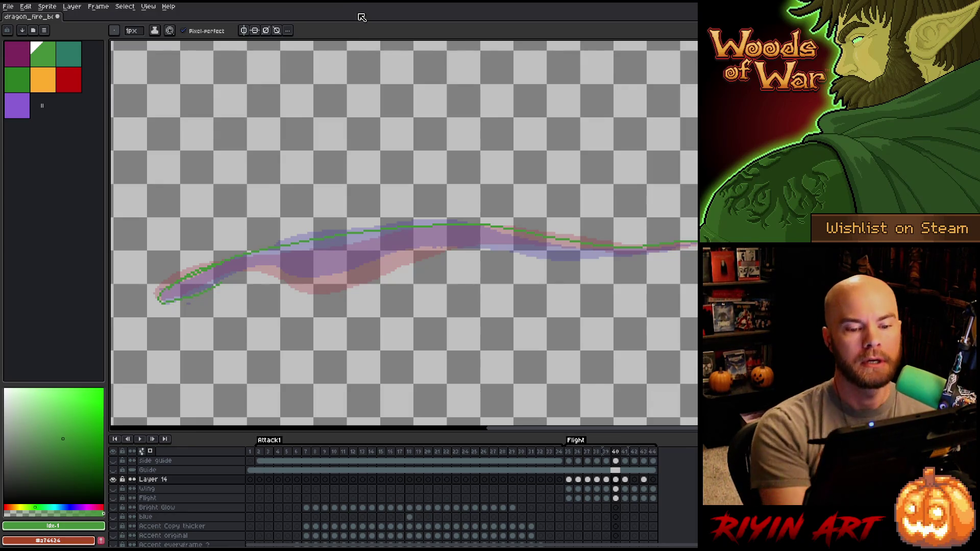
{"action": "mouse_move", "coordinate": [696, 243]}
{"action": "left_mouse_down"}
{"action": "mouse_move", "coordinate": [432, 250]}
{"action": "mouse_move", "coordinate": [314, 282]}
{"action": "mouse_move", "coordinate": [237, 272]}
{"action": "left_mouse_up"}
{"action": "key", "text": "e"}
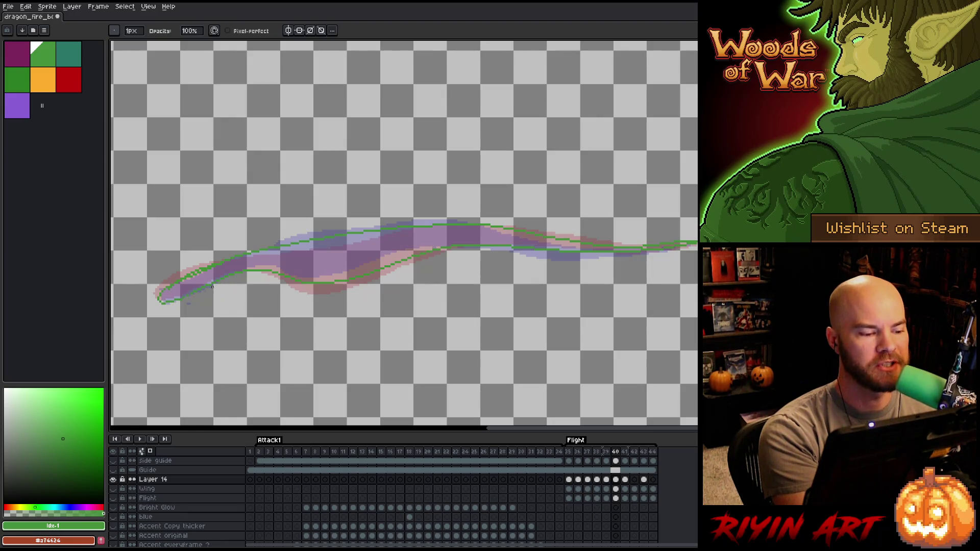
{"action": "key", "text": "b"}
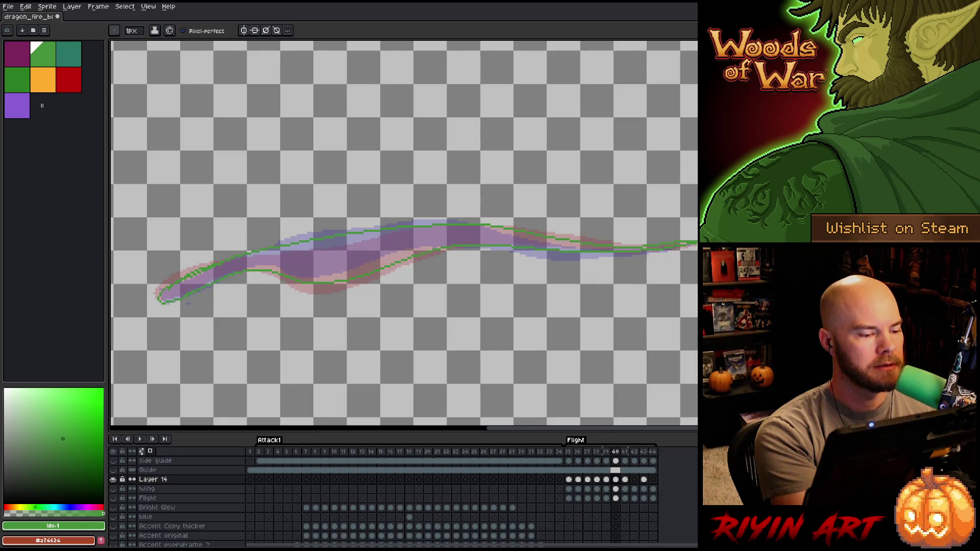
{"action": "key", "text": "e"}
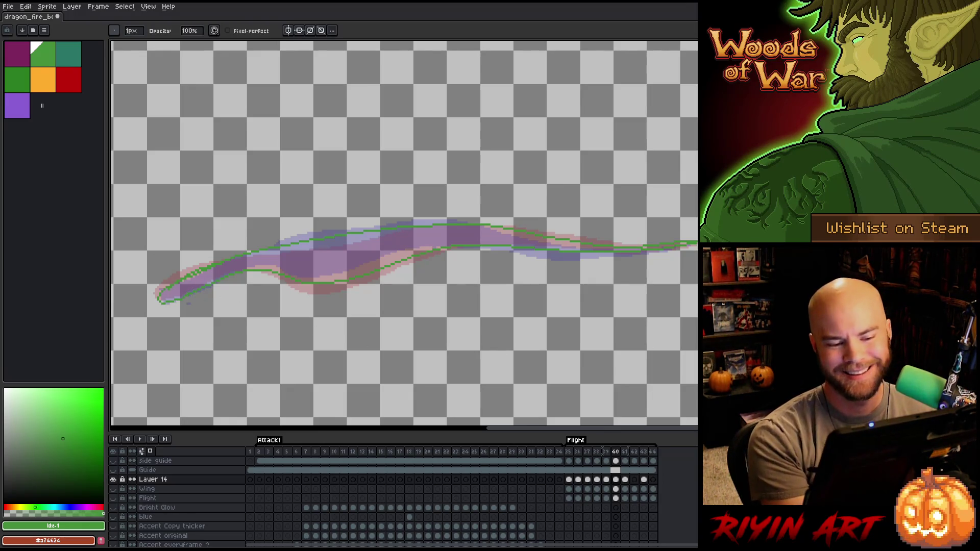
{"action": "key", "text": "b"}
{"action": "left_click_drag", "start_coordinate": [580, 255], "coordinate": [602, 253]}
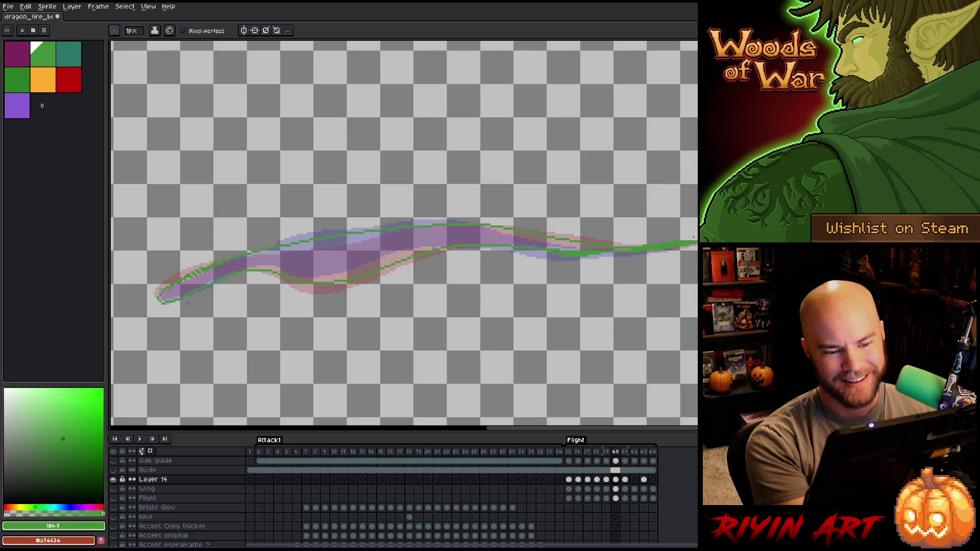
{"action": "key", "text": "g"}
{"action": "left_click", "coordinate": [332, 260]}
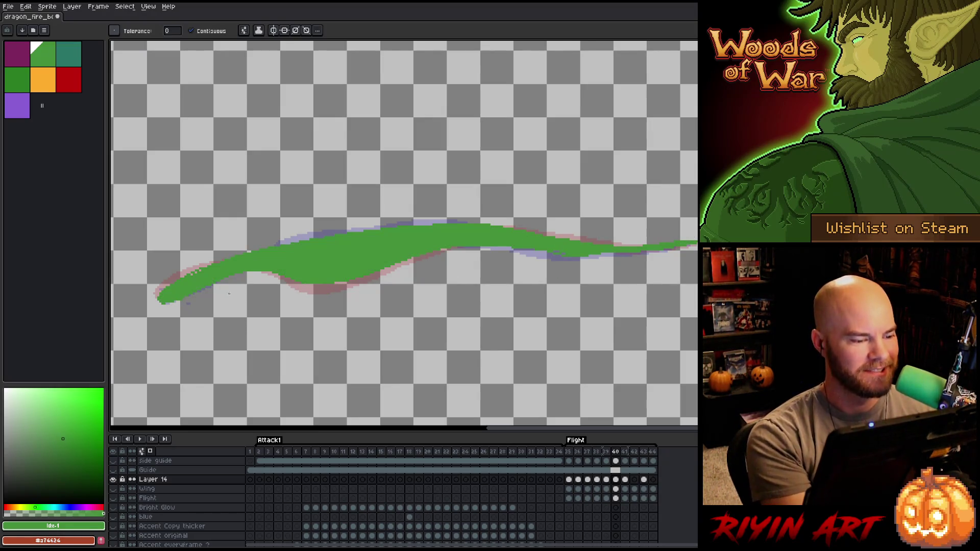
{"action": "key", "text": "b"}
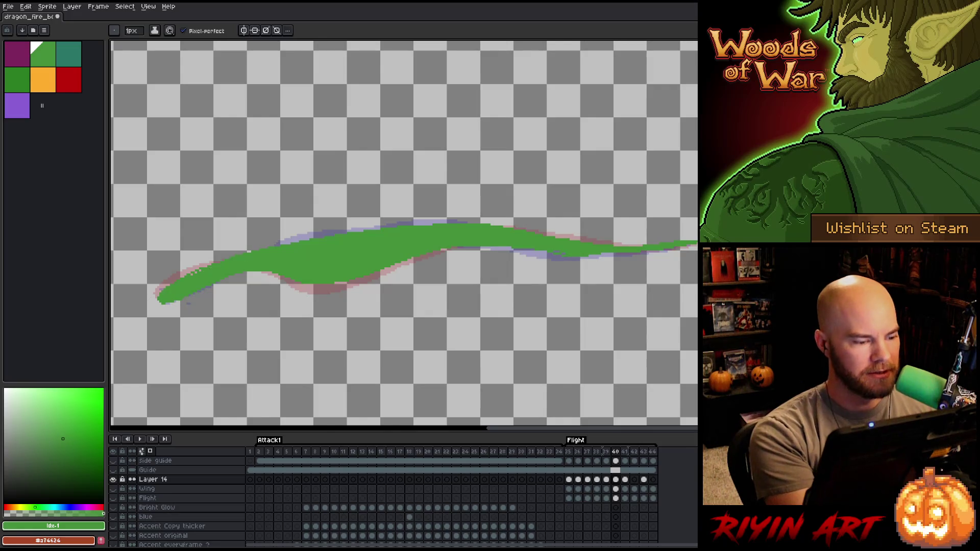
{"action": "key", "text": "period"}
{"action": "key", "text": "period"}
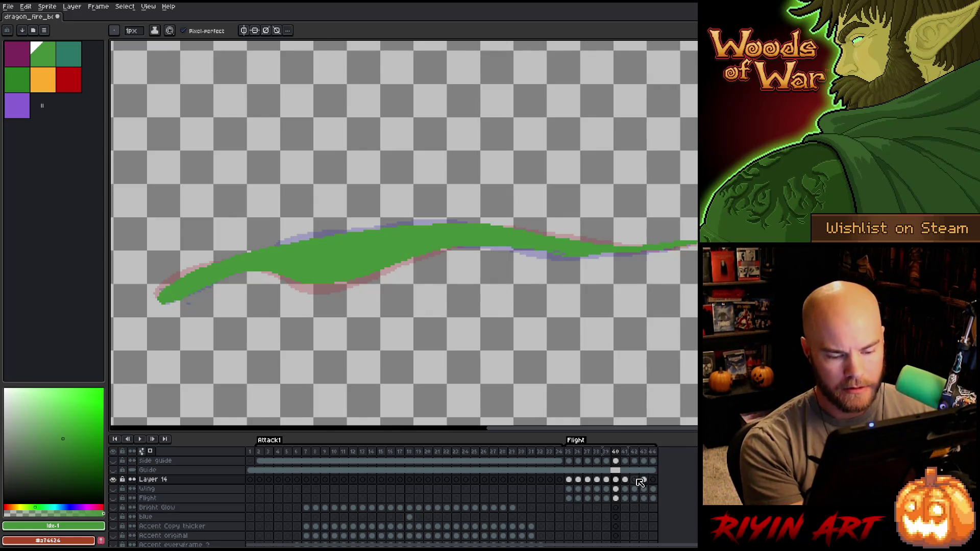
Pencil the green body outline on frame 42, erasing stray pixels along the lower edge.
{"action": "mouse_move", "coordinate": [697, 238]}
{"action": "left_mouse_down"}
{"action": "mouse_move", "coordinate": [348, 233]}
{"action": "mouse_move", "coordinate": [220, 263]}
{"action": "mouse_move", "coordinate": [176, 281]}
{"action": "mouse_move", "coordinate": [160, 300]}
{"action": "left_mouse_up"}
{"action": "left_click_drag", "start_coordinate": [235, 275], "coordinate": [278, 268]}
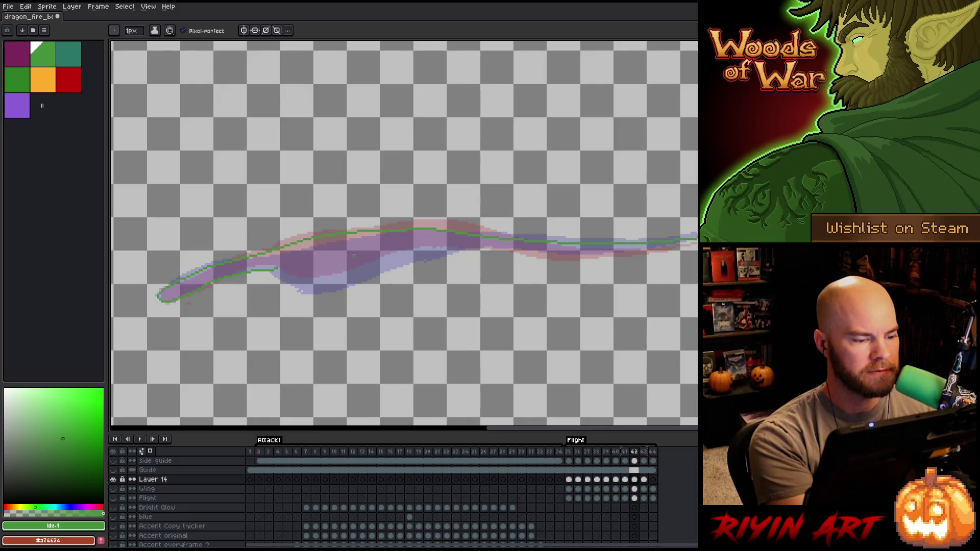
{"action": "left_click_drag", "start_coordinate": [308, 236], "coordinate": [190, 276]}
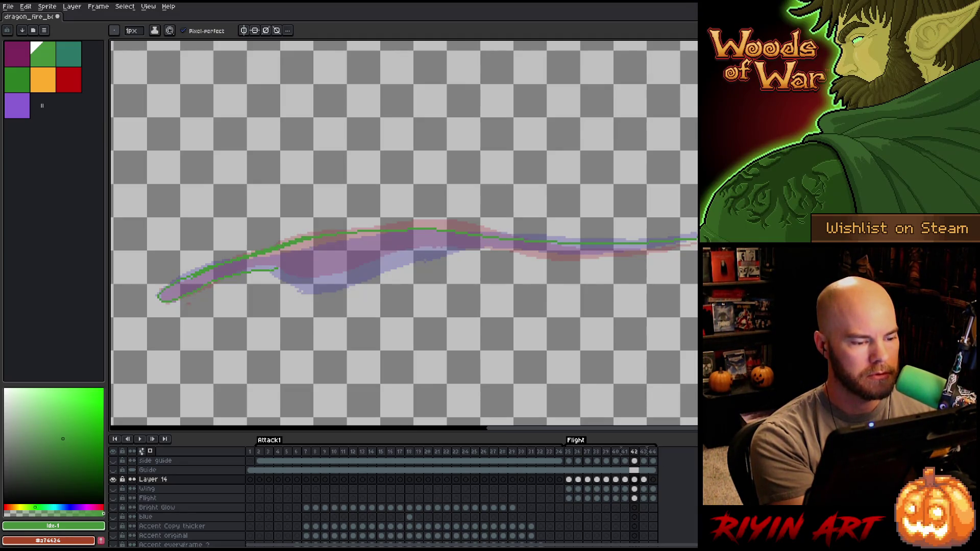
{"action": "key", "text": "e"}
{"action": "mouse_move", "coordinate": [273, 270]}
{"action": "left_mouse_down"}
{"action": "mouse_move", "coordinate": [250, 271]}
{"action": "mouse_move", "coordinate": [281, 274]}
{"action": "left_mouse_up"}
{"action": "key", "text": "b"}
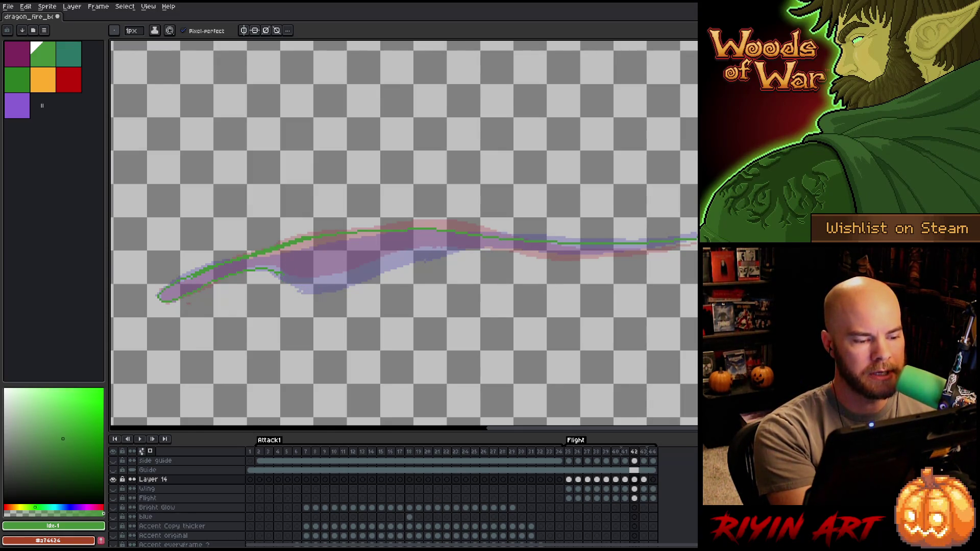
{"action": "mouse_move", "coordinate": [285, 278]}
{"action": "left_mouse_down"}
{"action": "mouse_move", "coordinate": [309, 287]}
{"action": "mouse_move", "coordinate": [443, 251]}
{"action": "mouse_move", "coordinate": [609, 256]}
{"action": "mouse_move", "coordinate": [692, 243]}
{"action": "left_mouse_up"}
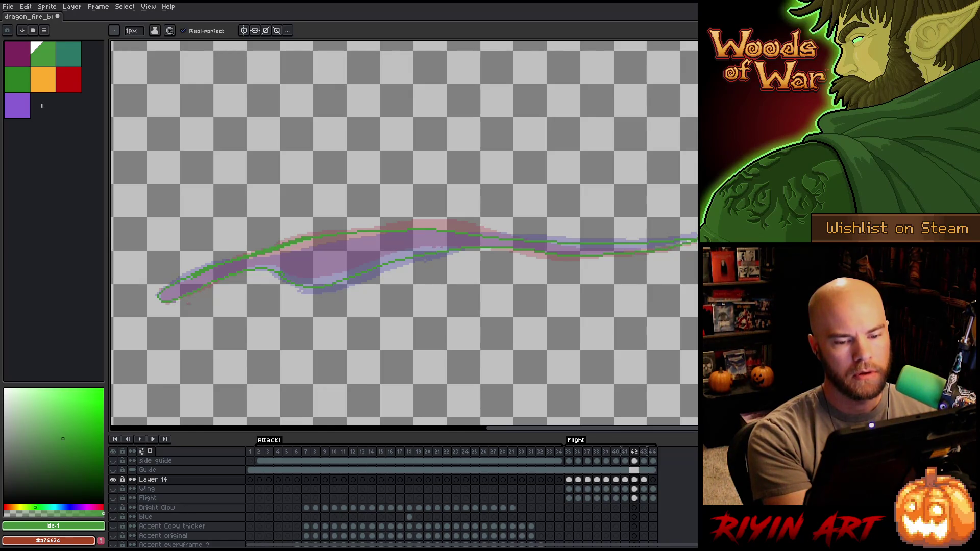
{"action": "key", "text": "e"}
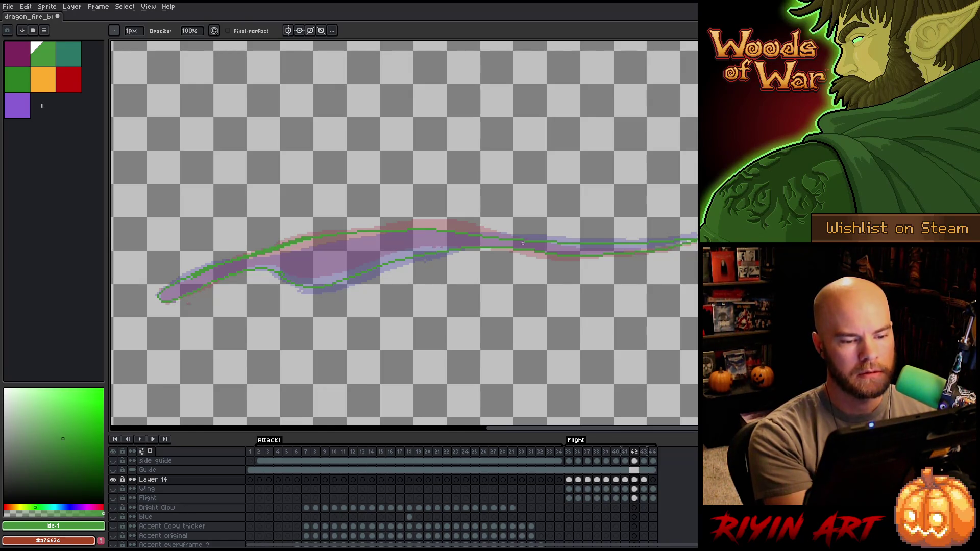
{"action": "key", "text": "b"}
Patch the top-edge gaps and fill frame 42's body solid green.
{"action": "left_click_drag", "start_coordinate": [556, 239], "coordinate": [439, 228]}
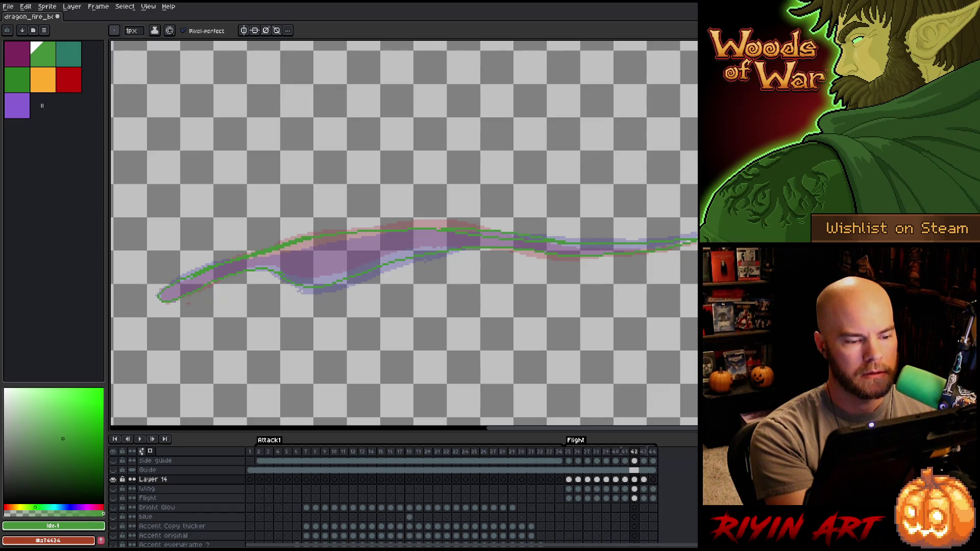
{"action": "left_click_drag", "start_coordinate": [366, 233], "coordinate": [347, 236]}
{"action": "left_click_drag", "start_coordinate": [447, 225], "coordinate": [424, 224]}
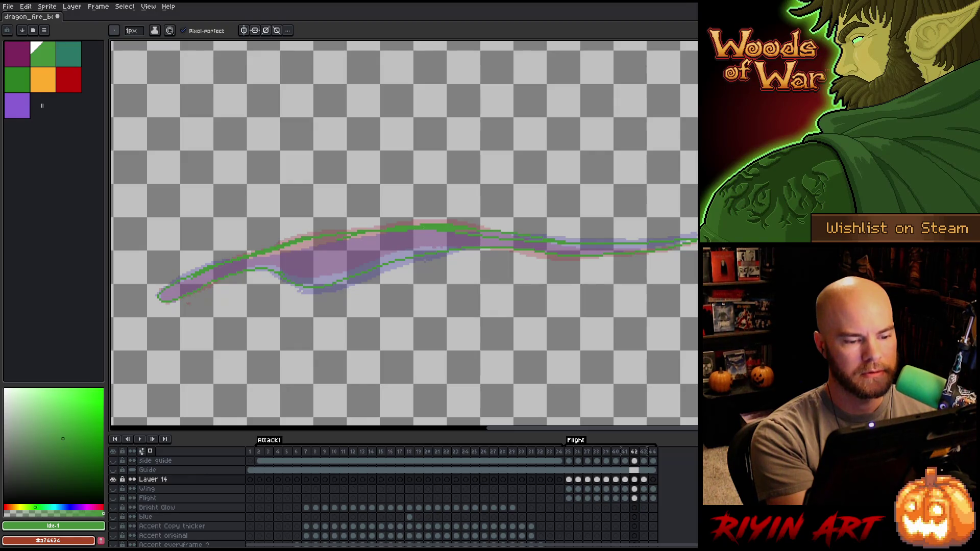
{"action": "key", "text": "g"}
{"action": "left_click", "coordinate": [512, 239]}
{"action": "left_click", "coordinate": [498, 235]}
{"action": "key", "text": "b"}
{"action": "left_click_drag", "start_coordinate": [480, 226], "coordinate": [513, 231]}
{"action": "key", "text": "e"}
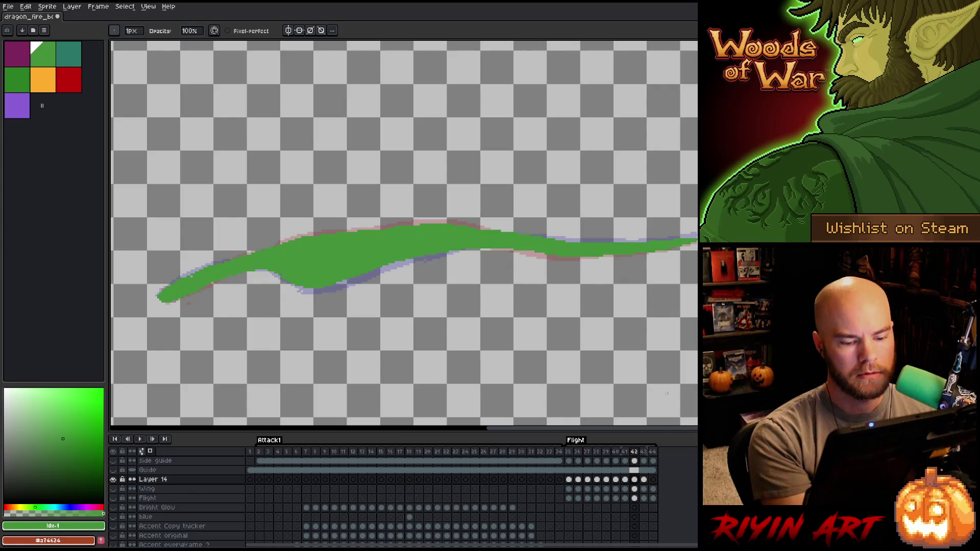
{"action": "left_click", "coordinate": [653, 479]}
Pencil the body's top and lower edges on frame 44 and fill it solid green.
{"action": "key", "text": "b"}
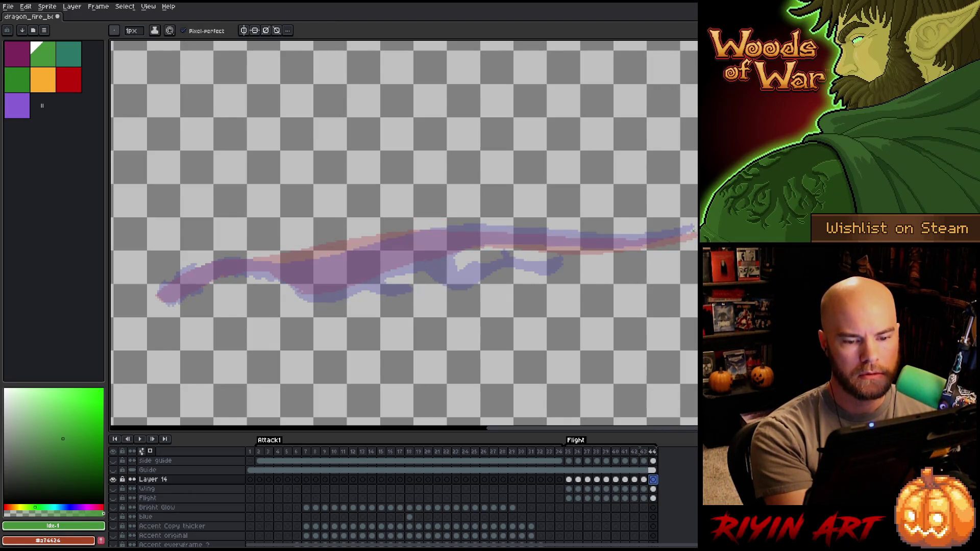
{"action": "mouse_move", "coordinate": [661, 235]}
{"action": "left_mouse_down"}
{"action": "mouse_move", "coordinate": [436, 228]}
{"action": "mouse_move", "coordinate": [187, 269]}
{"action": "mouse_move", "coordinate": [158, 292]}
{"action": "mouse_move", "coordinate": [168, 303]}
{"action": "left_mouse_up"}
{"action": "mouse_move", "coordinate": [239, 274]}
{"action": "left_mouse_down"}
{"action": "mouse_move", "coordinate": [326, 298]}
{"action": "mouse_move", "coordinate": [406, 270]}
{"action": "left_mouse_up"}
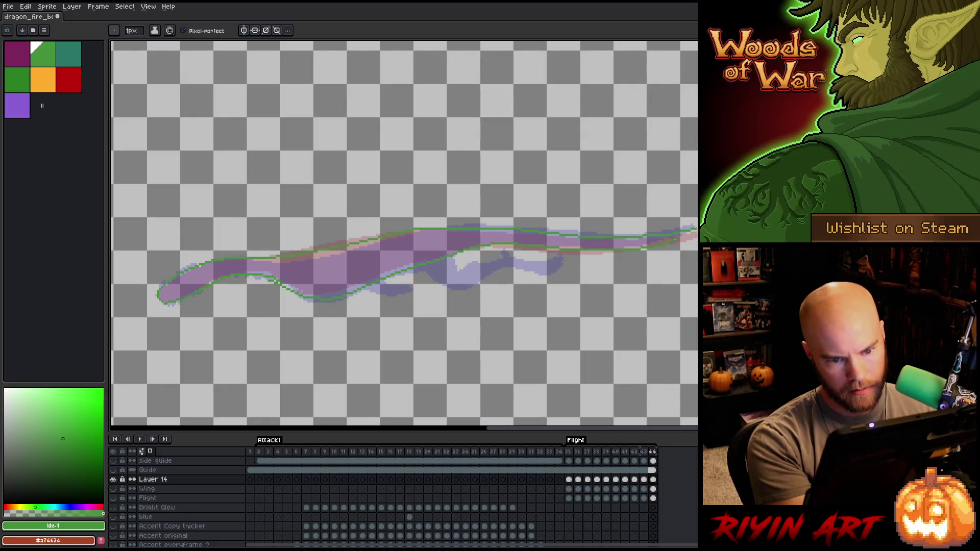
{"action": "key", "text": "g"}
{"action": "left_click", "coordinate": [332, 265]}
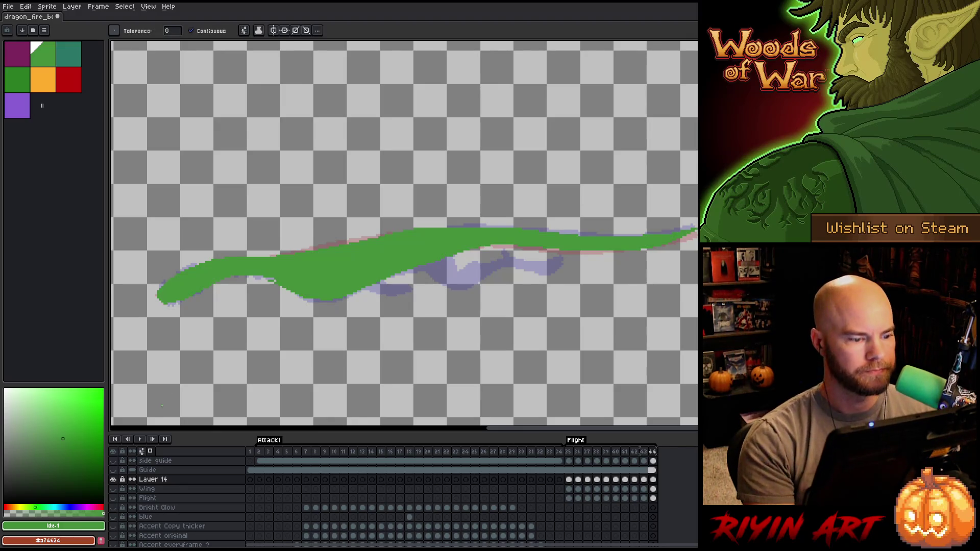
{"action": "key", "text": "b"}
{"action": "key", "text": "e"}
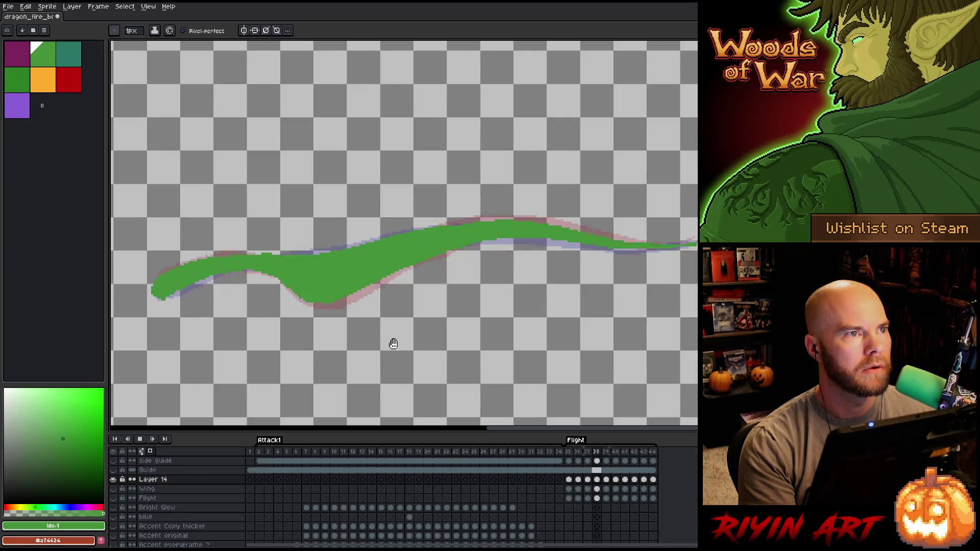
{"action": "scroll", "coordinate": [313, 328], "scroll_direction": "down", "scroll_amount": 4}
{"action": "scroll", "coordinate": [300, 333], "scroll_direction": "up", "scroll_amount": 2}
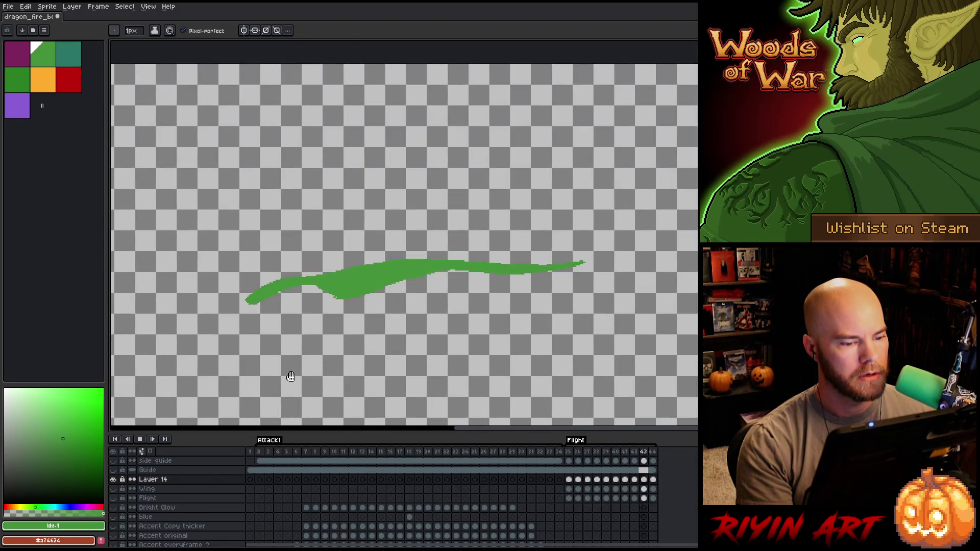
{"action": "scroll", "coordinate": [403, 277], "scroll_direction": "up", "scroll_amount": 1}
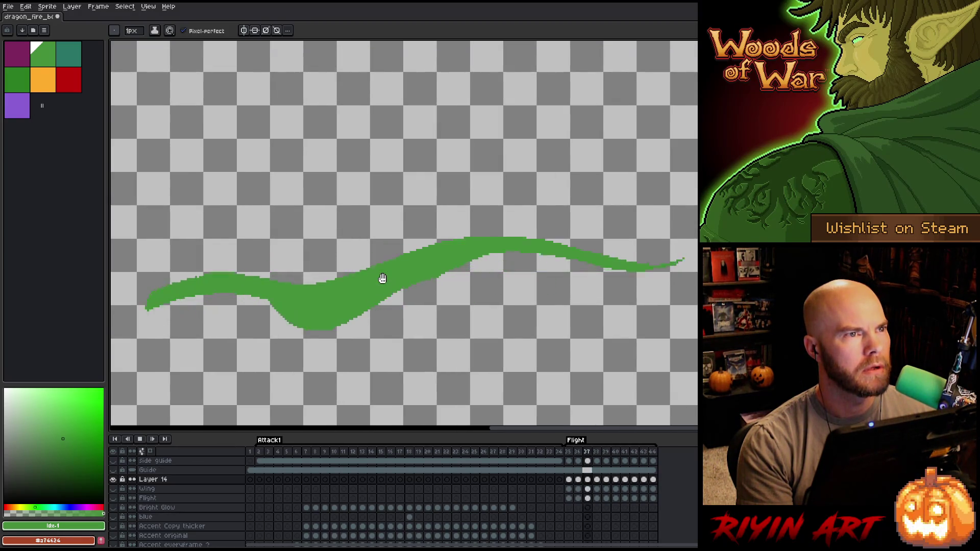
{"action": "scroll", "coordinate": [376, 303], "scroll_direction": "down", "scroll_amount": 1}
{"action": "mouse_move", "coordinate": [360, 325]}
{"action": "left_mouse_down"}
{"action": "mouse_move", "coordinate": [363, 311]}
{"action": "mouse_move", "coordinate": [335, 302]}
{"action": "left_mouse_up"}
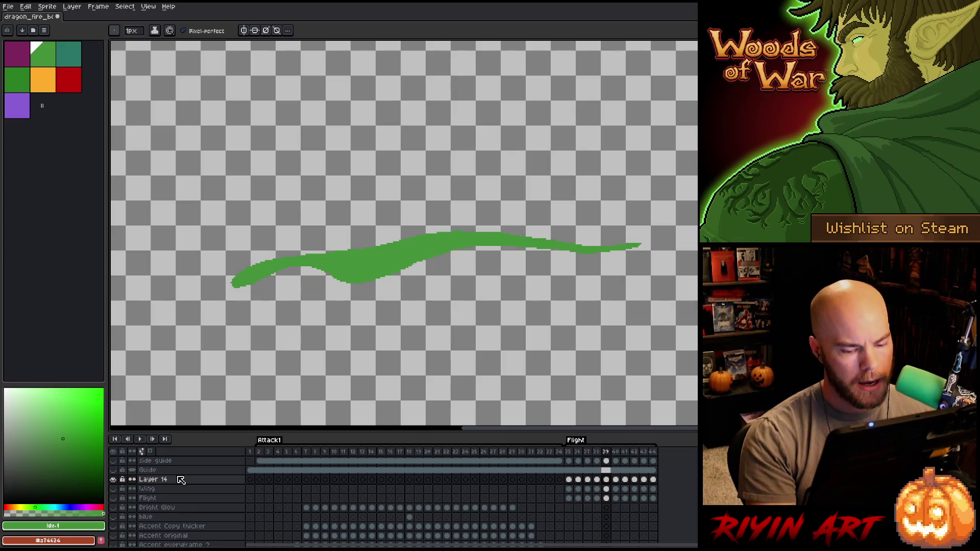
{"action": "key", "text": "shift+n"}
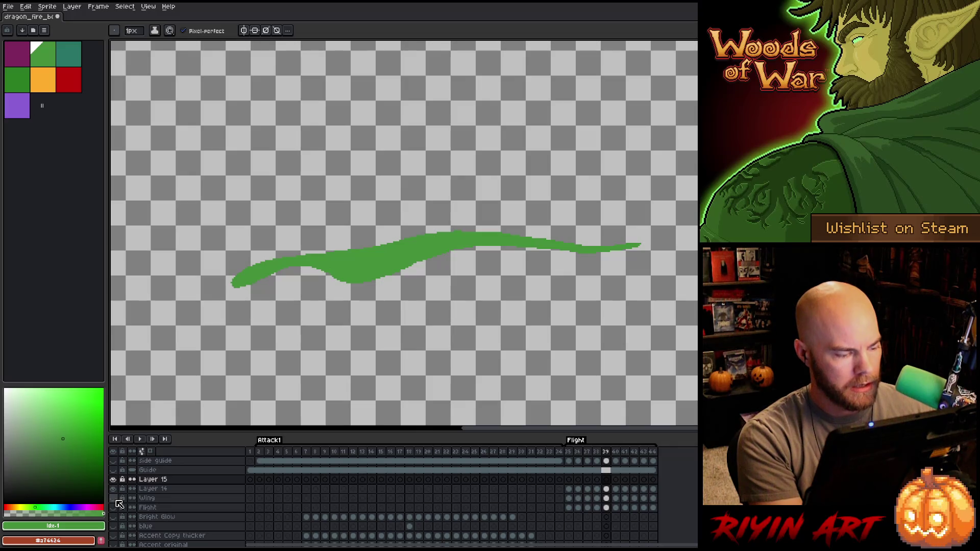
Show the red wing layer, move to frame 41, and pick the wing's dark red.
{"action": "left_click", "coordinate": [113, 499]}
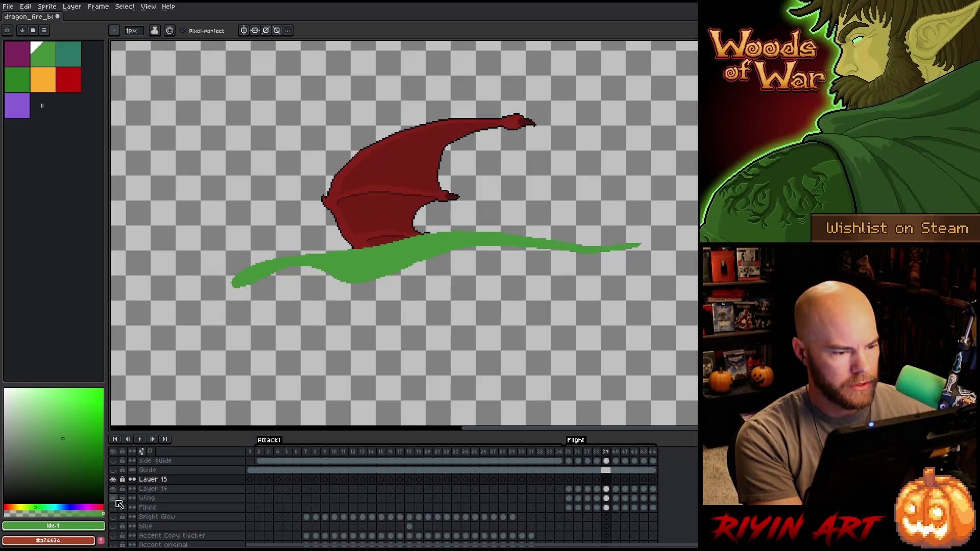
{"action": "left_click", "coordinate": [570, 481]}
{"action": "key", "text": "Right"}
{"action": "key", "text": "Right"}
{"action": "key", "text": "Right"}
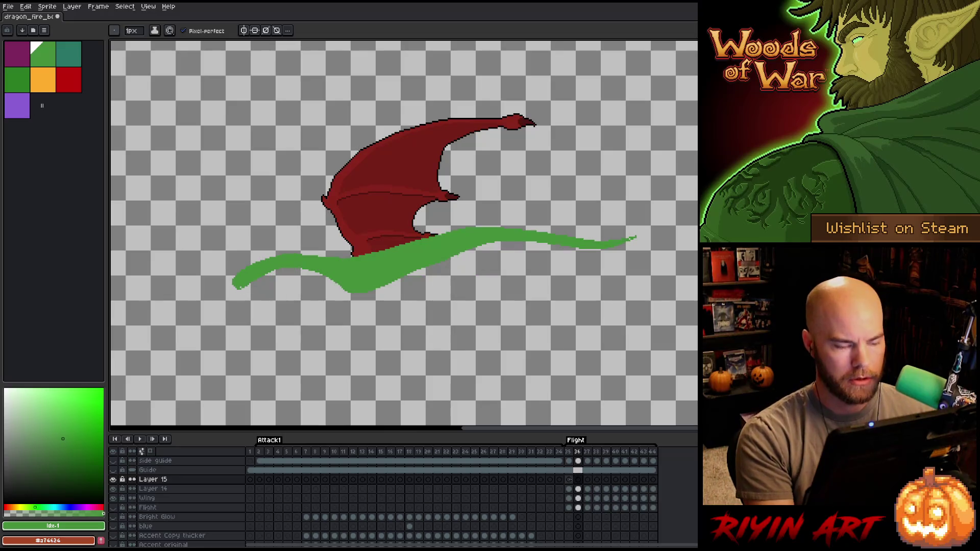
{"action": "key", "text": "Right"}
{"action": "key", "text": "Right"}
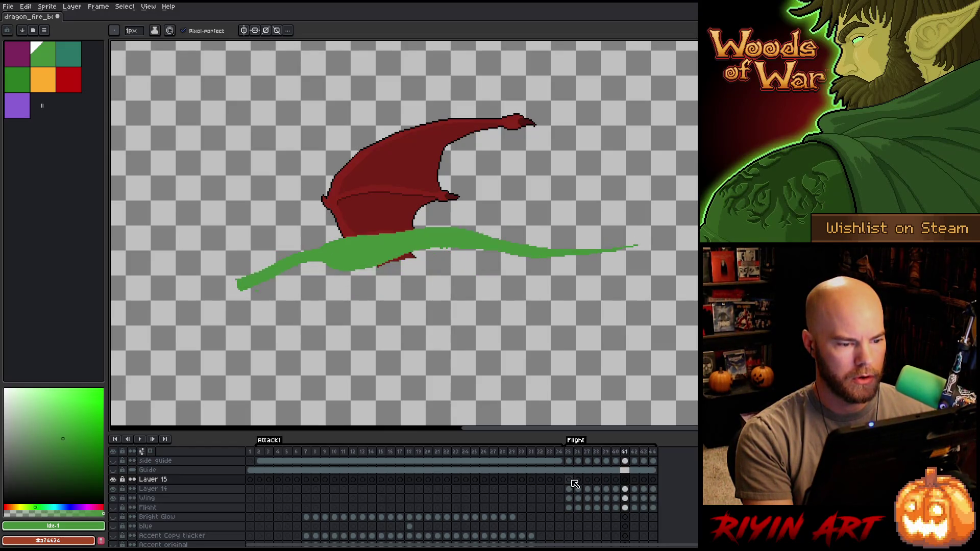
{"action": "key", "text": "Left"}
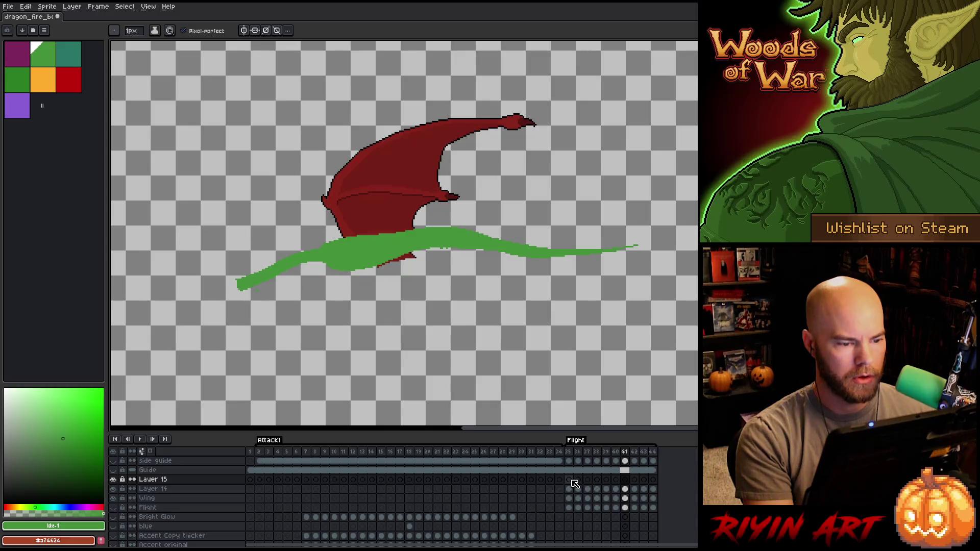
{"action": "left_click_drag", "start_coordinate": [412, 291], "coordinate": [418, 190]}
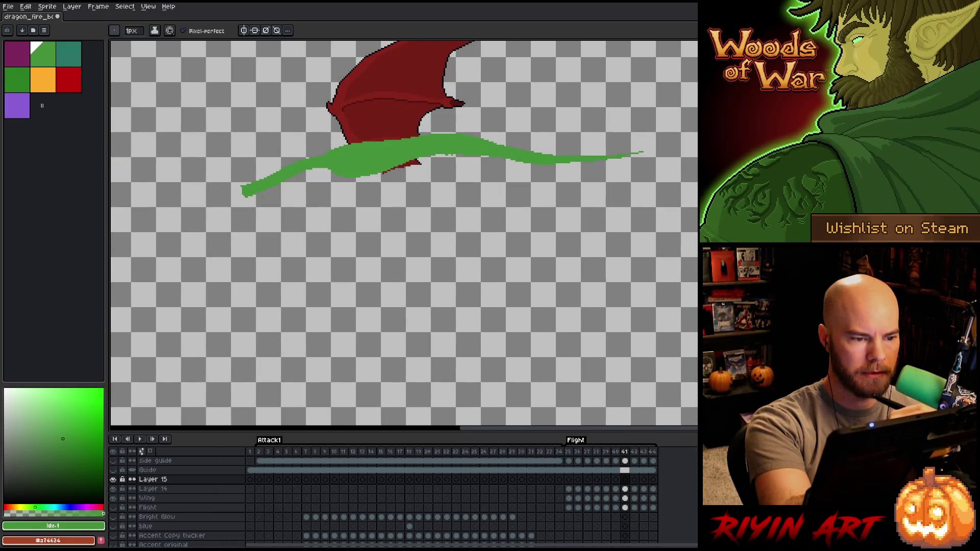
{"action": "left_click", "coordinate": [361, 124], "text": "alt"}
Outline the downswept lower wing beneath the body and fill it dark red.
{"action": "left_click_drag", "start_coordinate": [351, 159], "coordinate": [382, 275]}
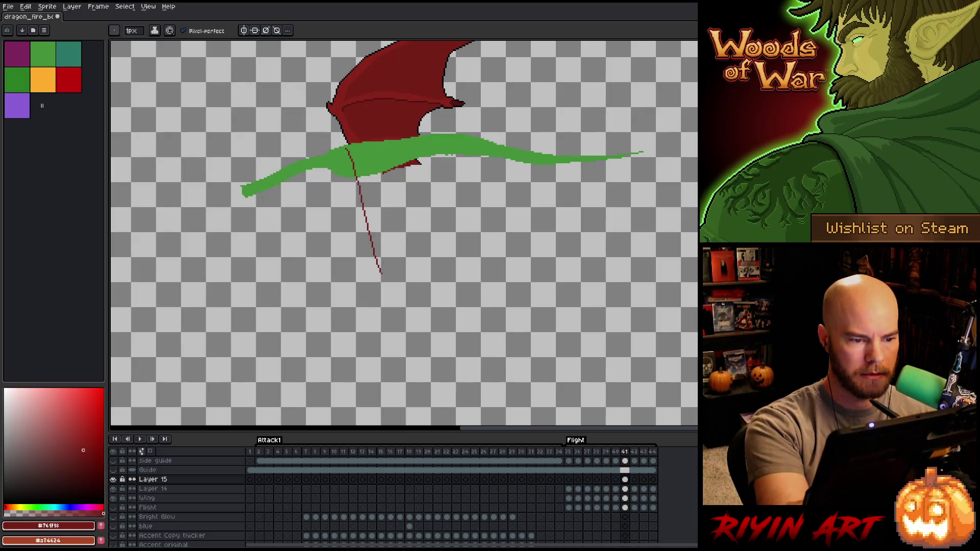
{"action": "key", "text": "ctrl+z"}
{"action": "key", "text": "ctrl+z"}
{"action": "left_click_drag", "start_coordinate": [345, 147], "coordinate": [360, 182]}
{"action": "key", "text": "ctrl+z"}
{"action": "left_click_drag", "start_coordinate": [345, 147], "coordinate": [349, 157]}
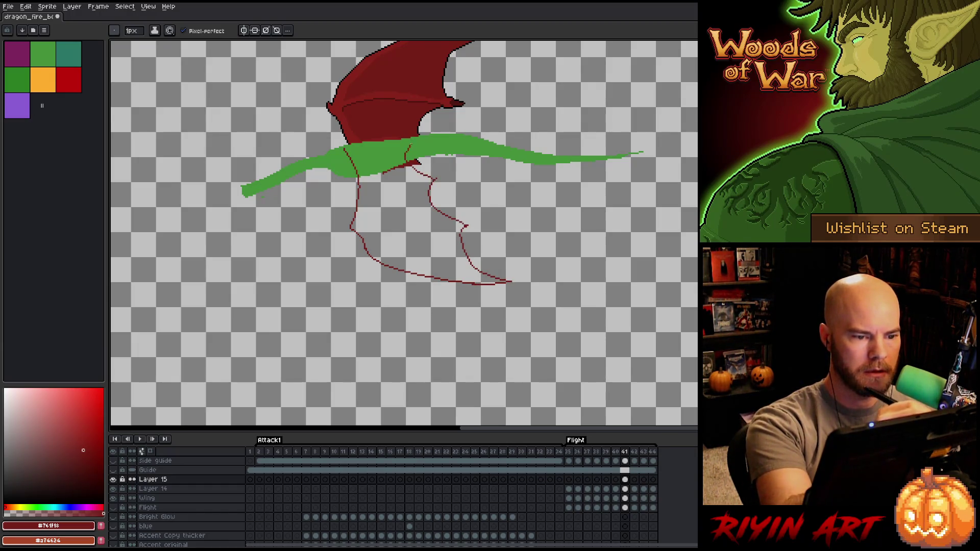
{"action": "key", "text": "g"}
{"action": "left_click", "coordinate": [544, 306]}
{"action": "key", "text": "ctrl+z"}
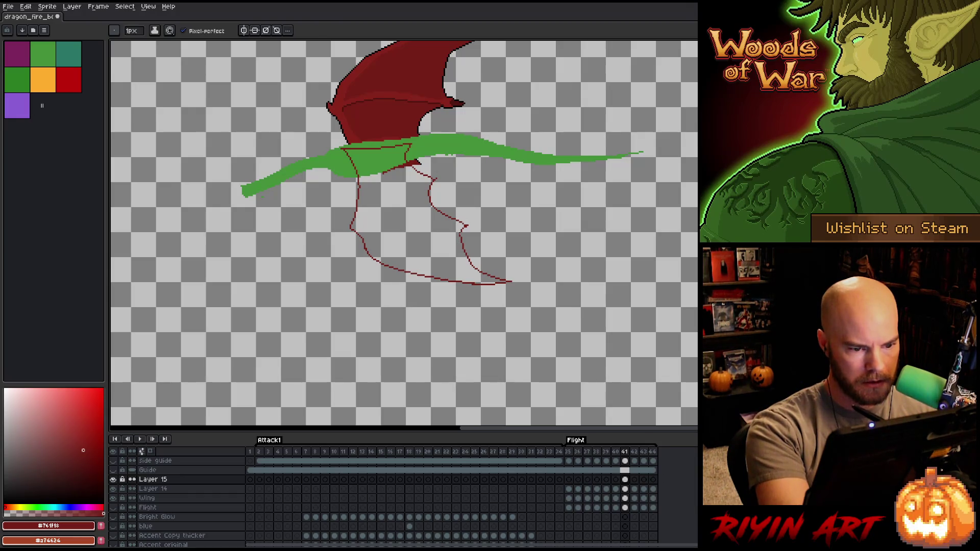
{"action": "left_click", "coordinate": [447, 243]}
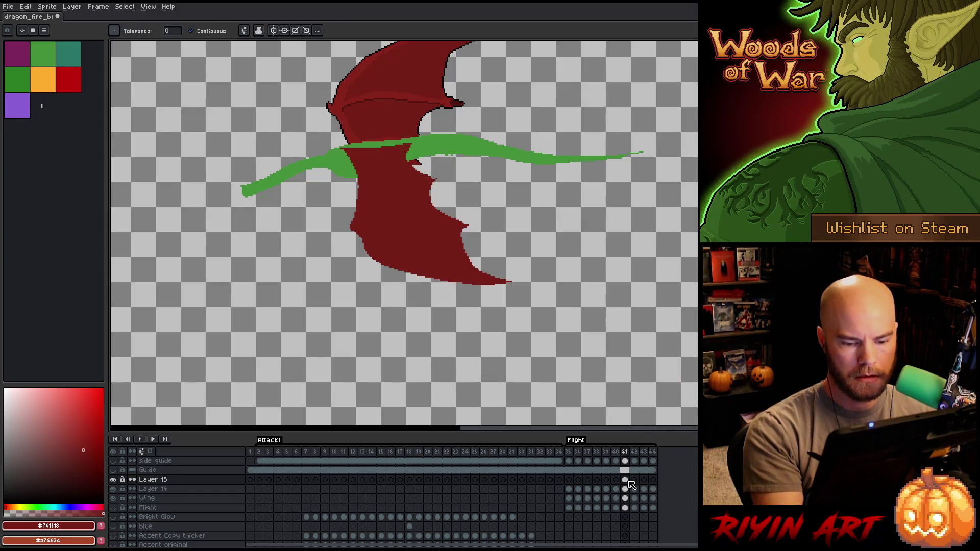
{"action": "left_click", "coordinate": [569, 480]}
{"action": "left_click_drag", "start_coordinate": [499, 291], "coordinate": [478, 400]}
Fill the wing selection on Layer 15, frame 35, solid dark red.
{"action": "key", "text": "b"}
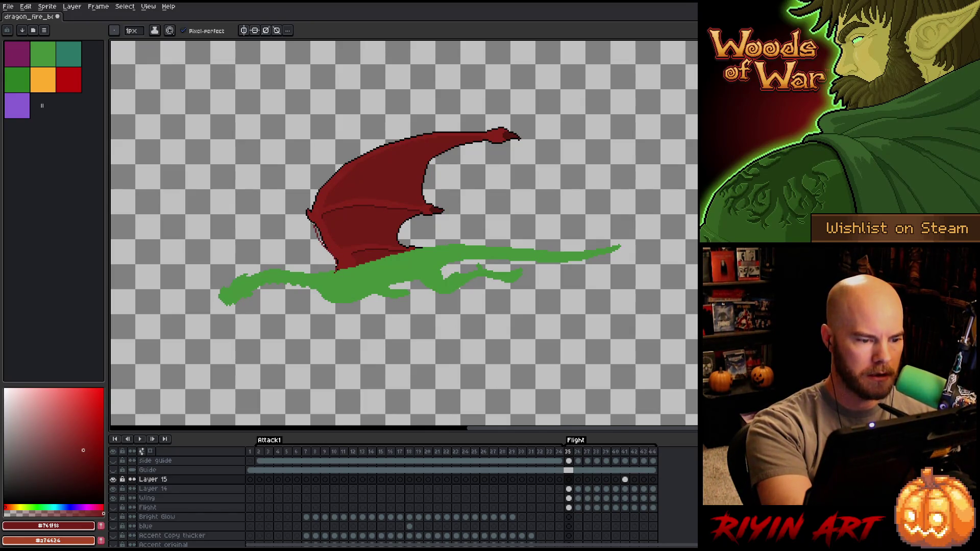
{"action": "left_click", "coordinate": [570, 498], "text": "ctrl"}
{"action": "left_click", "coordinate": [570, 499]}
{"action": "key", "text": "Up"}
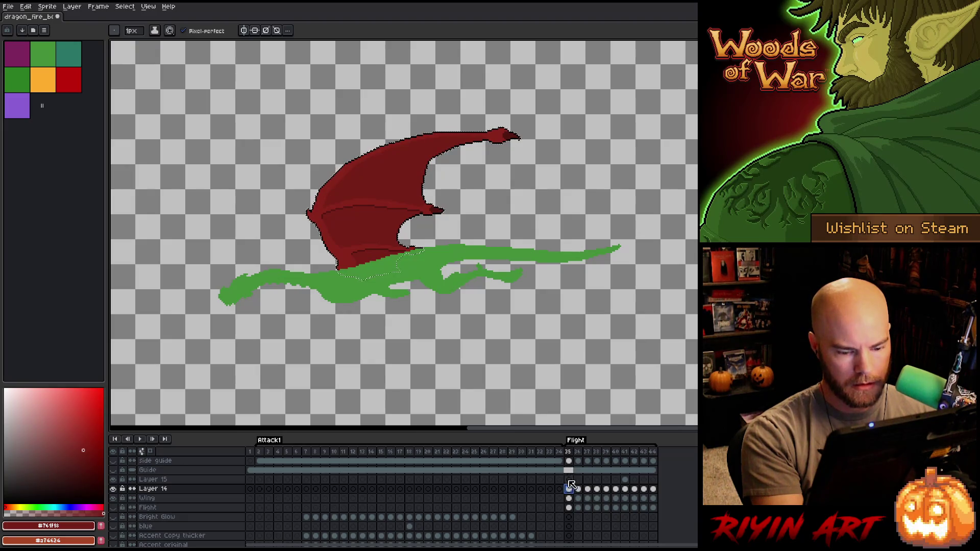
{"action": "left_click", "coordinate": [570, 479]}
{"action": "key", "text": "f"}
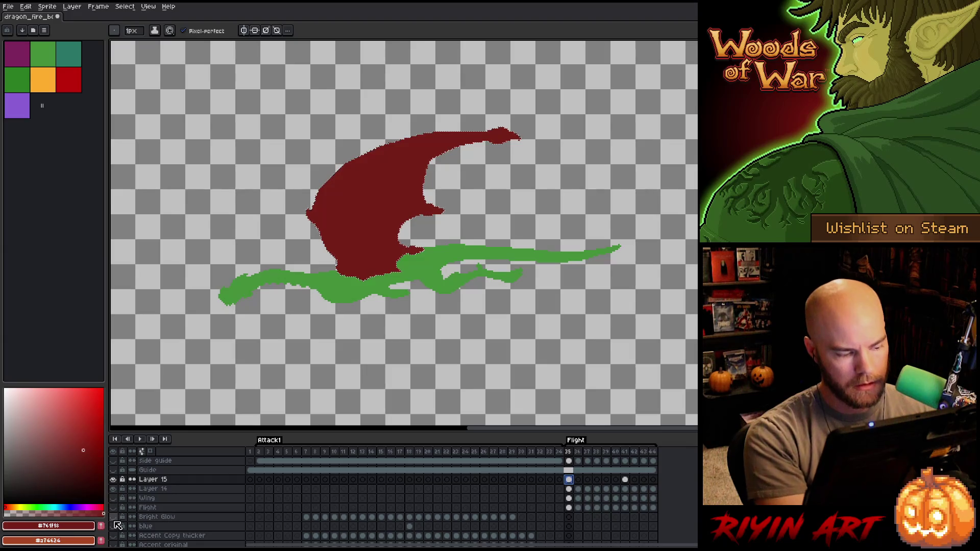
Preview the flight, compare frames 36 and 37, and settle on frame 37.
{"action": "key", "text": "Return"}
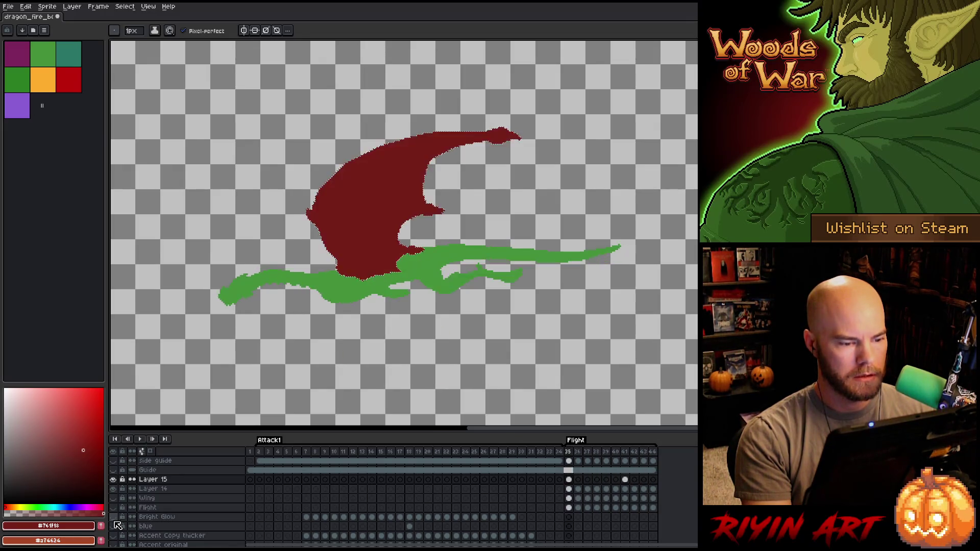
{"action": "left_click", "coordinate": [569, 479]}
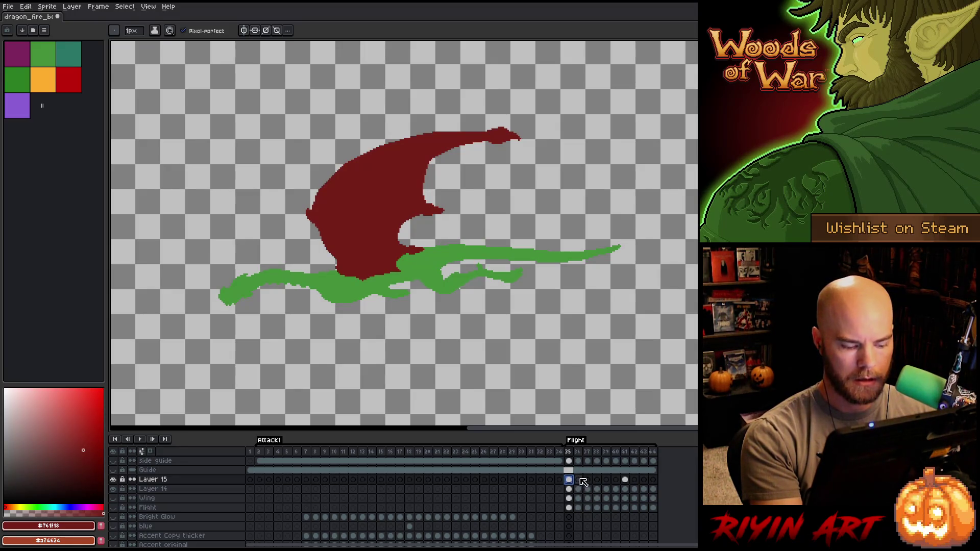
{"action": "left_click", "coordinate": [578, 480]}
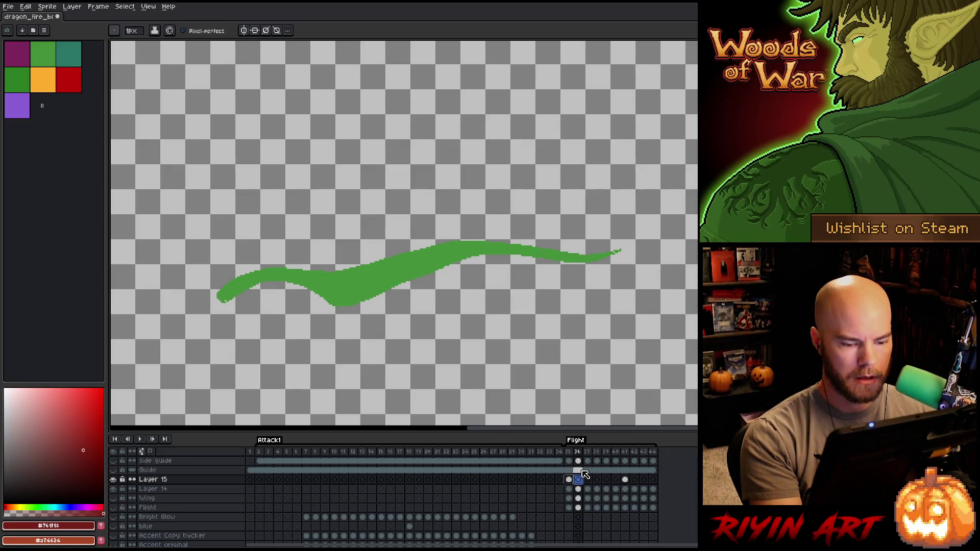
{"action": "key", "text": "Right"}
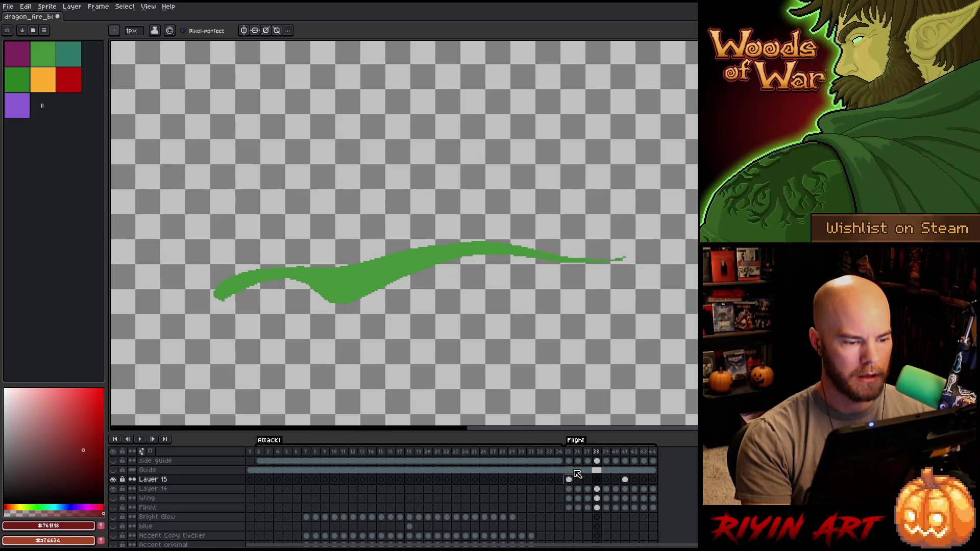
{"action": "key", "text": "Left"}
{"action": "key", "text": "Right"}
{"action": "key", "text": "Left"}
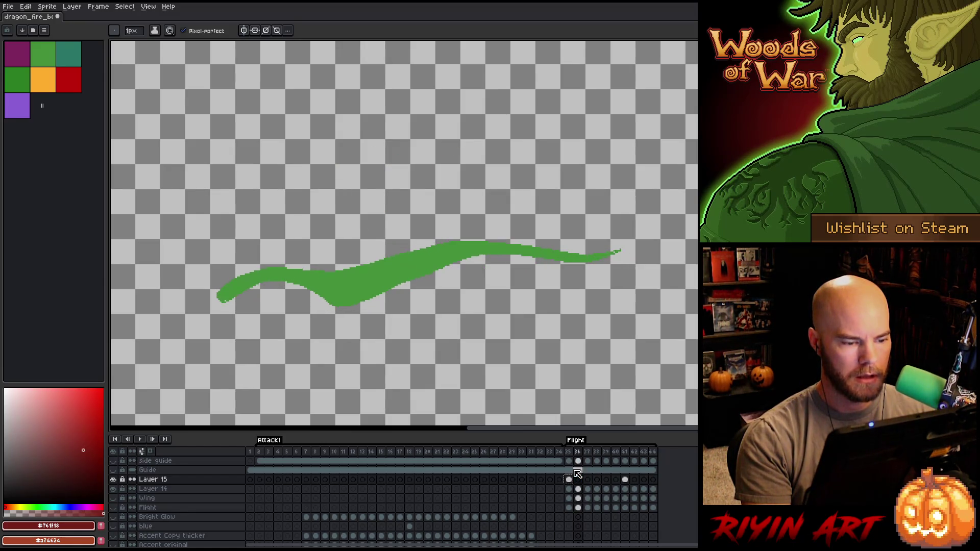
{"action": "key", "text": "Right"}
{"action": "key", "text": "Right"}
{"action": "key", "text": "Left"}
{"action": "key", "text": "Left"}
{"action": "key", "text": "Right"}
{"action": "key", "text": "Left"}
{"action": "key", "text": "Right"}
{"action": "key", "text": "Right"}
{"action": "key", "text": "Left"}
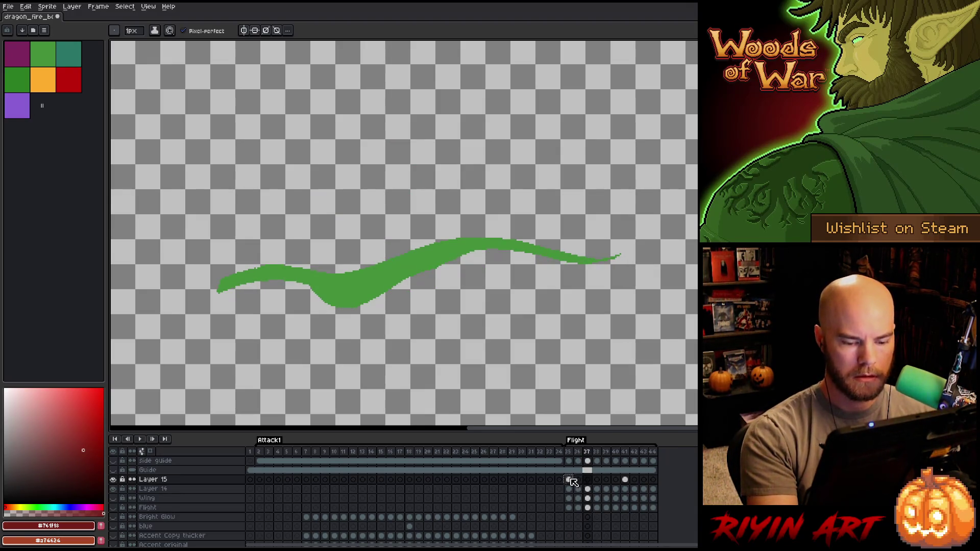
{"action": "left_click", "coordinate": [569, 479]}
{"action": "left_click", "coordinate": [587, 479]}
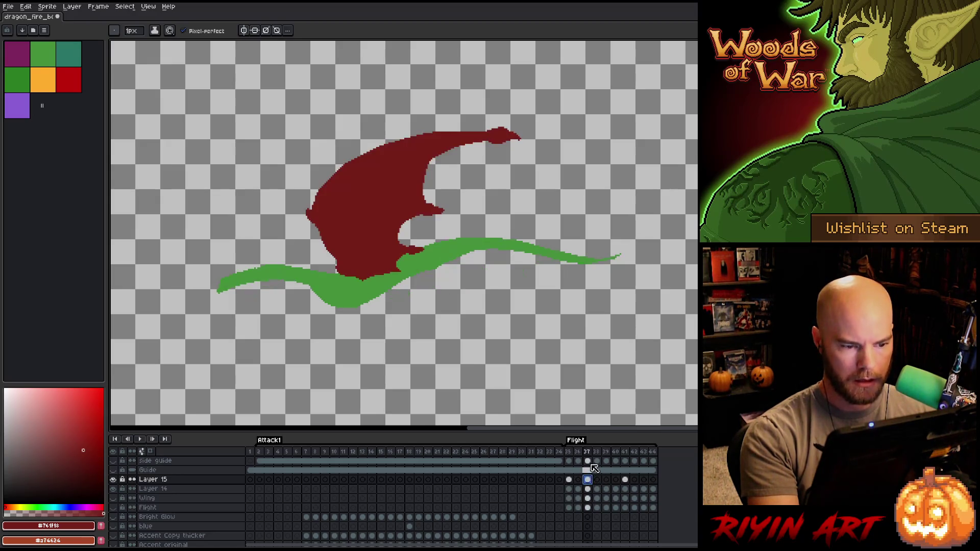
Stretch the red wing taller upward and compare it against frame 35.
{"action": "key", "text": "ctrl+t"}
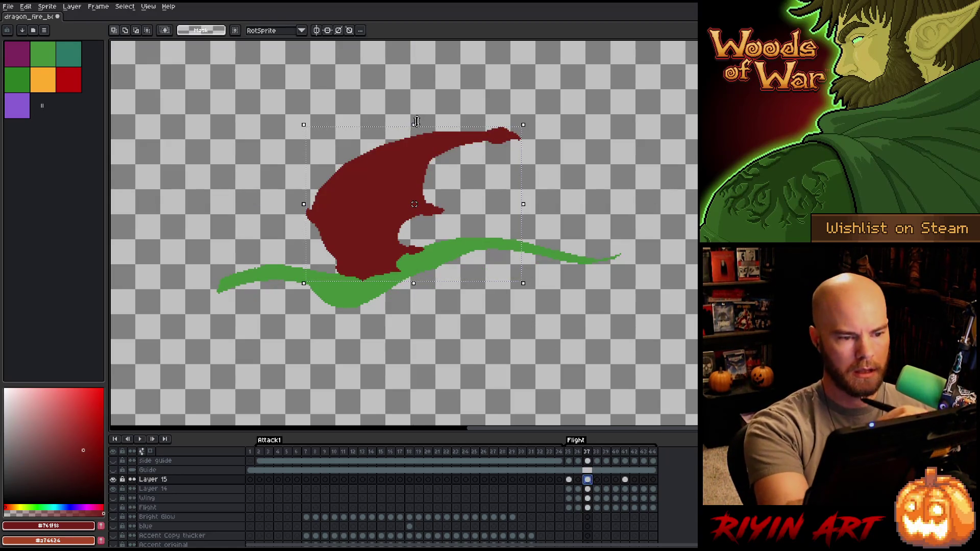
{"action": "left_click_drag", "start_coordinate": [413, 125], "coordinate": [417, 72]}
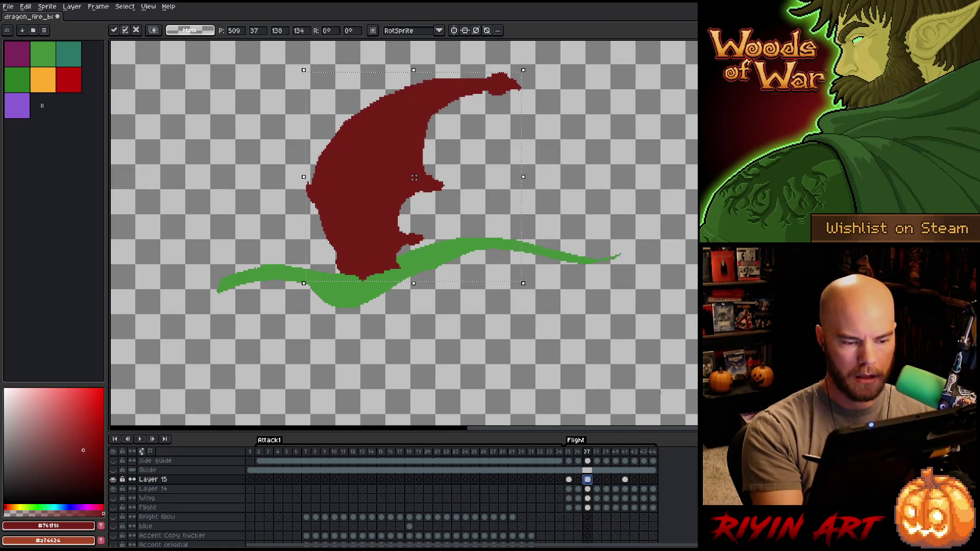
{"action": "key", "text": "Left"}
{"action": "key", "text": "Left"}
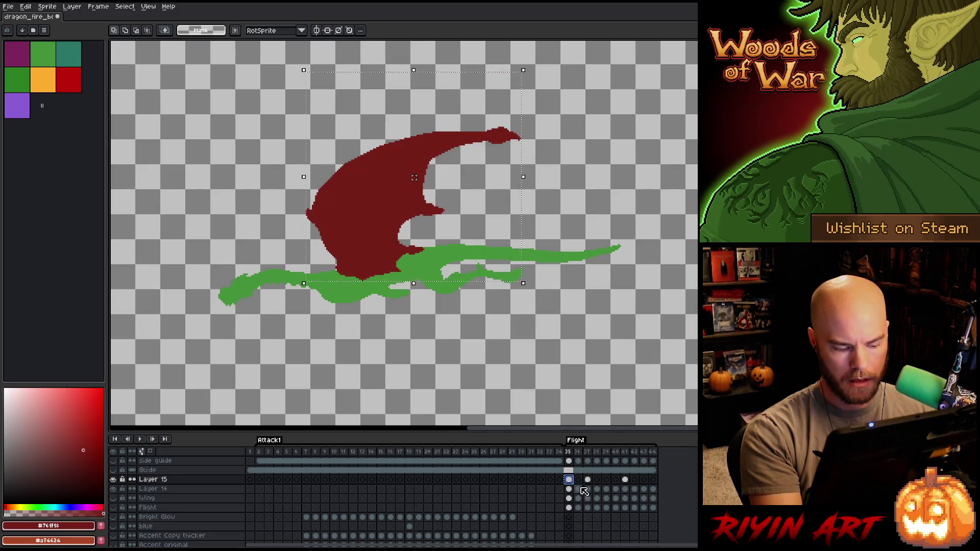
{"action": "key", "text": "Right"}
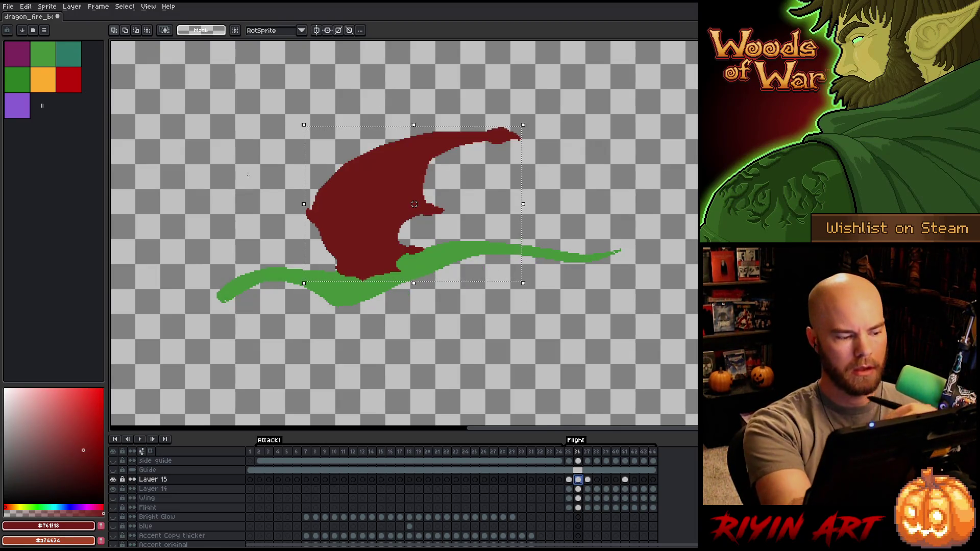
Turn on onion skinning and stretch the frame 36 wing upward.
{"action": "left_click", "coordinate": [141, 451]}
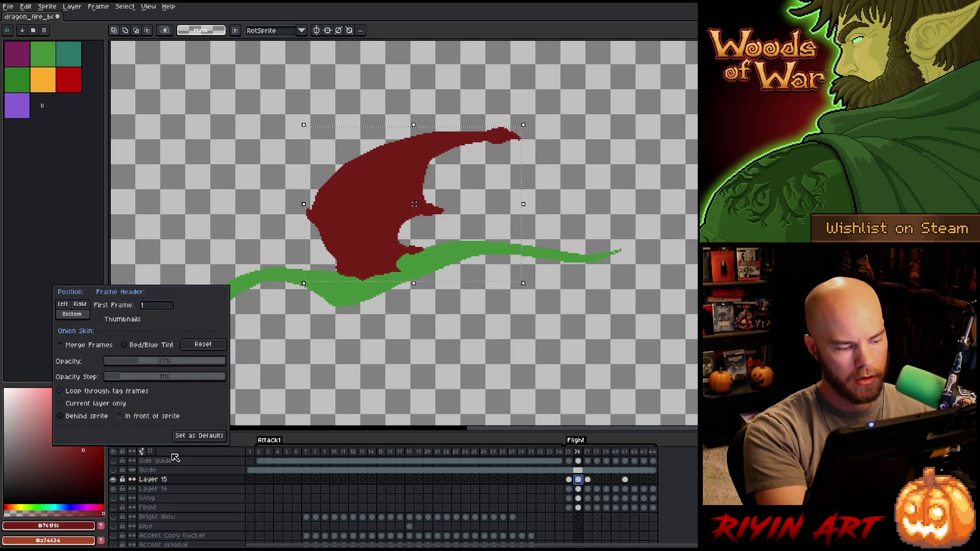
{"action": "left_click", "coordinate": [150, 453]}
{"action": "mouse_move", "coordinate": [414, 126]}
{"action": "left_mouse_down"}
{"action": "mouse_move", "coordinate": [422, 92]}
{"action": "mouse_move", "coordinate": [415, 93]}
{"action": "left_mouse_up"}
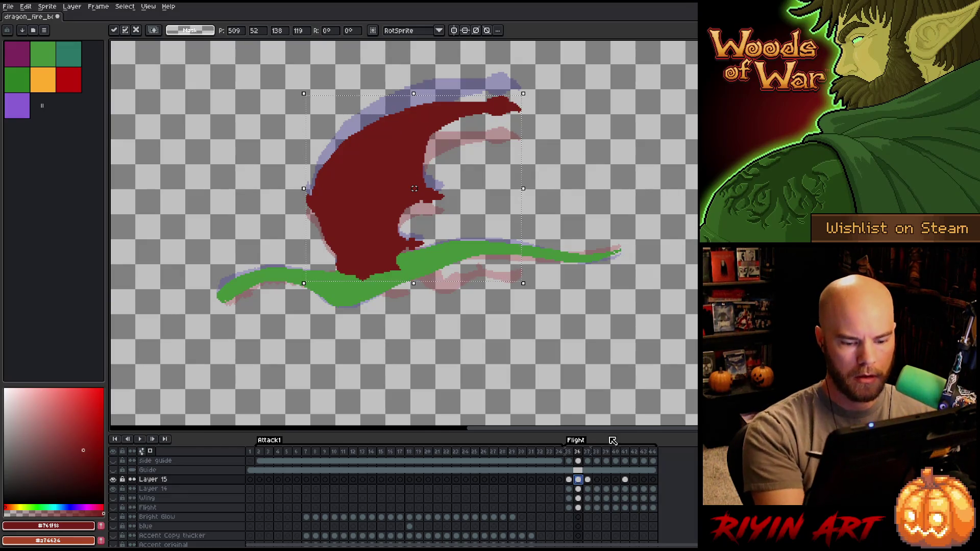
{"action": "left_click", "coordinate": [587, 480]}
{"action": "left_click", "coordinate": [578, 479]}
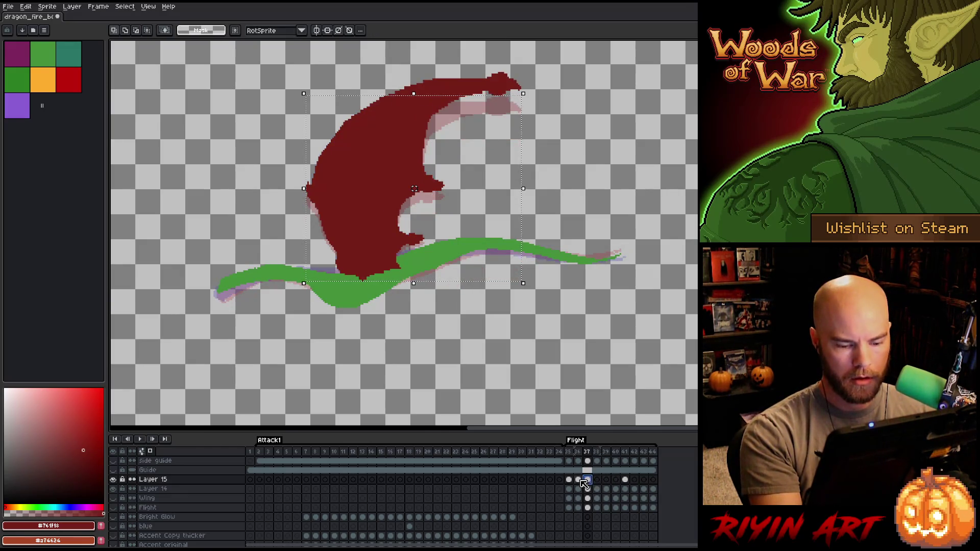
Paste a copy of the wing onto frame 38 and check frame 39.
{"action": "left_click", "coordinate": [596, 479]}
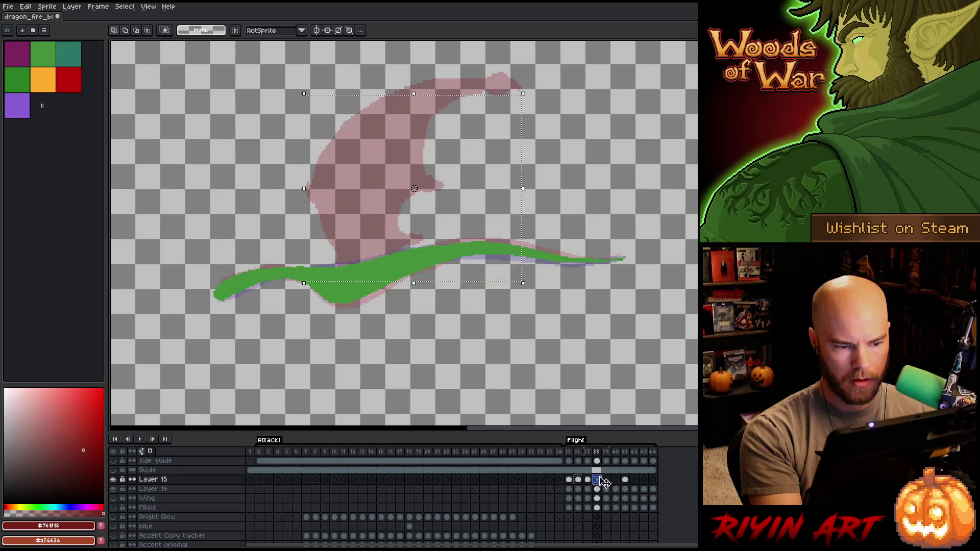
{"action": "key", "text": "ctrl+v"}
{"action": "left_click", "coordinate": [609, 479]}
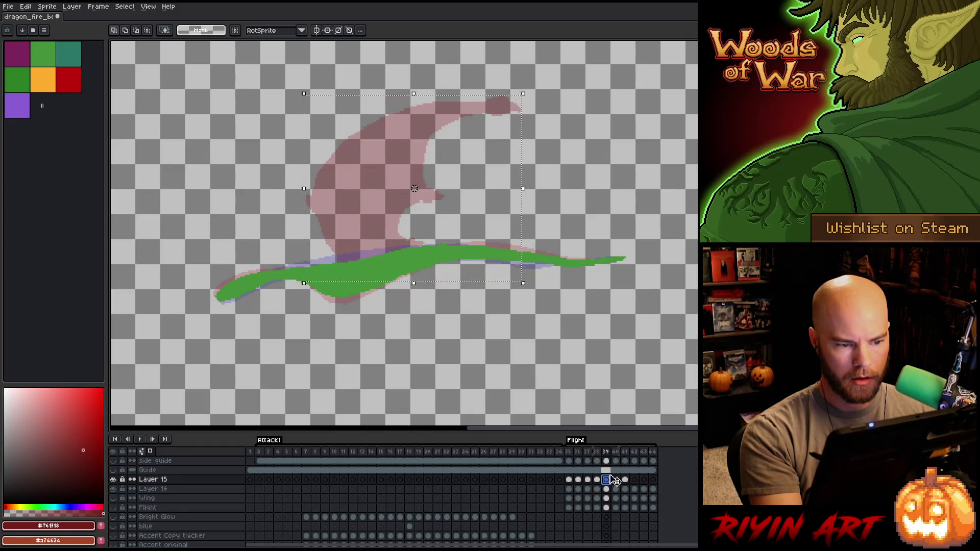
{"action": "key", "text": "Left"}
{"action": "key", "text": "Left"}
{"action": "key", "text": "Left"}
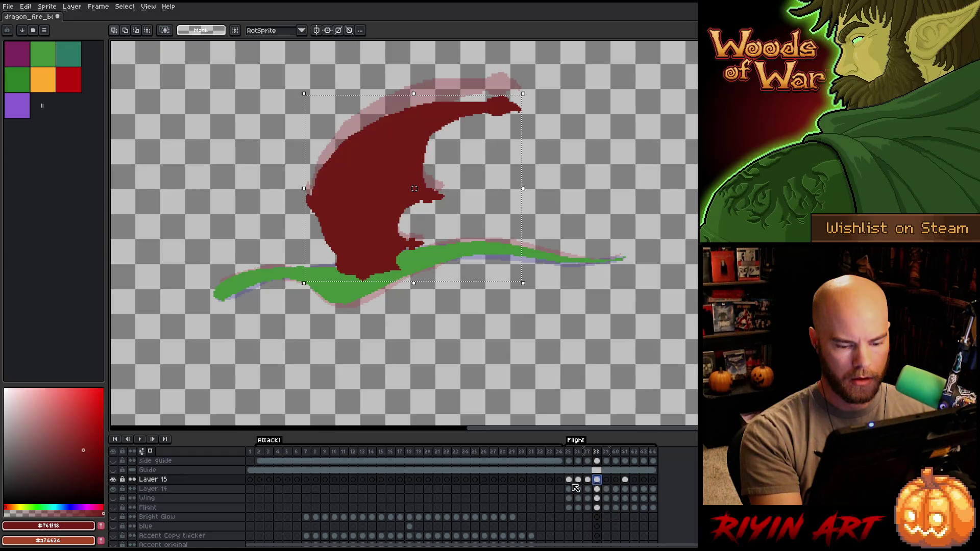
{"action": "left_click", "coordinate": [608, 480]}
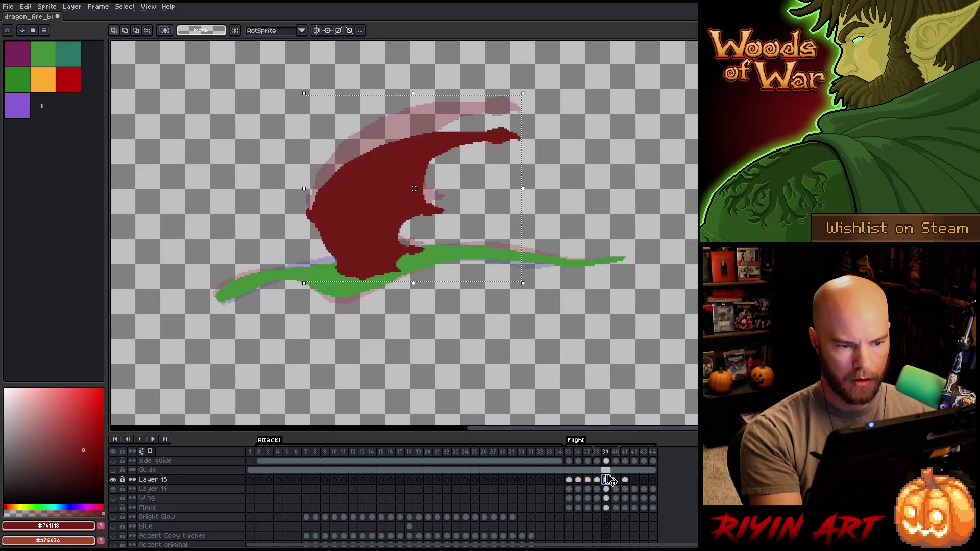
Paste the wing onto frame 40, flip it below the body and fit it against the body.
{"action": "left_click", "coordinate": [618, 479]}
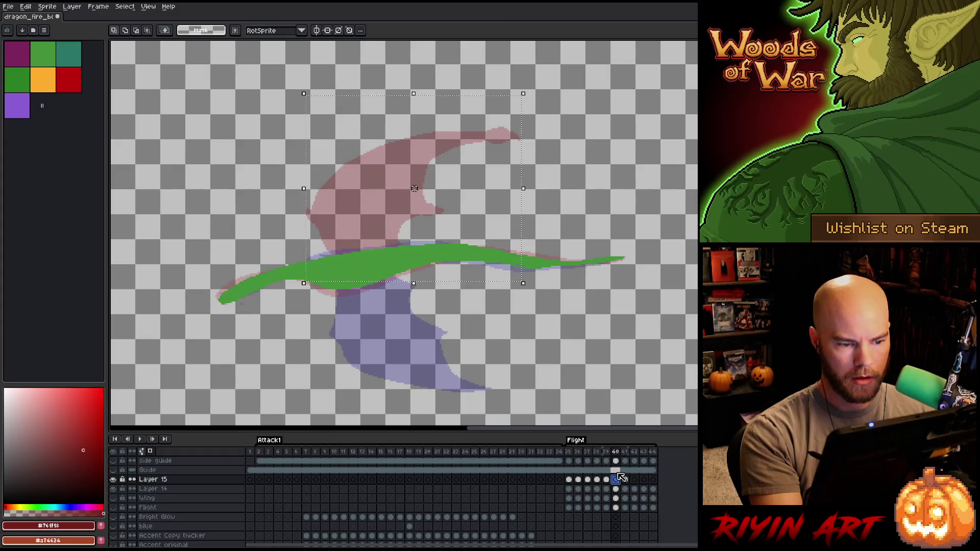
{"action": "key", "text": "ctrl+v"}
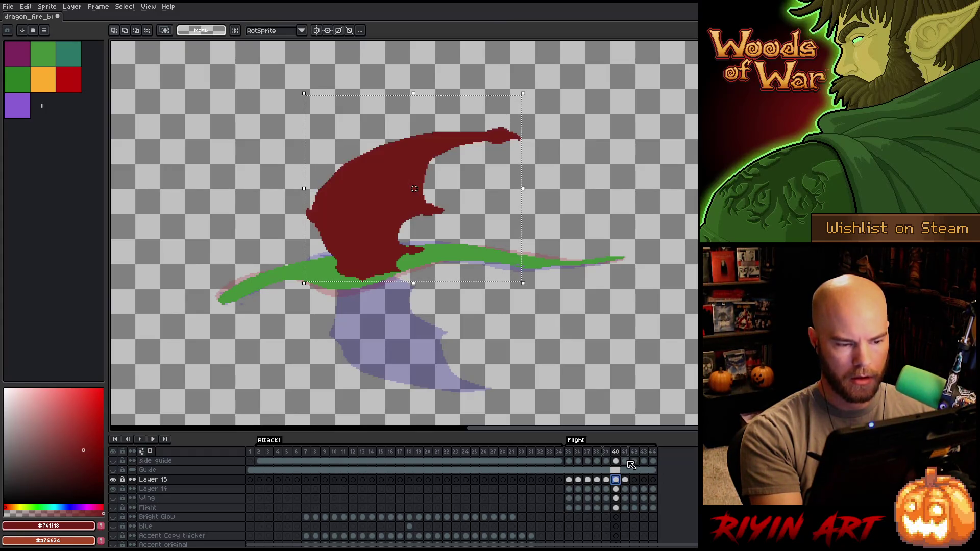
{"action": "left_click_drag", "start_coordinate": [413, 93], "coordinate": [423, 365]}
{"action": "left_click_drag", "start_coordinate": [384, 310], "coordinate": [383, 287]}
{"action": "left_click", "coordinate": [635, 365]}
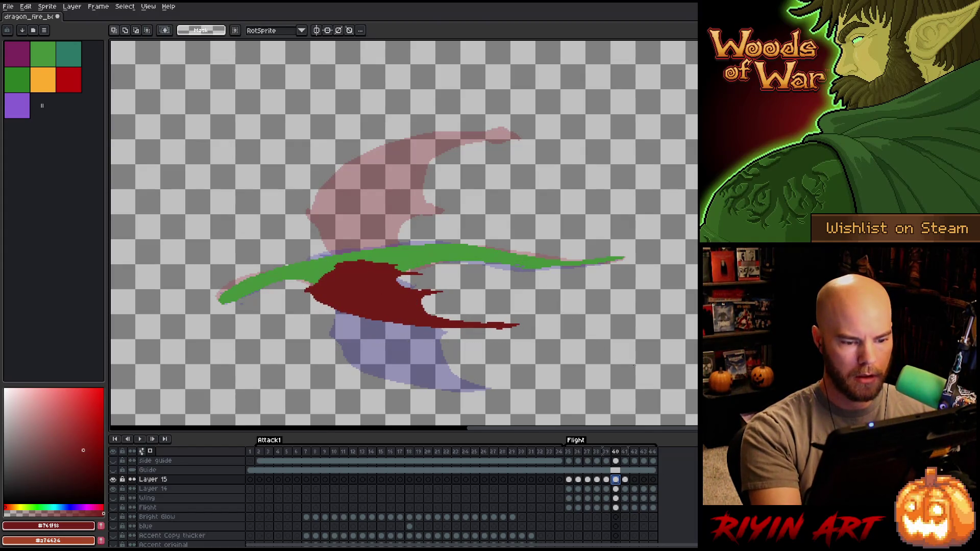
Stretch the frame 42 wing further downward.
{"action": "left_click", "coordinate": [626, 480]}
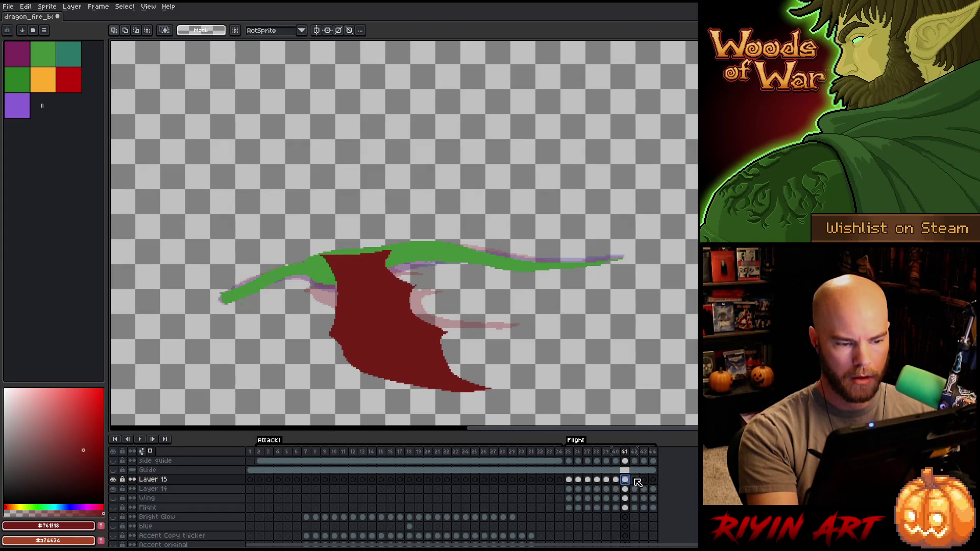
{"action": "left_click", "coordinate": [634, 480]}
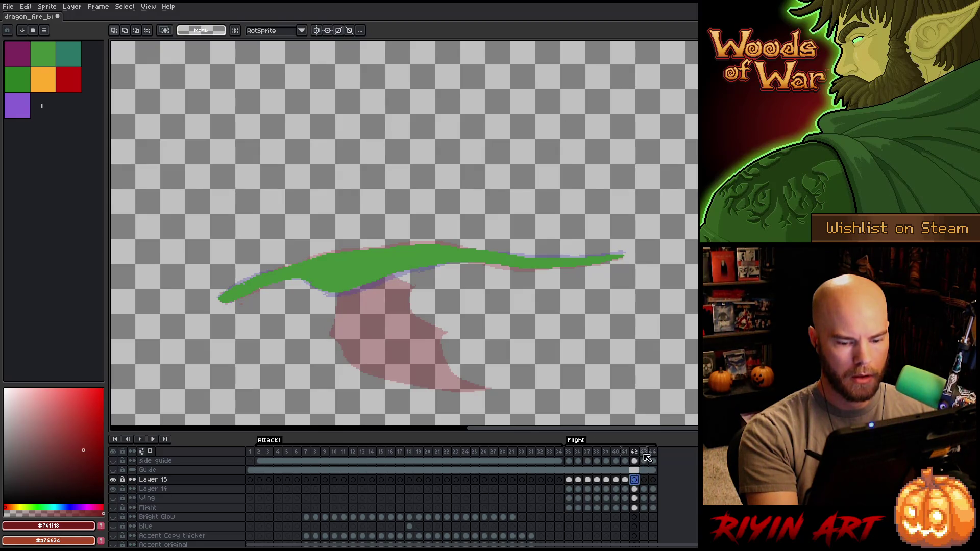
{"action": "left_click", "coordinate": [626, 480]}
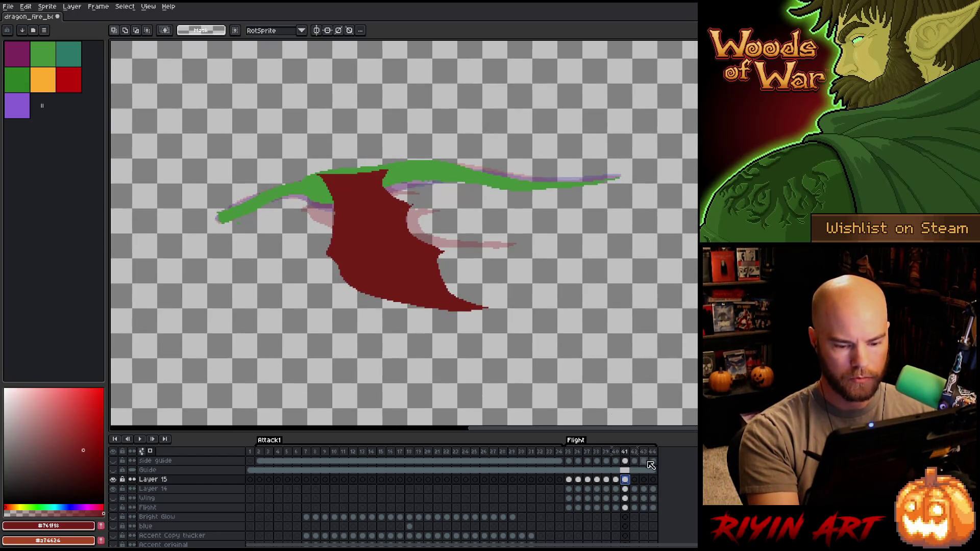
{"action": "left_click", "coordinate": [635, 479]}
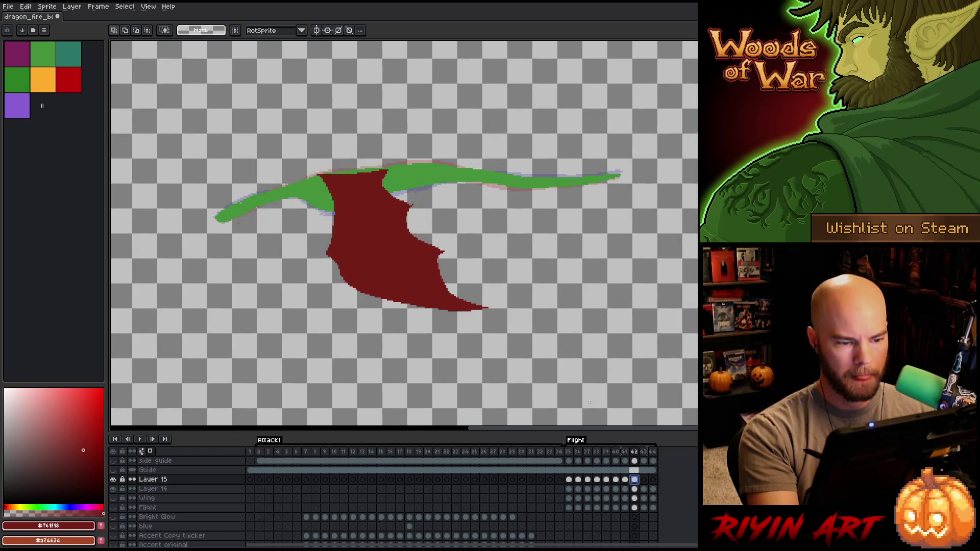
{"action": "left_click_drag", "start_coordinate": [403, 312], "coordinate": [403, 389]}
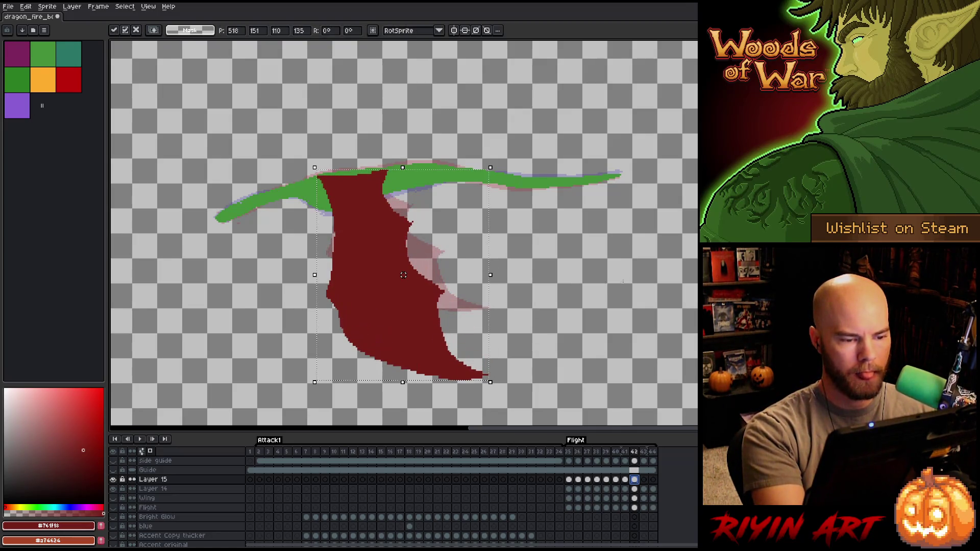
{"action": "left_click", "coordinate": [644, 480]}
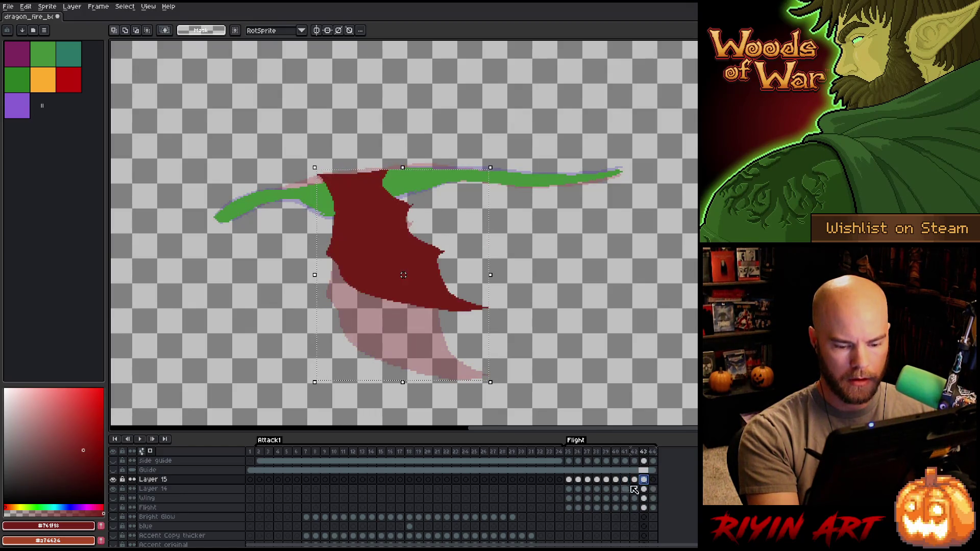
Step through frames 38, 39, 40 and 44, then play the Flight animation.
{"action": "left_click", "coordinate": [597, 479]}
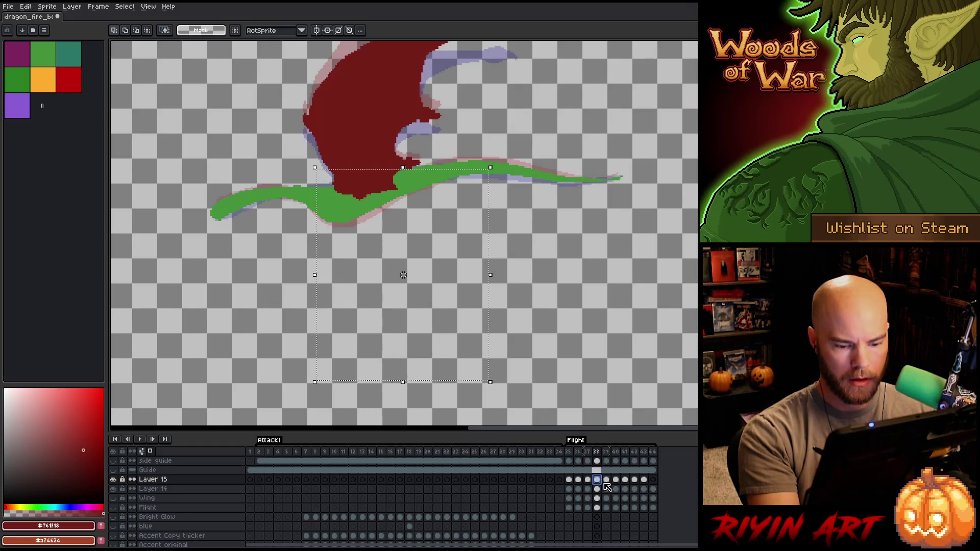
{"action": "left_click", "coordinate": [606, 479]}
{"action": "left_click", "coordinate": [616, 480]}
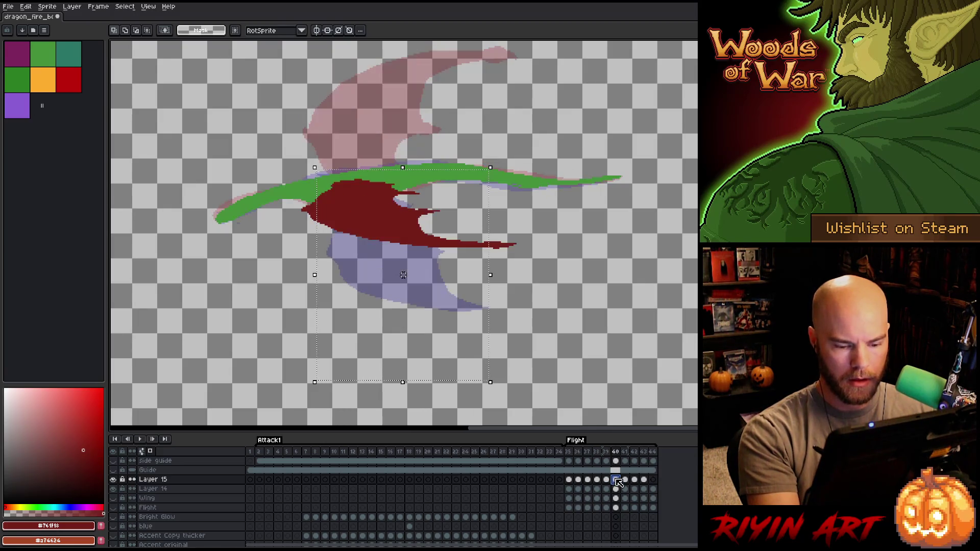
{"action": "left_click", "coordinate": [653, 479]}
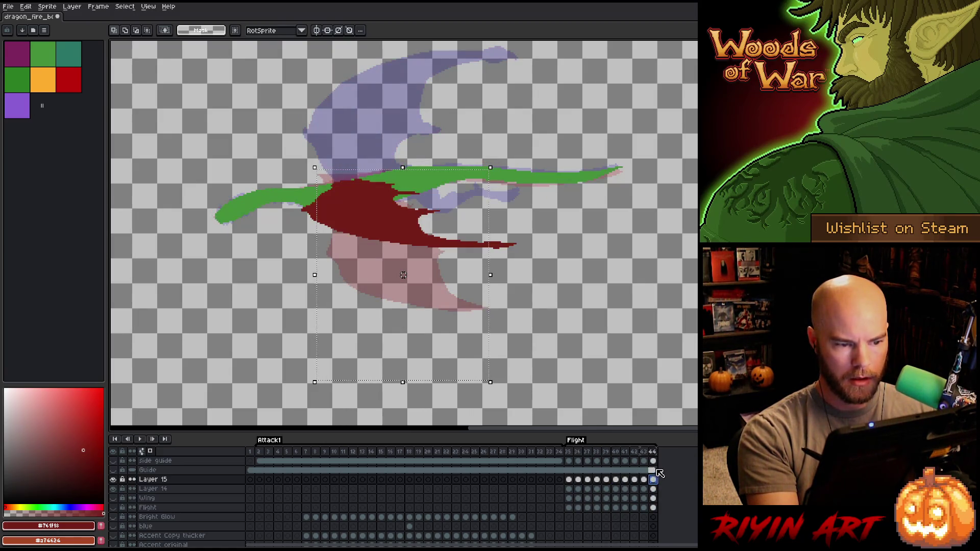
{"action": "key", "text": "Return"}
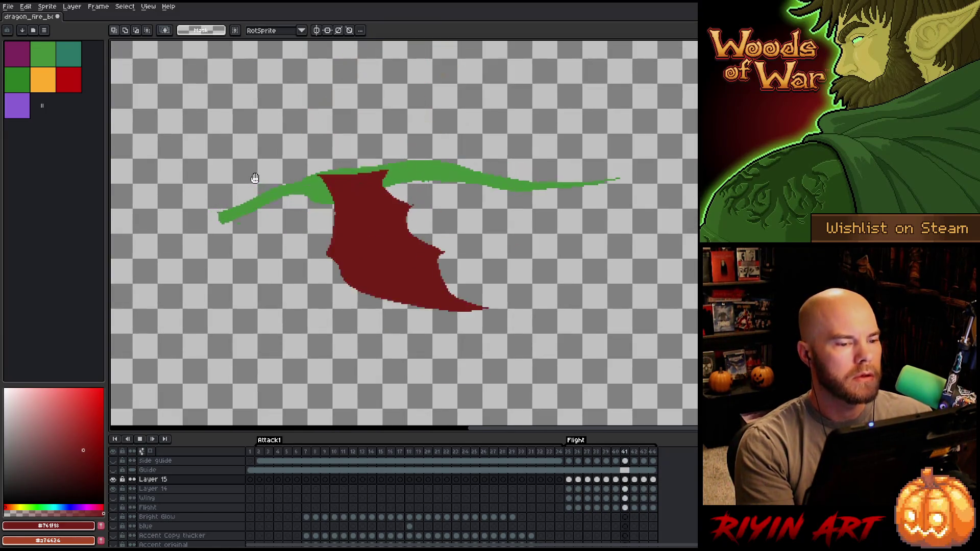
Show the Grey background layer and play the Flight animation over it.
{"action": "scroll", "coordinate": [173, 525], "scroll_direction": "down", "scroll_amount": 10}
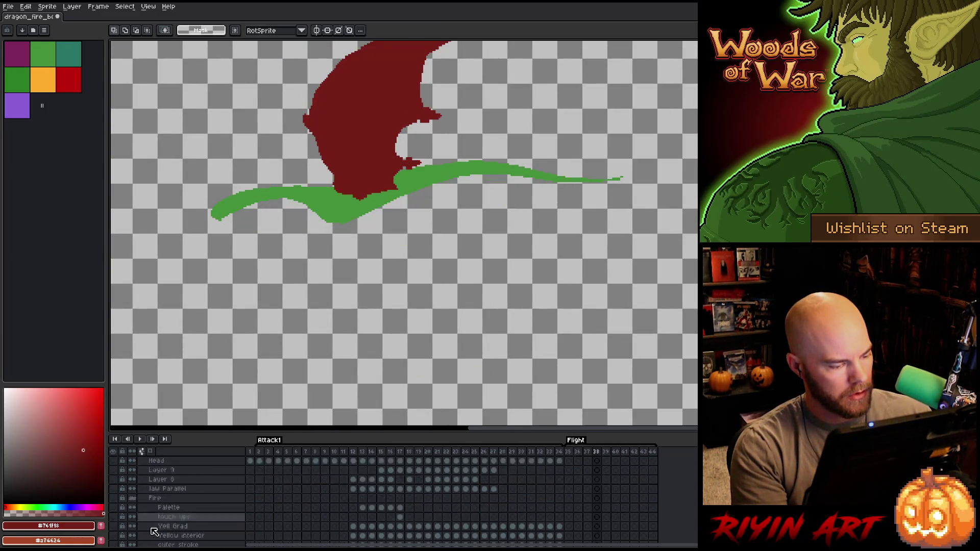
{"action": "scroll", "coordinate": [152, 531], "scroll_direction": "down", "scroll_amount": 3}
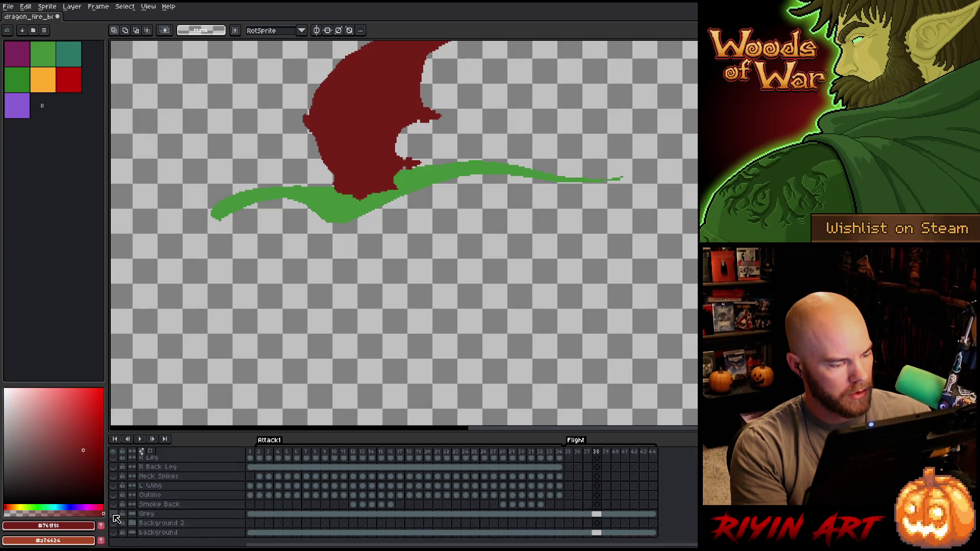
{"action": "left_click", "coordinate": [114, 514]}
{"action": "key", "text": "Return"}
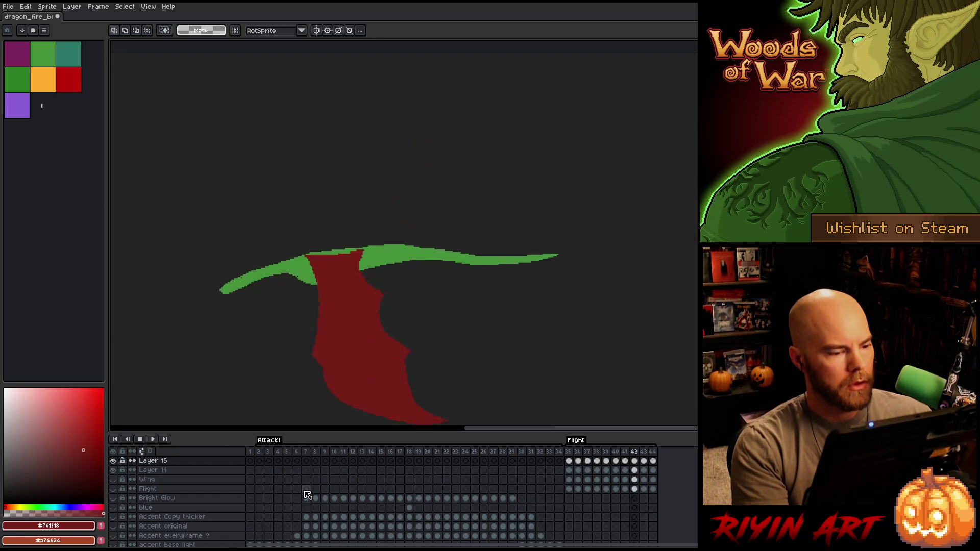
Stop playback, go to the last Flight frame and select the red wing's pixels.
{"action": "scroll", "coordinate": [307, 496], "scroll_direction": "up", "scroll_amount": 1}
{"action": "scroll", "coordinate": [308, 495], "scroll_direction": "up", "scroll_amount": 1}
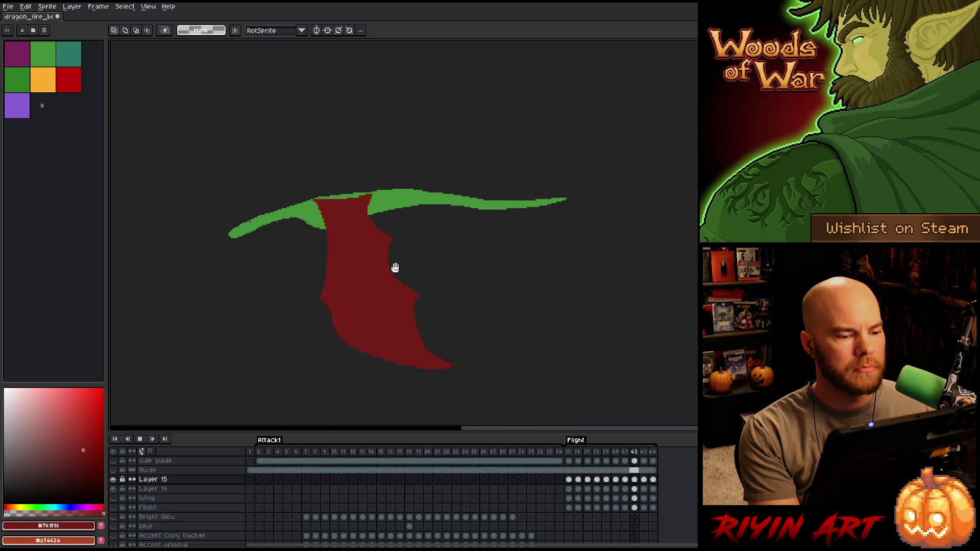
{"action": "key", "text": "Return"}
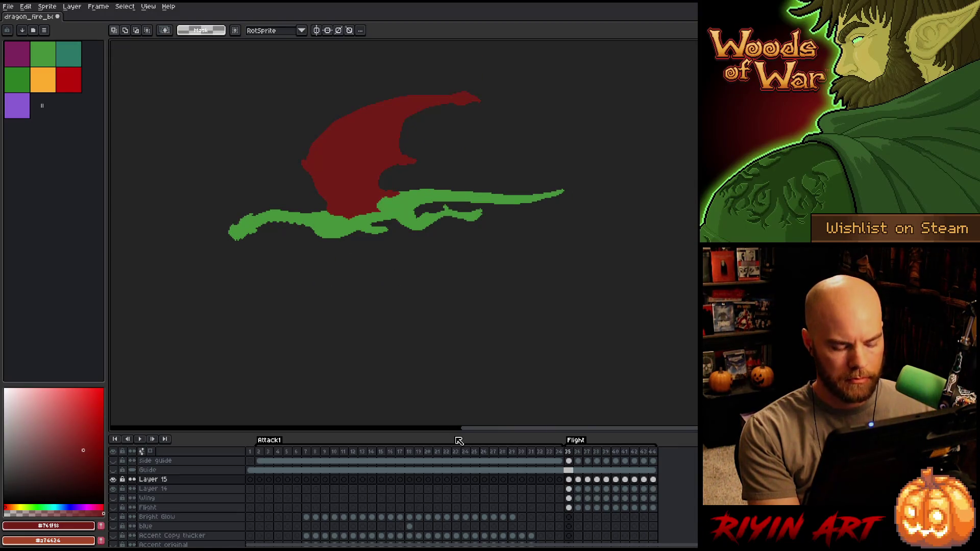
{"action": "key", "text": "Left"}
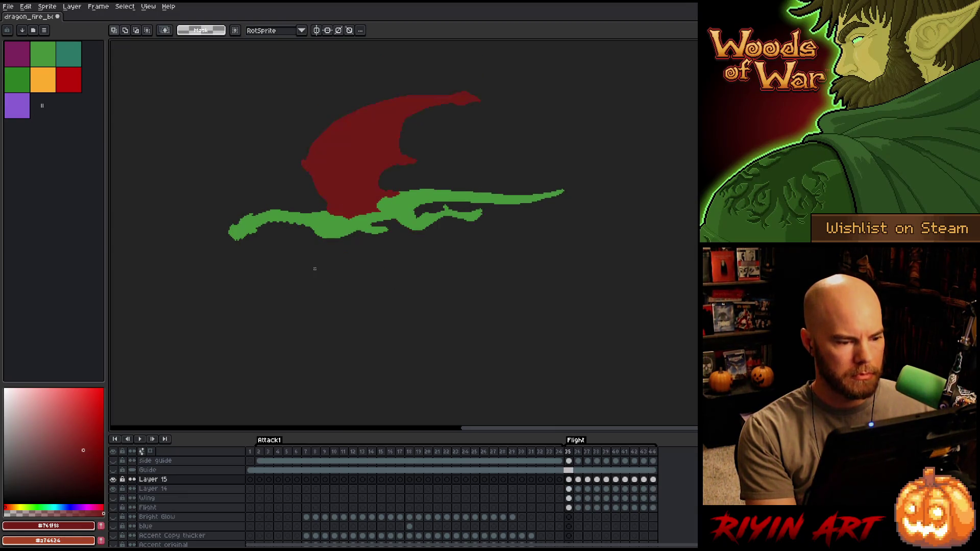
{"action": "key", "text": "ctrl+t"}
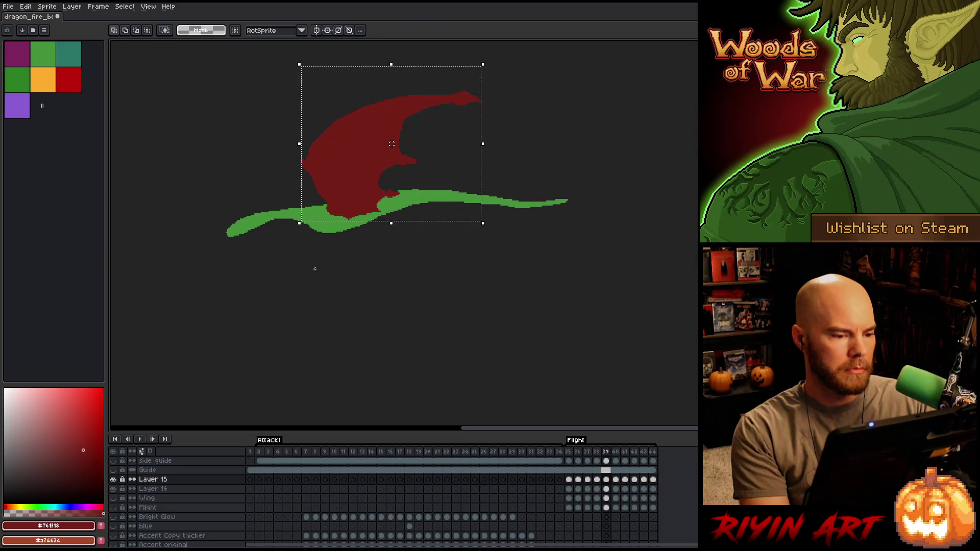
Raise the wing one pixel, then move the frame 40 wing up toward the body.
{"action": "key", "text": "ctrl+t"}
{"action": "key", "text": "Up"}
{"action": "key", "text": "Return"}
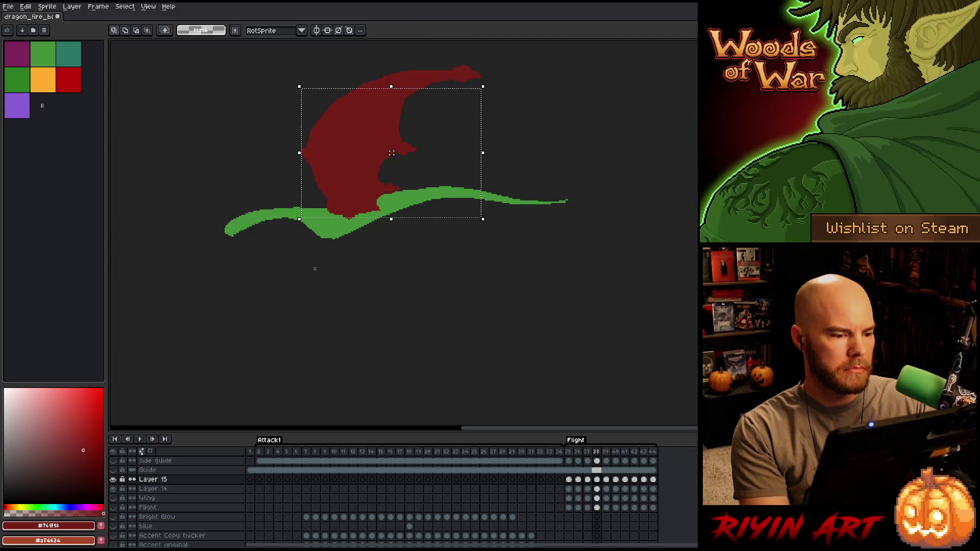
{"action": "key", "text": "period"}
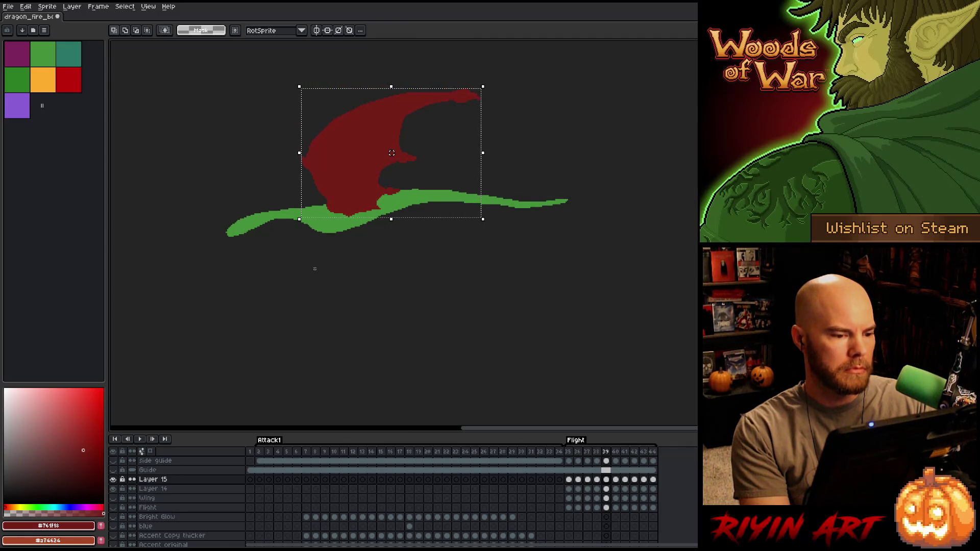
{"action": "key", "text": "period"}
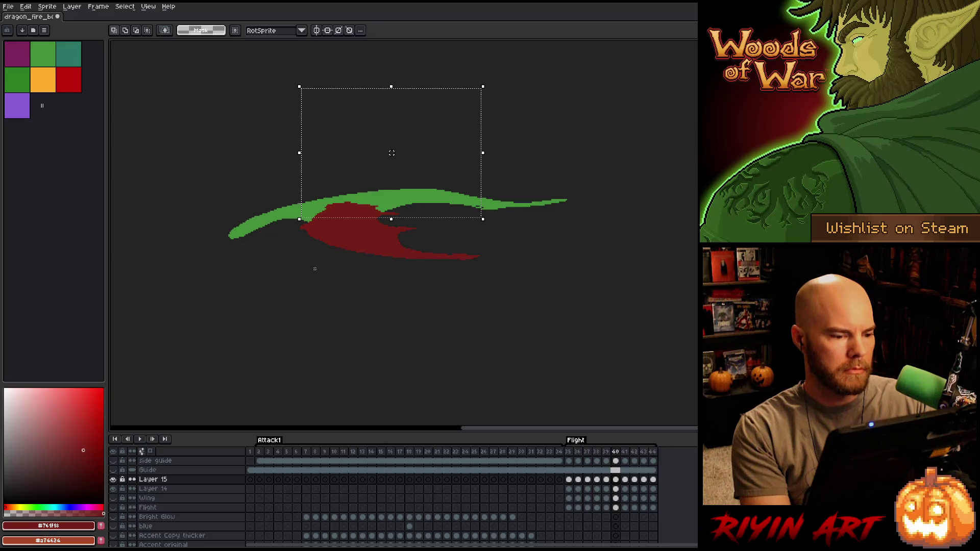
{"action": "left_click_drag", "start_coordinate": [390, 231], "coordinate": [391, 223]}
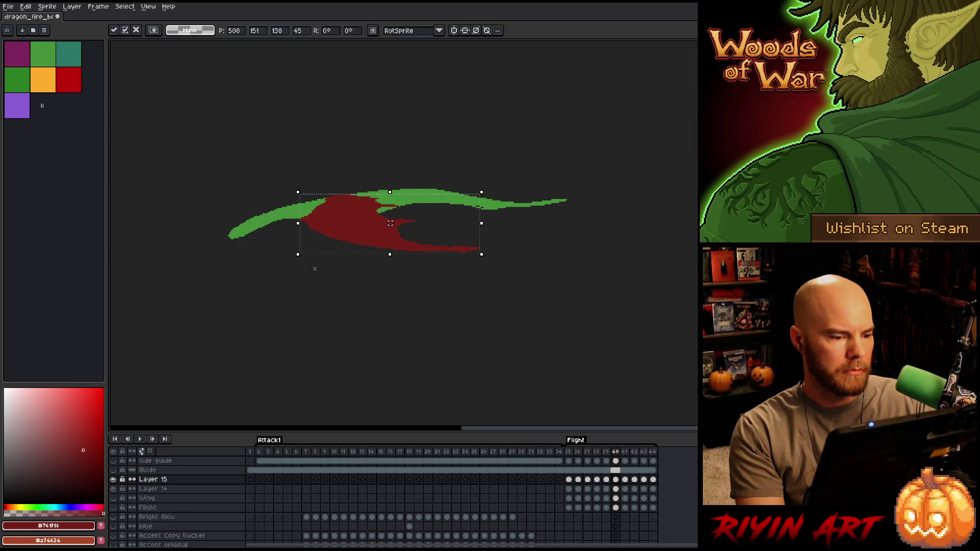
{"action": "key", "text": "Return"}
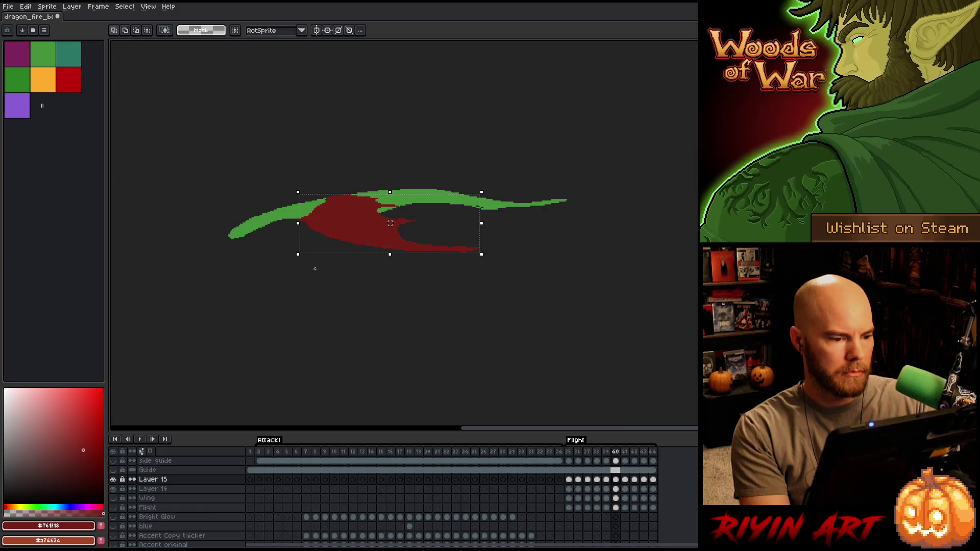
Shift the frame 39 wing upward and fine-tune the frame 40 wing.
{"action": "key", "text": "comma"}
{"action": "left_click_drag", "start_coordinate": [390, 223], "coordinate": [392, 150]}
{"action": "key", "text": "Return"}
{"action": "key", "text": "Return"}
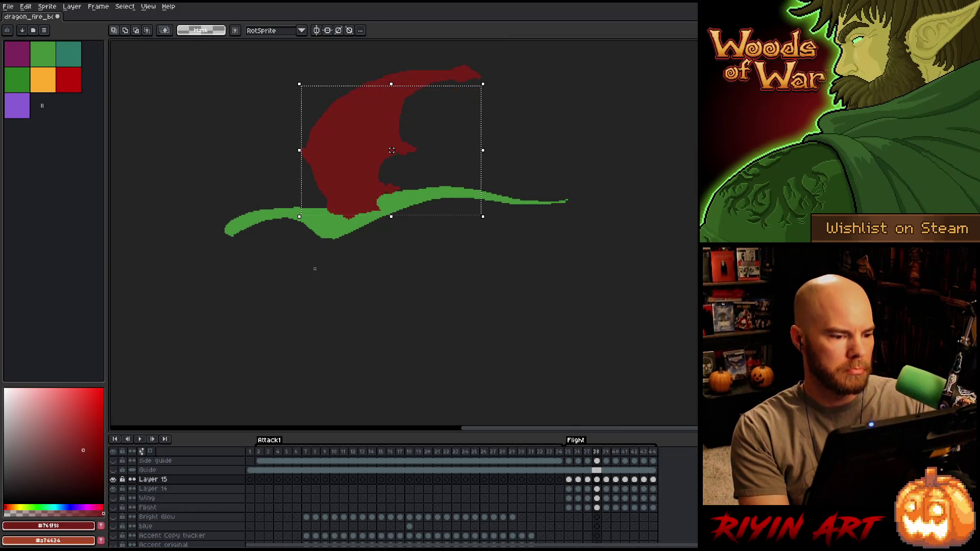
{"action": "key", "text": "period"}
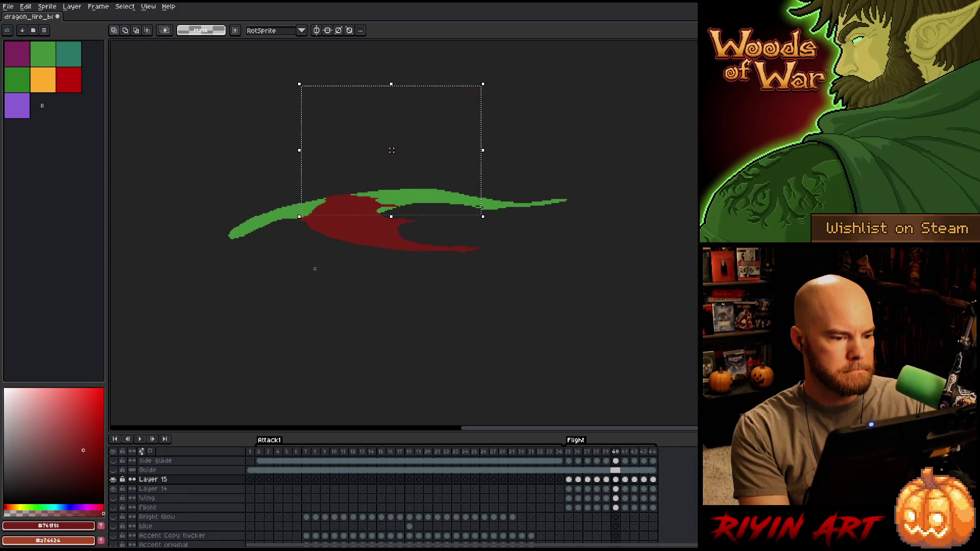
{"action": "left_click_drag", "start_coordinate": [392, 150], "coordinate": [391, 148]}
{"action": "key", "text": "ctrl+z"}
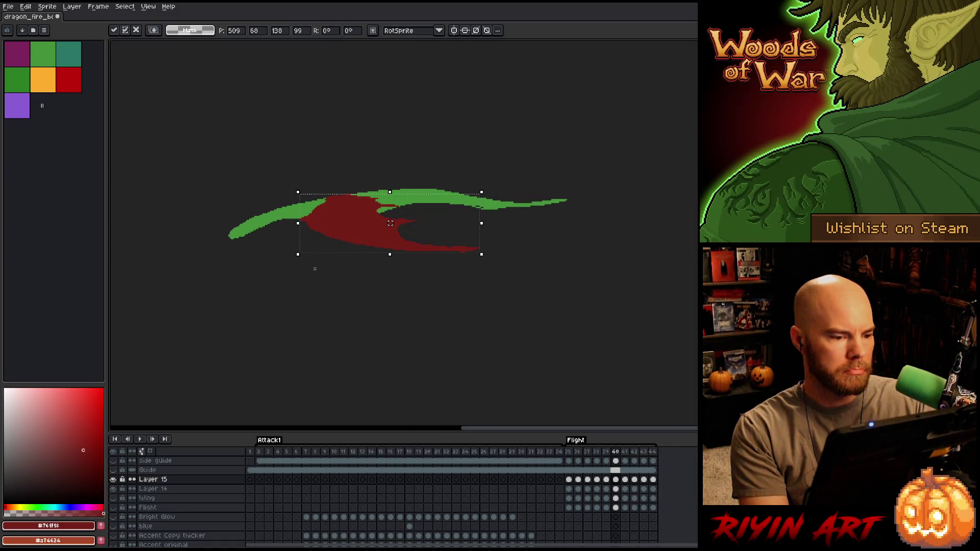
Compare adjacent frames and raise the wing a couple more pixels.
{"action": "key", "text": "comma"}
{"action": "key", "text": "period"}
{"action": "key", "text": "comma"}
{"action": "key", "text": "period"}
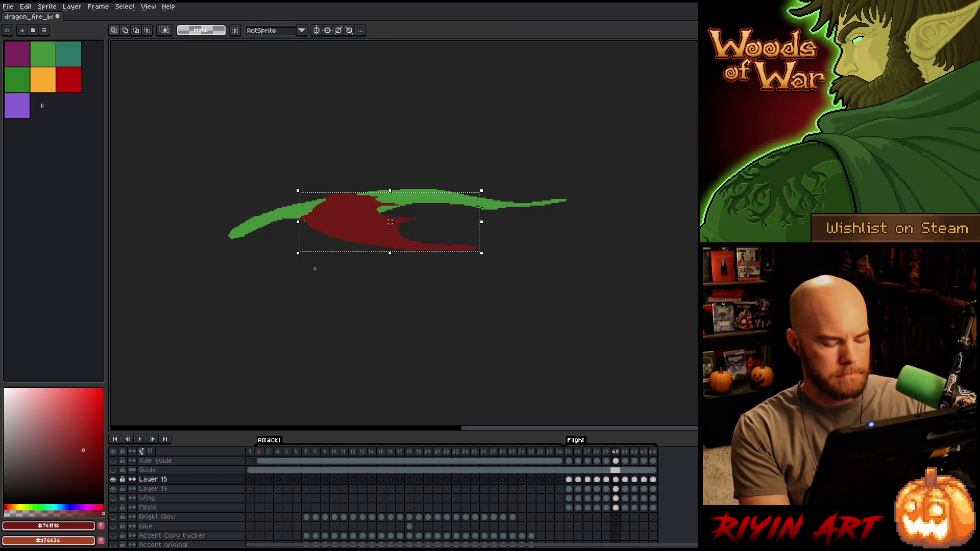
{"action": "left_click_drag", "start_coordinate": [391, 222], "coordinate": [390, 220]}
{"action": "key", "text": "comma"}
{"action": "key", "text": "period"}
{"action": "key", "text": "period"}
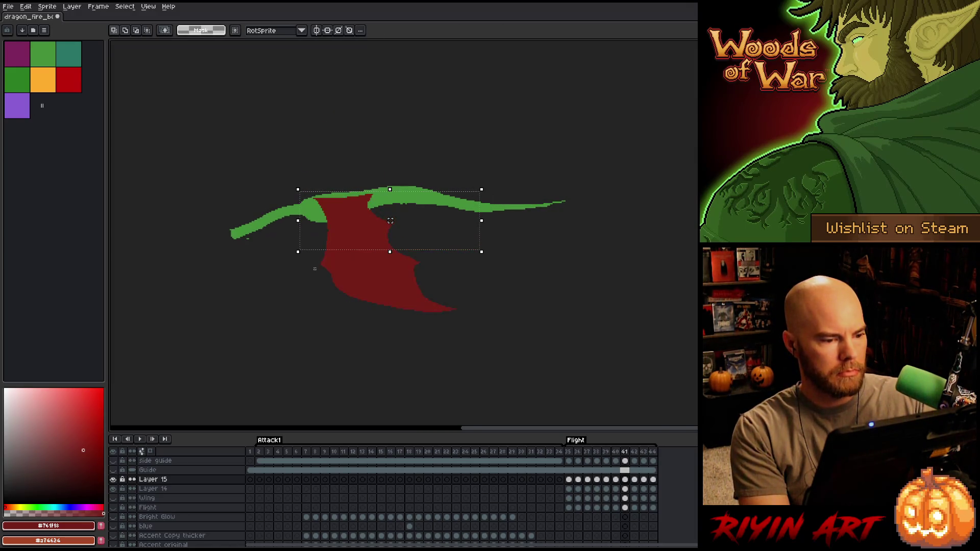
Nudge the wing up one pixel and re-commit the frame 42 wing.
{"action": "left_click", "coordinate": [316, 269]}
{"action": "key", "text": "Up"}
{"action": "key", "text": "Return"}
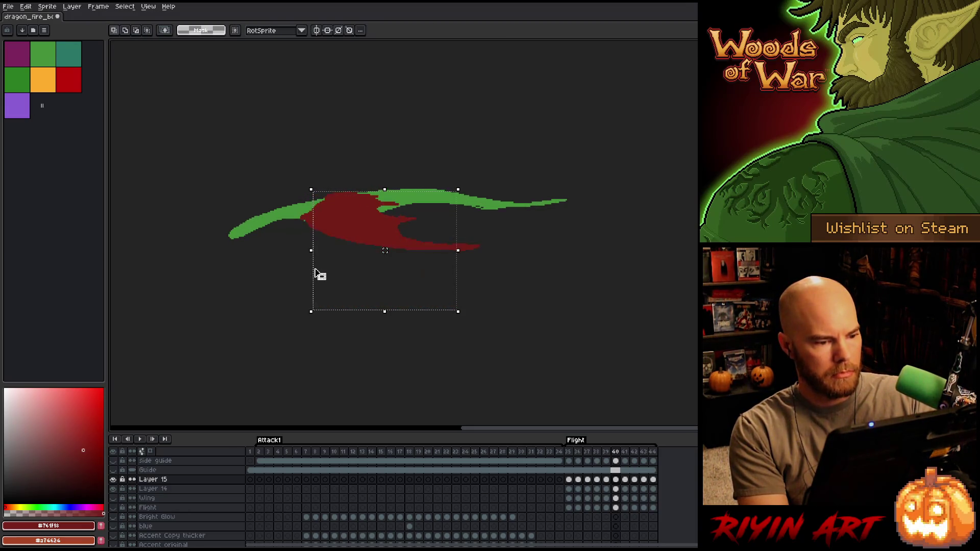
{"action": "key", "text": "comma"}
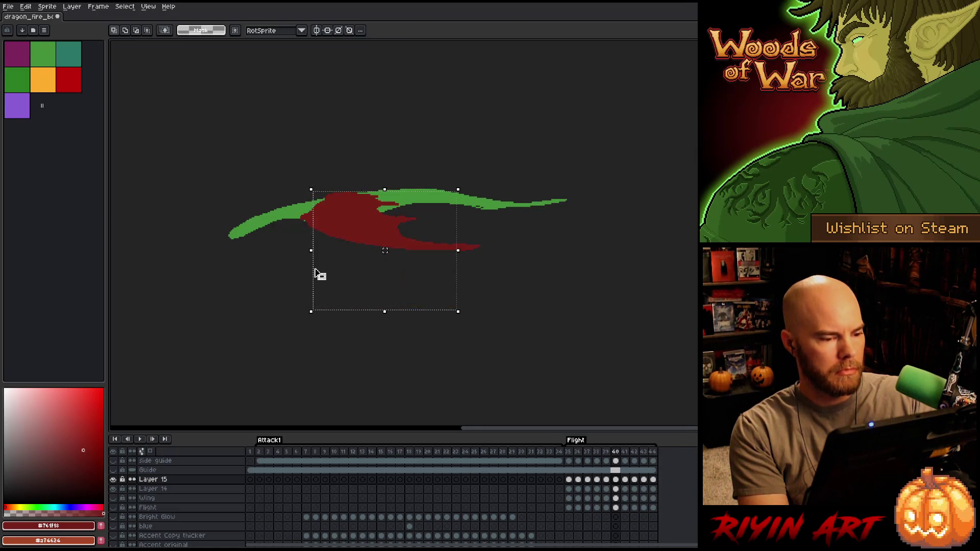
{"action": "key", "text": "period"}
{"action": "key", "text": "period"}
{"action": "key", "text": "ctrl+t"}
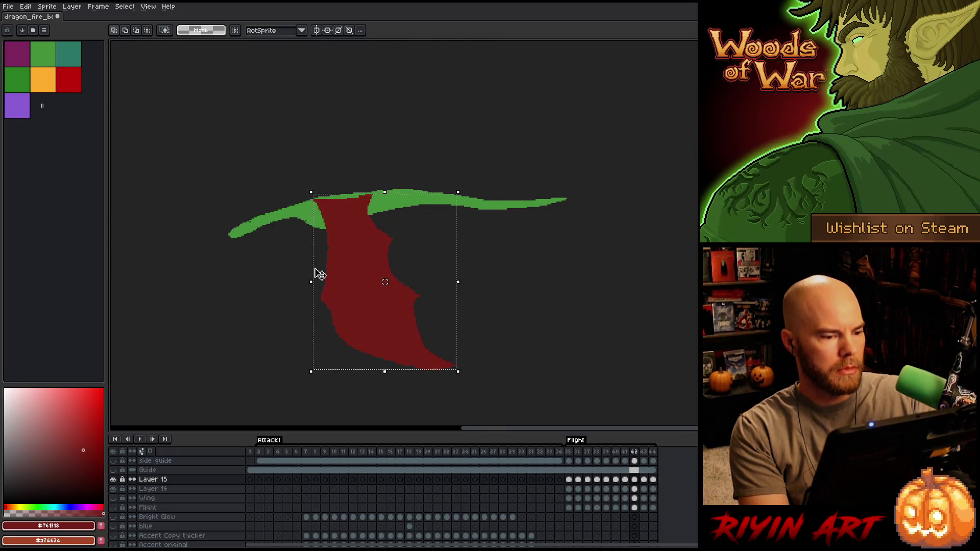
{"action": "key", "text": "Return"}
{"action": "key", "text": "period"}
{"action": "key", "text": "comma"}
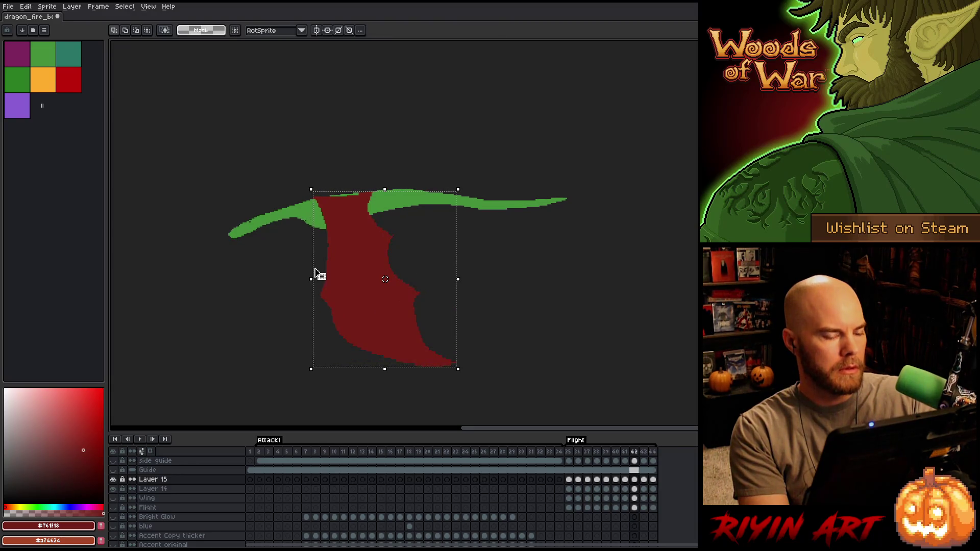
Lower the frame 43 wing a few pixels, comparing it with frame 42.
{"action": "key", "text": "period"}
{"action": "key", "text": "ctrl+t"}
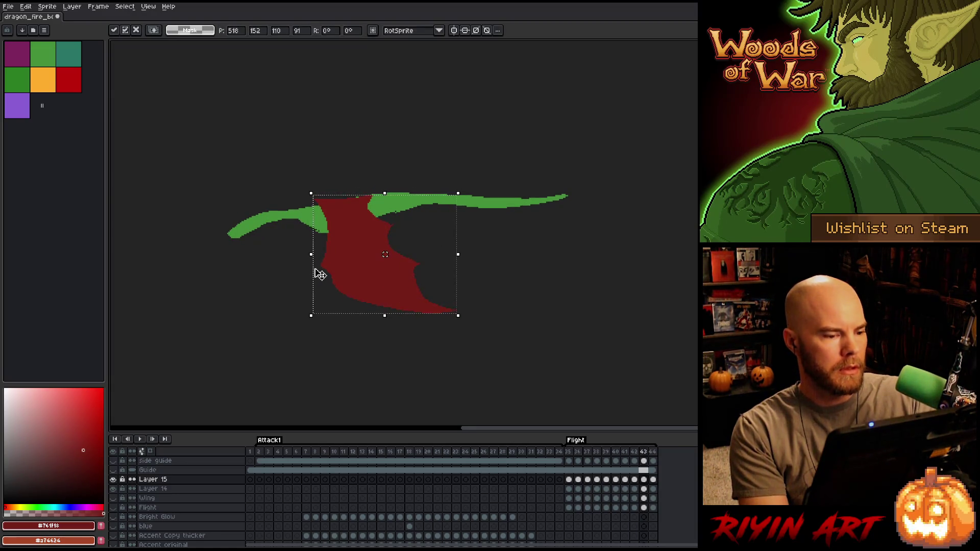
{"action": "key", "text": "period"}
{"action": "key", "text": "comma"}
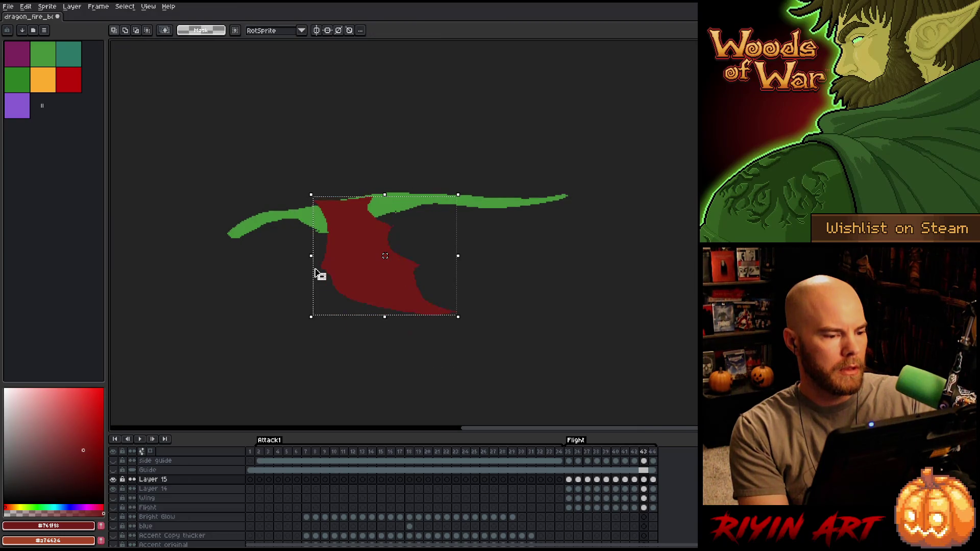
{"action": "key", "text": "Down"}
{"action": "key", "text": "Down"}
{"action": "key", "text": "period"}
{"action": "key", "text": "comma"}
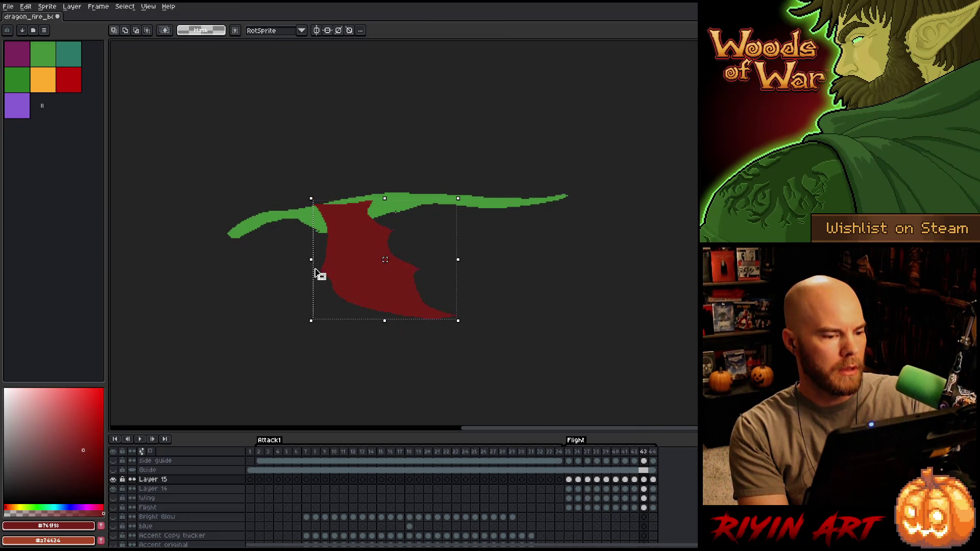
{"action": "key", "text": "comma"}
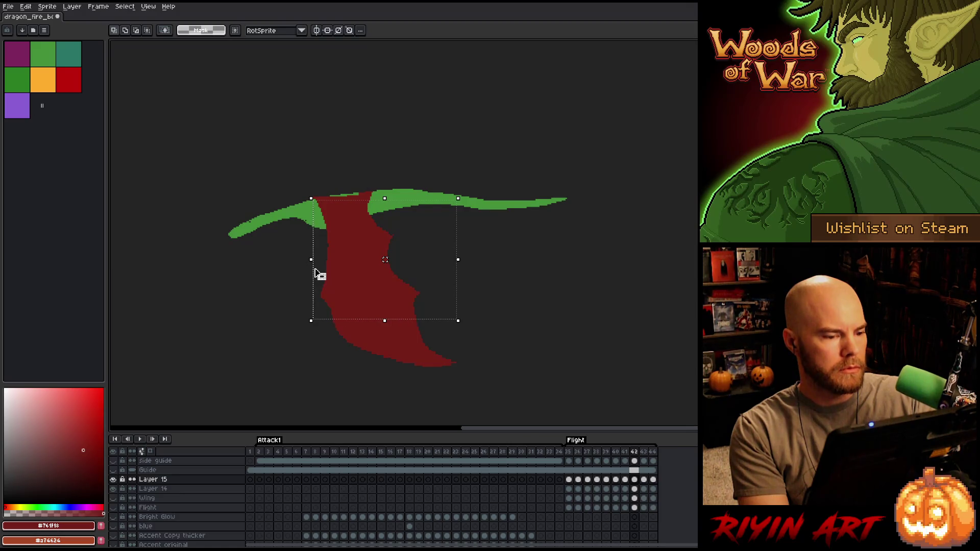
{"action": "key", "text": "period"}
{"action": "key", "text": "comma"}
{"action": "key", "text": "period"}
Raise the frame 44 wing several pixels and check the loop back to frame 35.
{"action": "key", "text": "period"}
{"action": "left_click_drag", "start_coordinate": [390, 230], "coordinate": [390, 228]}
{"action": "key", "text": "comma"}
{"action": "key", "text": "period"}
{"action": "key", "text": "comma"}
{"action": "key", "text": "period"}
{"action": "key", "text": "period"}
{"action": "key", "text": "comma"}
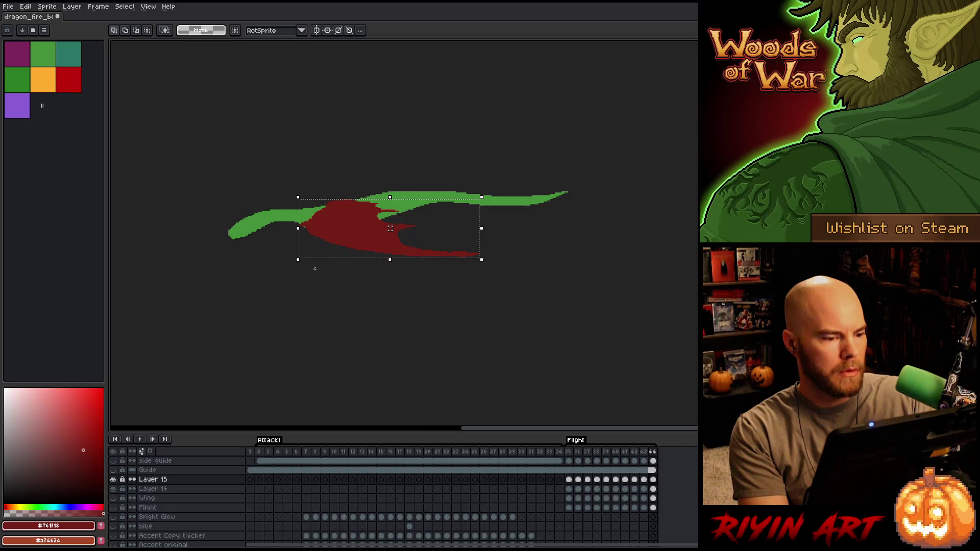
{"action": "left_click_drag", "start_coordinate": [391, 228], "coordinate": [390, 224]}
{"action": "key", "text": "period"}
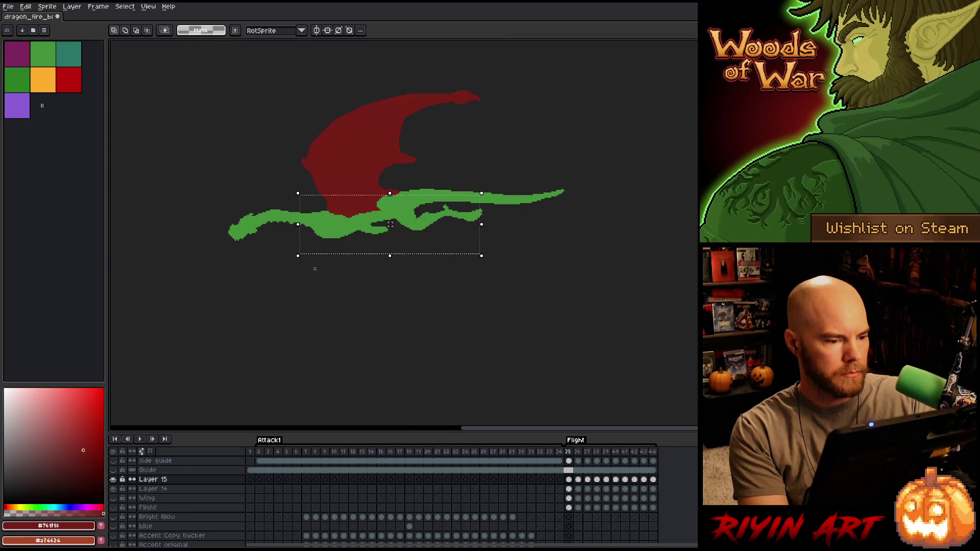
Adjust the red wing's height on frame 35, comparing it with frame 36.
{"action": "left_click", "coordinate": [391, 154]}
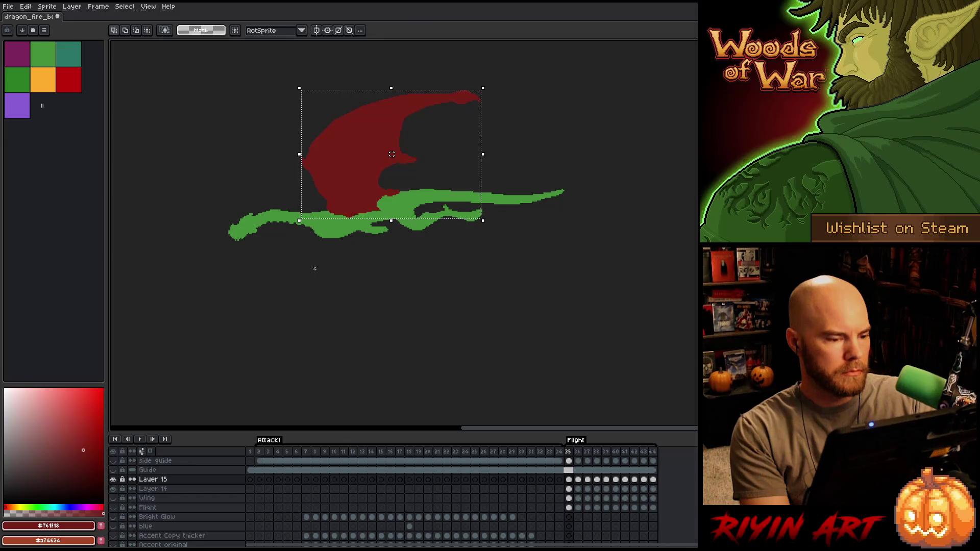
{"action": "key", "text": "period"}
{"action": "key", "text": "comma"}
{"action": "key", "text": "comma"}
{"action": "key", "text": "period"}
{"action": "left_click_drag", "start_coordinate": [391, 155], "coordinate": [392, 153]}
{"action": "key", "text": "Return"}
{"action": "key", "text": "period"}
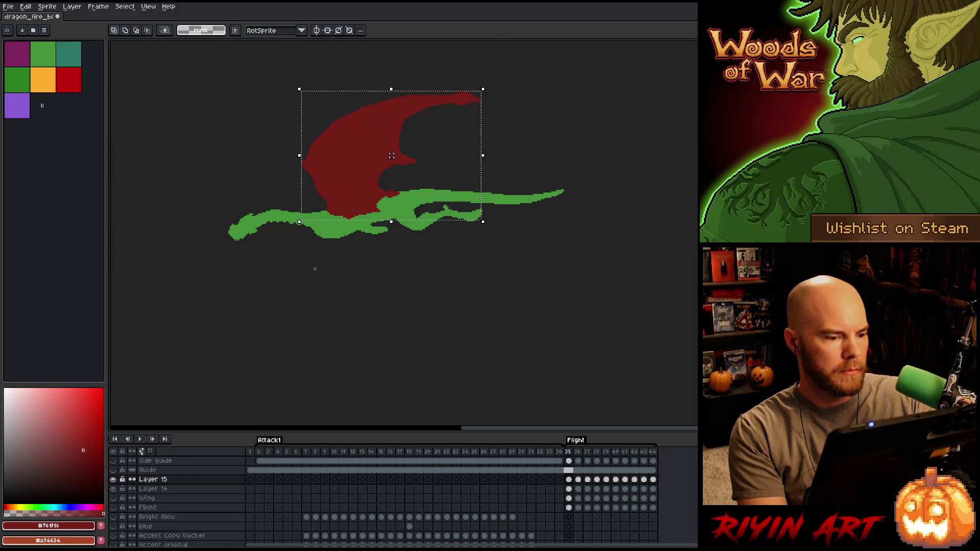
{"action": "key", "text": "Return"}
{"action": "key", "text": "comma"}
{"action": "key", "text": "comma"}
{"action": "key", "text": "period"}
{"action": "key", "text": "period"}
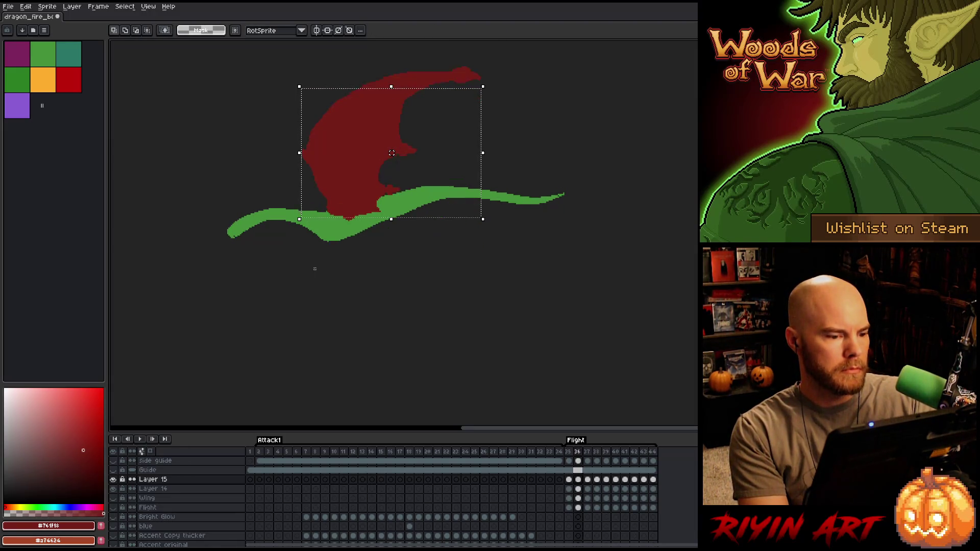
{"action": "key", "text": "period"}
Raise the frame 37 wing and step through frames 38 to 40.
{"action": "left_click_drag", "start_coordinate": [392, 153], "coordinate": [392, 137]}
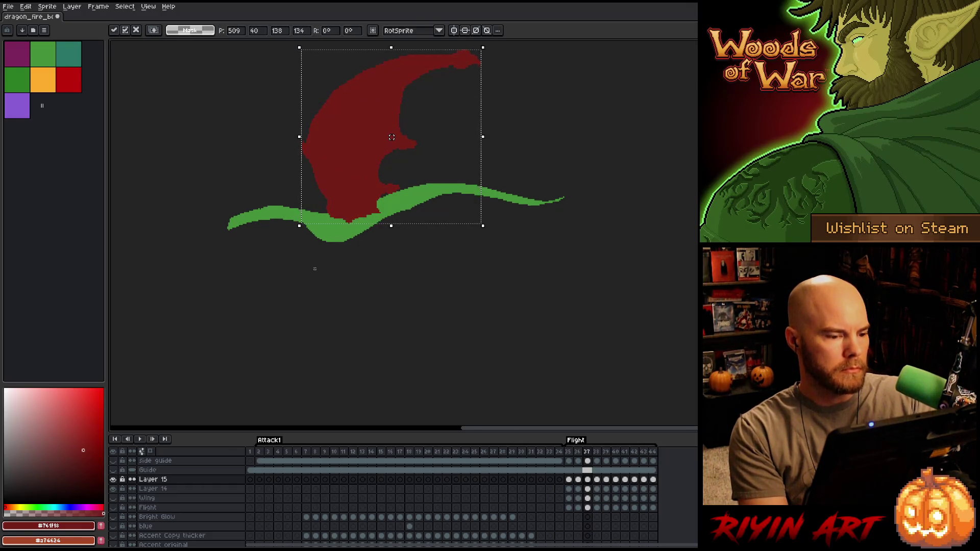
{"action": "key", "text": "Return"}
{"action": "key", "text": "comma"}
{"action": "key", "text": "period"}
{"action": "key", "text": "period"}
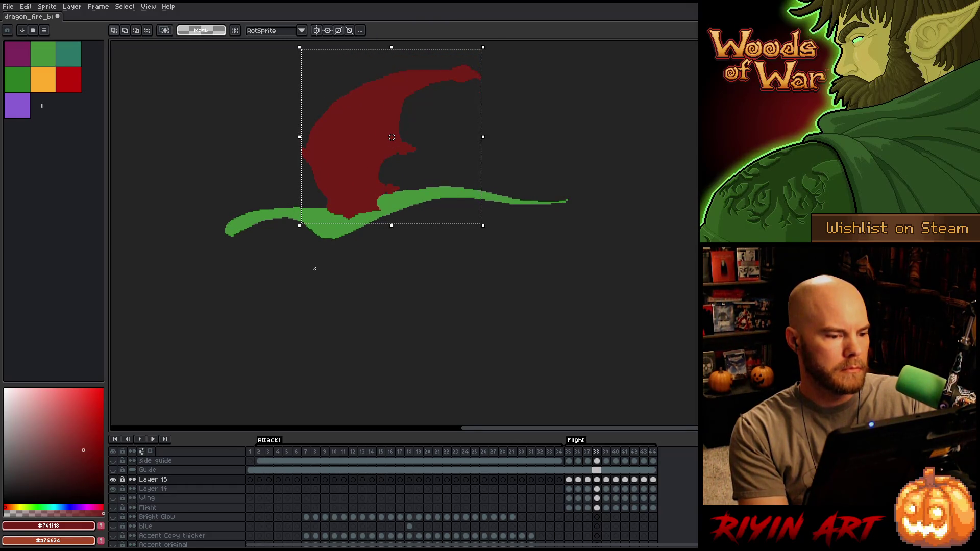
{"action": "key", "text": "period"}
{"action": "key", "text": "period"}
{"action": "key", "text": "period"}
{"action": "key", "text": "comma"}
{"action": "key", "text": "comma"}
{"action": "key", "text": "comma"}
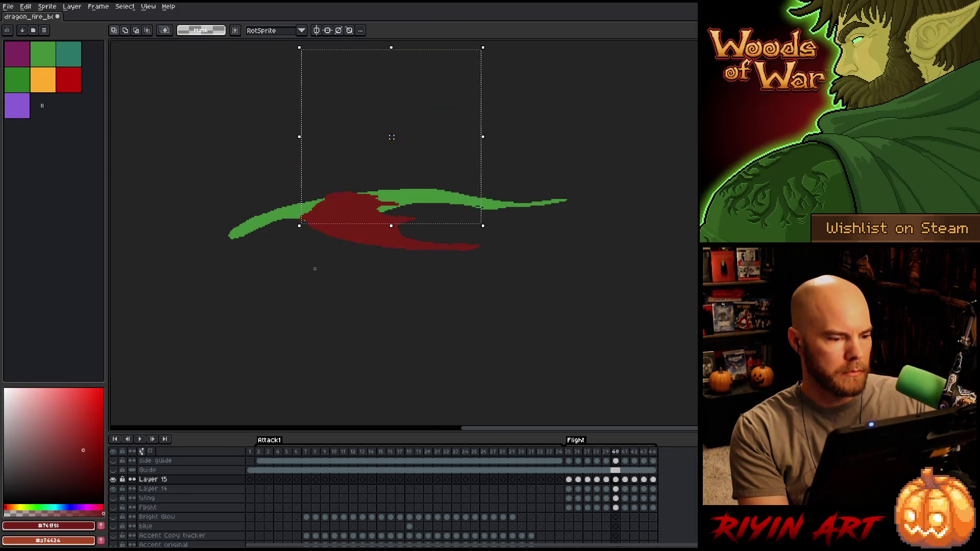
Fill the lighter red strip on frame 40 dark red with the Paint Bucket.
{"action": "key", "text": "ctrl+d"}
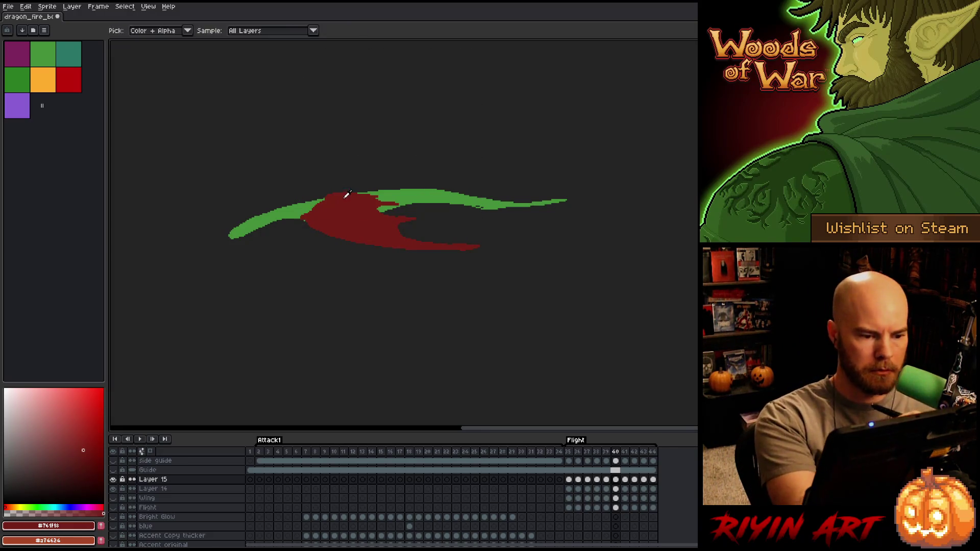
{"action": "key", "text": "b"}
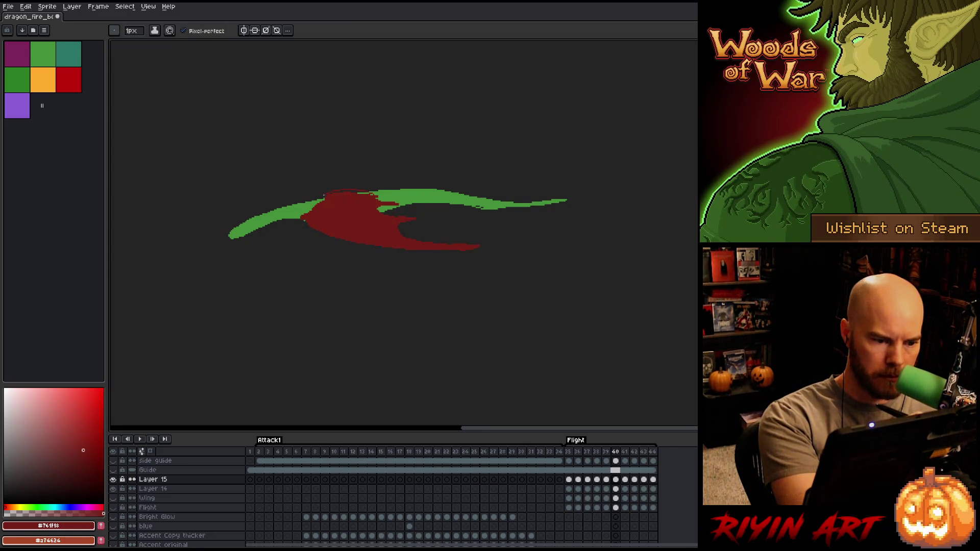
{"action": "key", "text": "g"}
{"action": "left_click", "coordinate": [366, 191]}
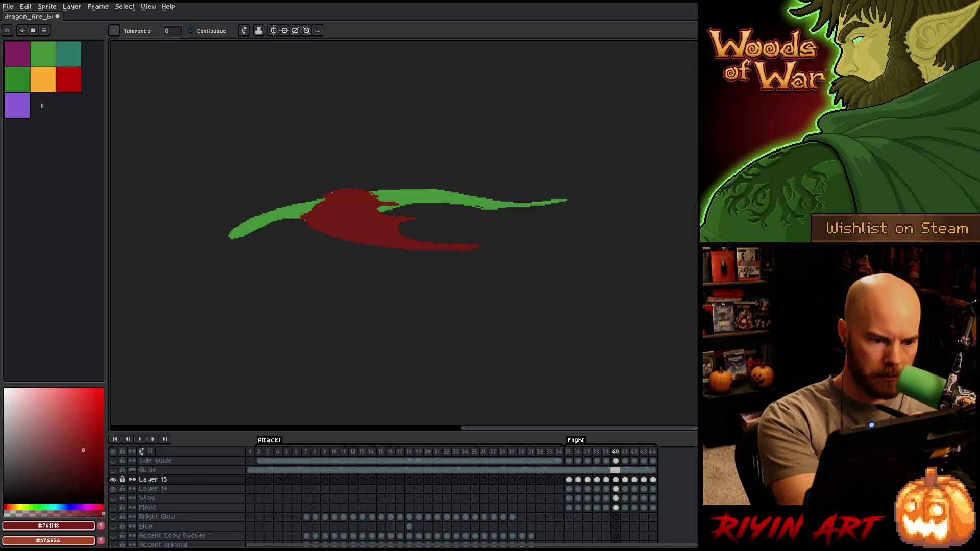
{"action": "key", "text": "b"}
{"action": "key", "text": "e"}
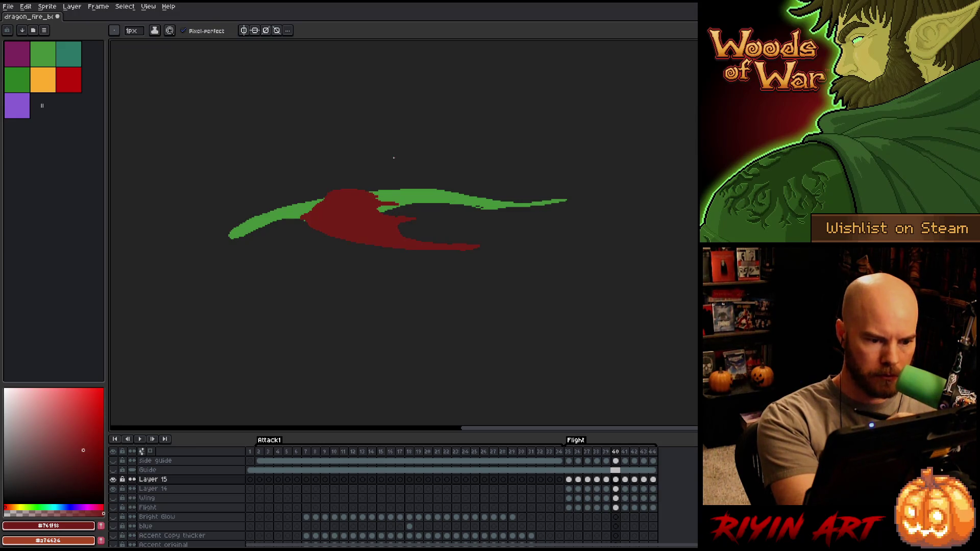
{"action": "key", "text": "period"}
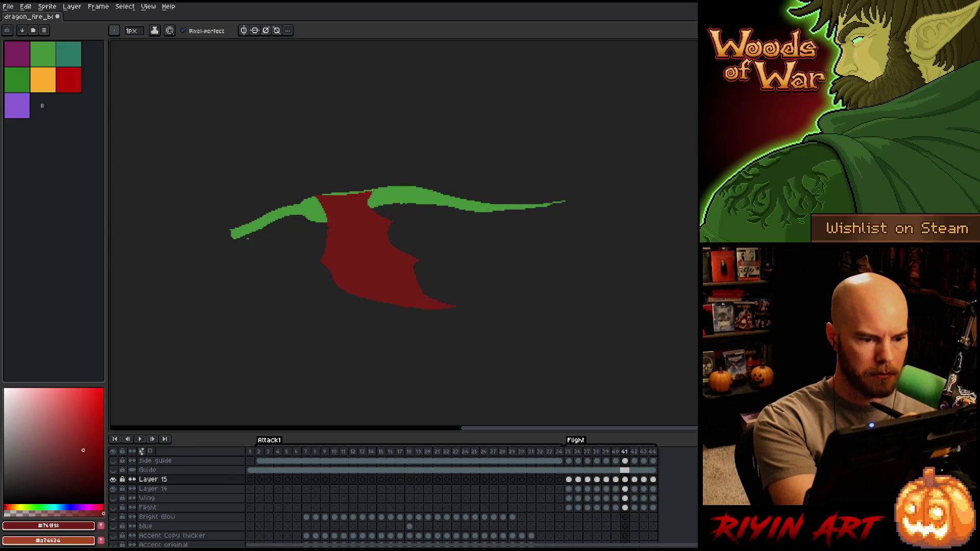
Fill the thin gap atop the wing with red on frame 41, comparing neighbouring frames.
{"action": "key", "text": "g"}
{"action": "left_click", "coordinate": [344, 193]}
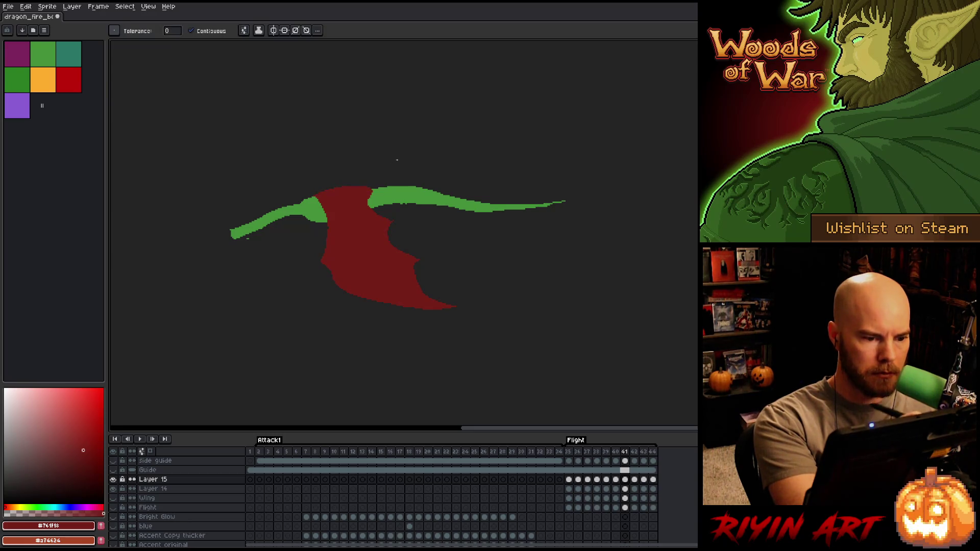
{"action": "key", "text": "comma"}
{"action": "key", "text": "period"}
{"action": "key", "text": "comma"}
{"action": "key", "text": "period"}
Lasso the area around the wing's top edge and delete its red pixels on frame 42.
{"action": "key", "text": "w"}
{"action": "key", "text": "m"}
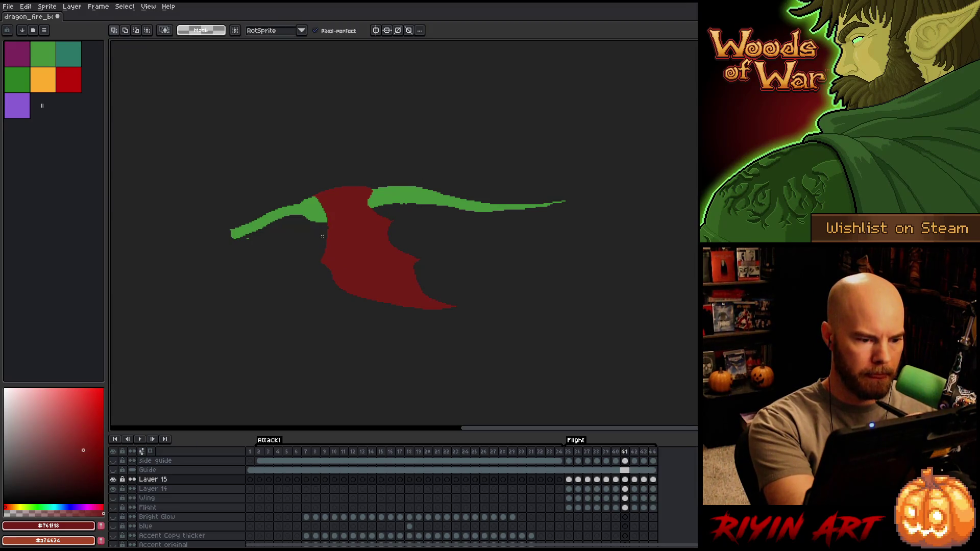
{"action": "left_click_drag", "start_coordinate": [323, 235], "coordinate": [290, 270]}
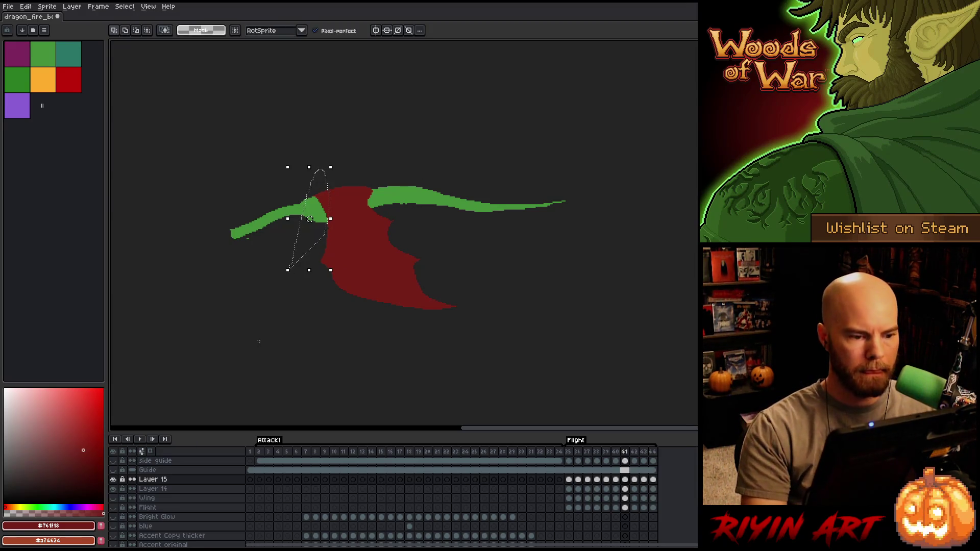
{"action": "key", "text": "comma"}
{"action": "key", "text": "period"}
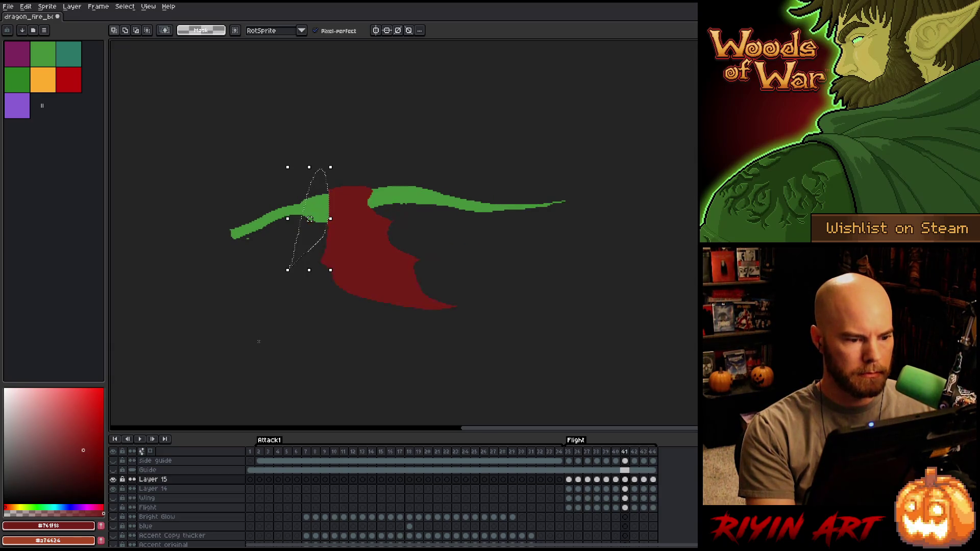
{"action": "key", "text": "period"}
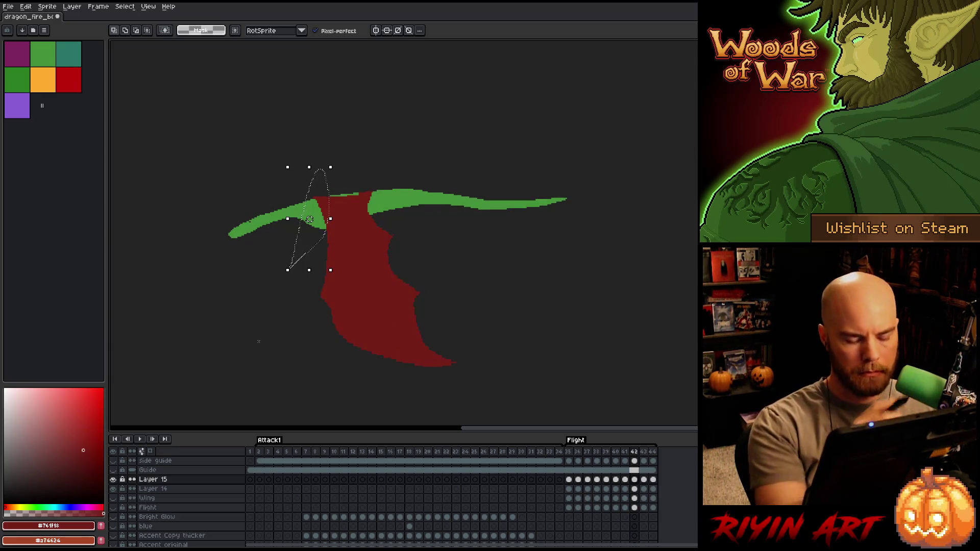
{"action": "key", "text": "Delete"}
Deselect, undo an accidental whole-layer fill, and fill the dark gap atop the wing red.
{"action": "key", "text": "ctrl+d"}
{"action": "key", "text": "b"}
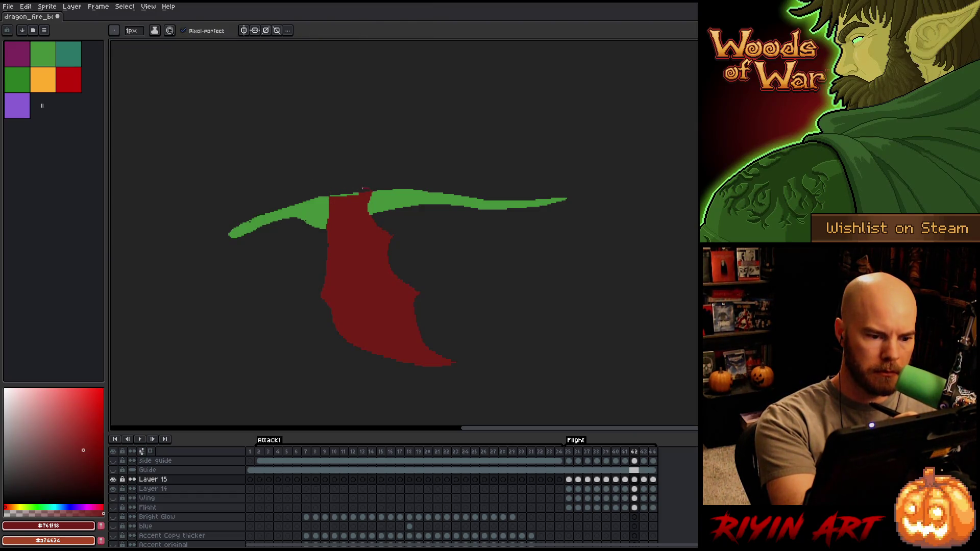
{"action": "key", "text": "f"}
{"action": "key", "text": "ctrl+z"}
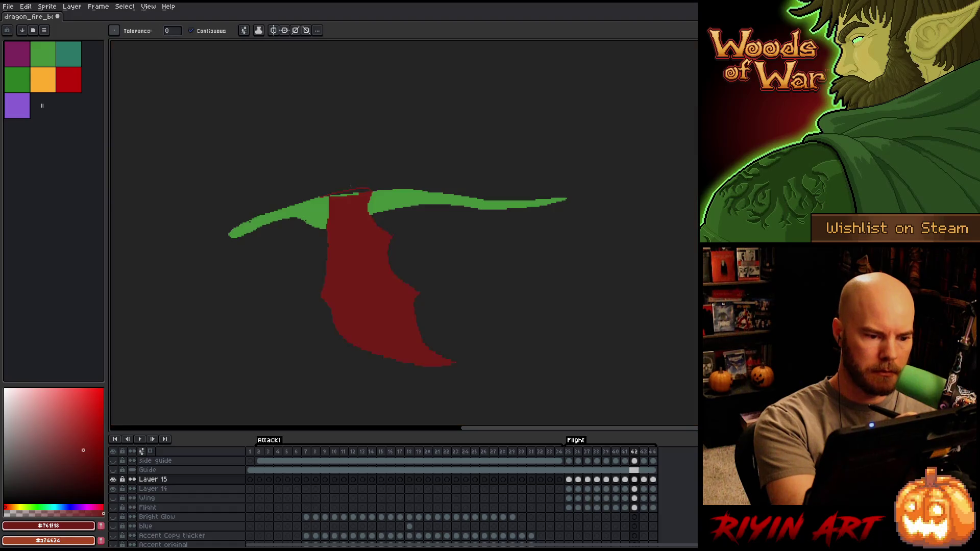
{"action": "key", "text": "g"}
{"action": "left_click", "coordinate": [347, 193]}
{"action": "key", "text": "b"}
{"action": "key", "text": "e"}
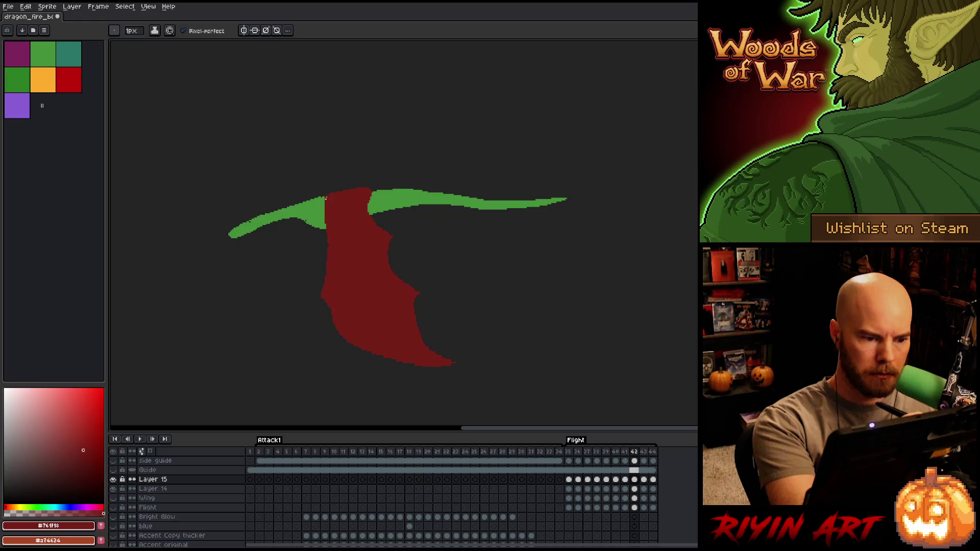
{"action": "key", "text": "b"}
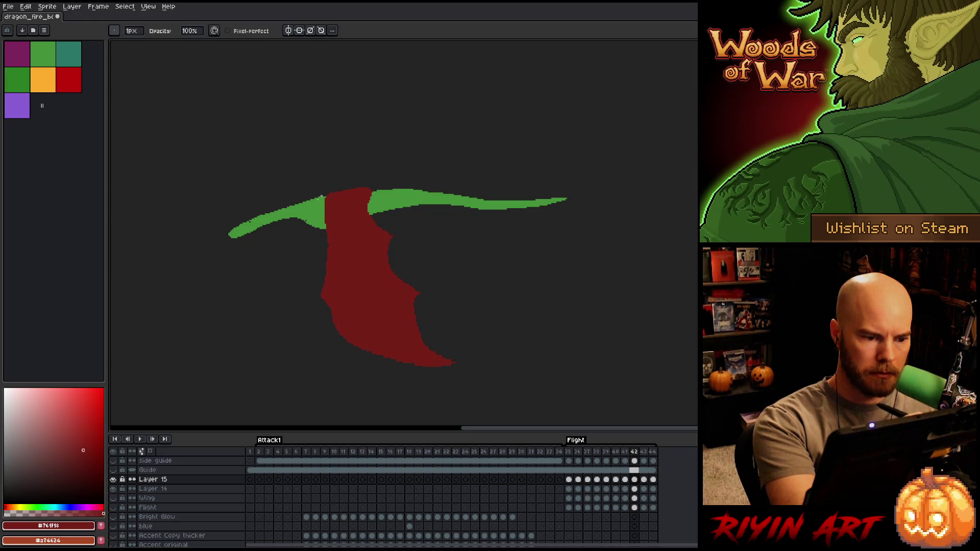
On frame 43, paint over the red sliver and erase the green strip crossing the wing top.
{"action": "key", "text": "period"}
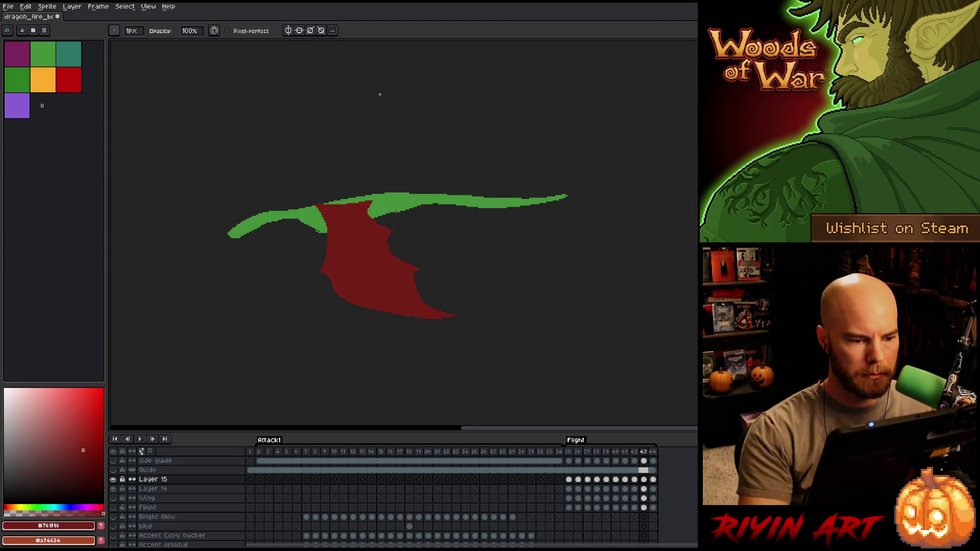
{"action": "key", "text": "e"}
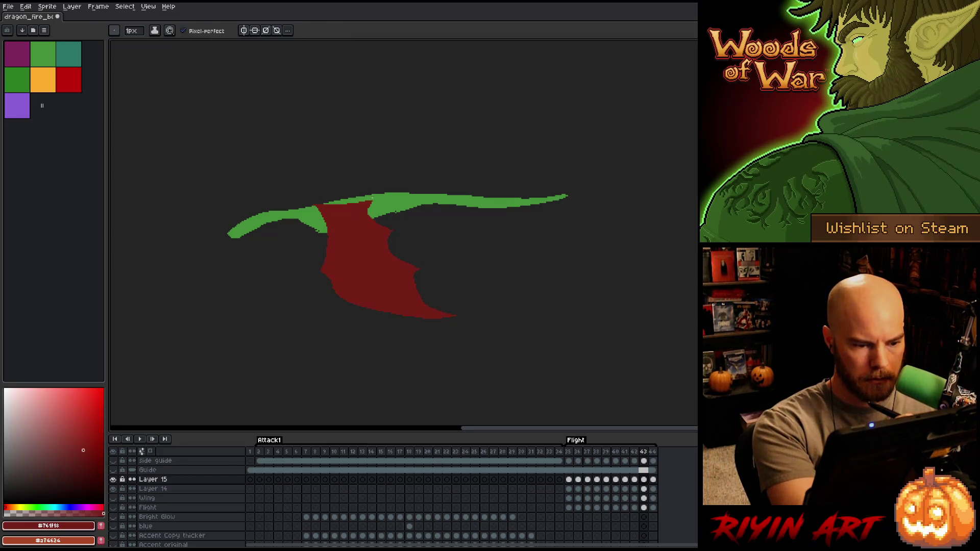
{"action": "key", "text": "e"}
{"action": "key", "text": "b"}
{"action": "mouse_move", "coordinate": [372, 195]}
{"action": "left_mouse_down"}
{"action": "mouse_move", "coordinate": [369, 207]}
{"action": "mouse_move", "coordinate": [374, 194]}
{"action": "left_mouse_up"}
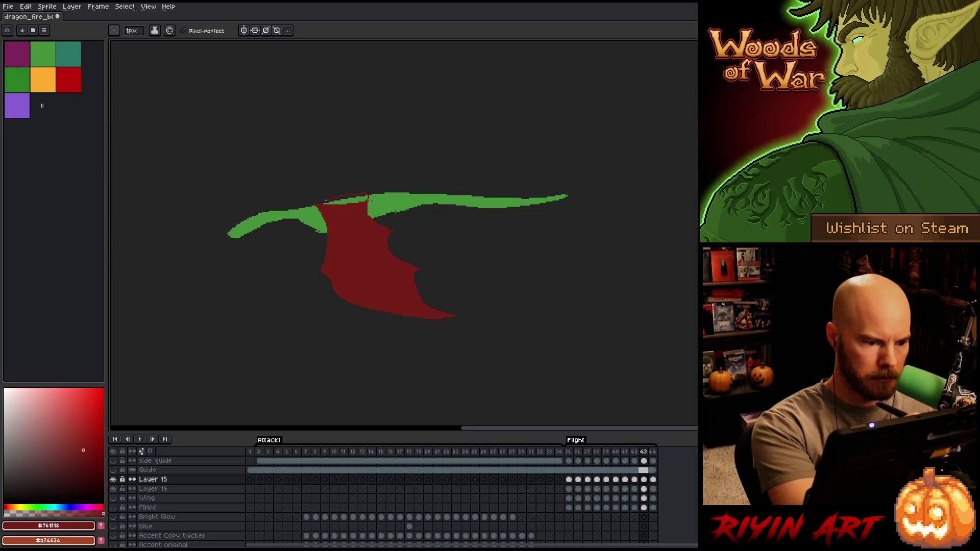
{"action": "key", "text": "e"}
{"action": "left_click_drag", "start_coordinate": [325, 202], "coordinate": [367, 196]}
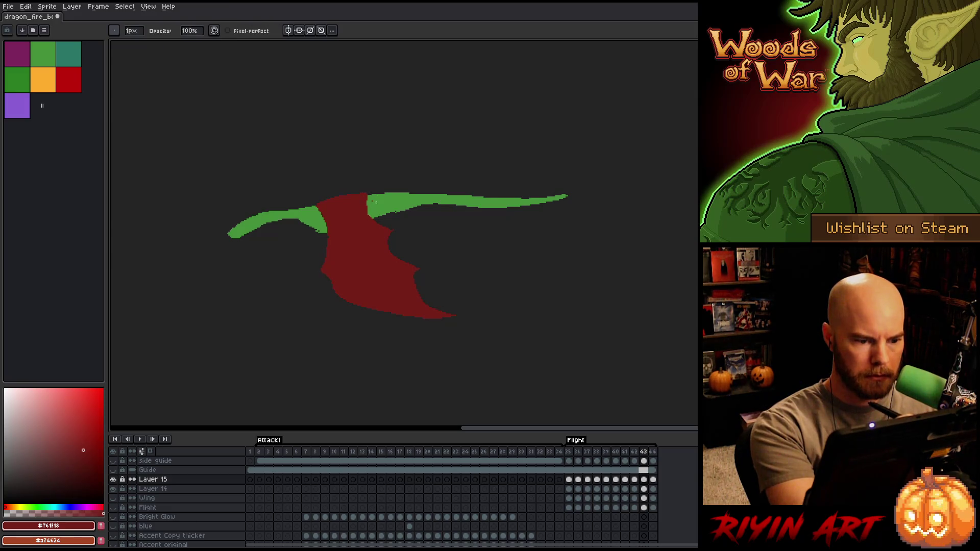
Back on frame 42, draw a short dark red edge on the wing's left side.
{"action": "key", "text": "comma"}
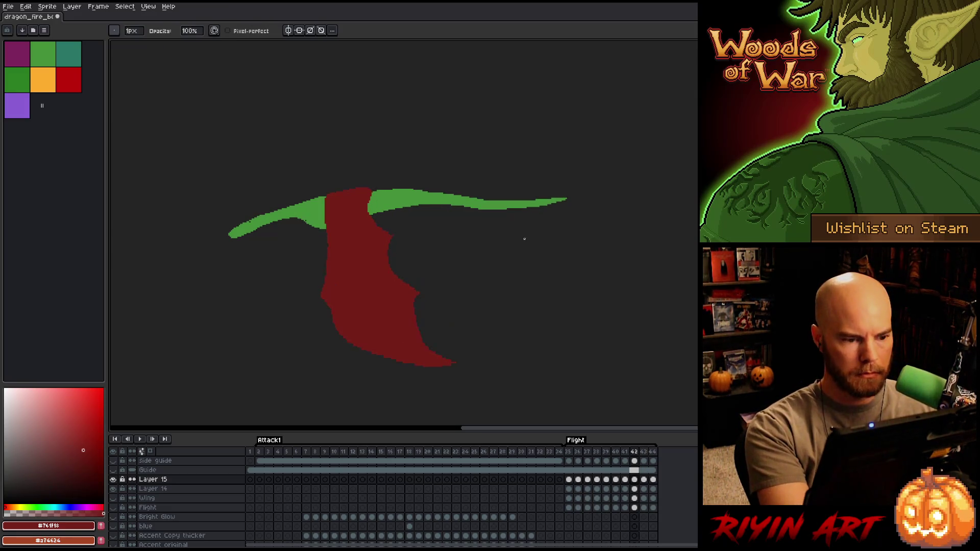
{"action": "key", "text": "period"}
{"action": "key", "text": "comma"}
{"action": "key", "text": "b"}
{"action": "left_click_drag", "start_coordinate": [322, 197], "coordinate": [324, 212]}
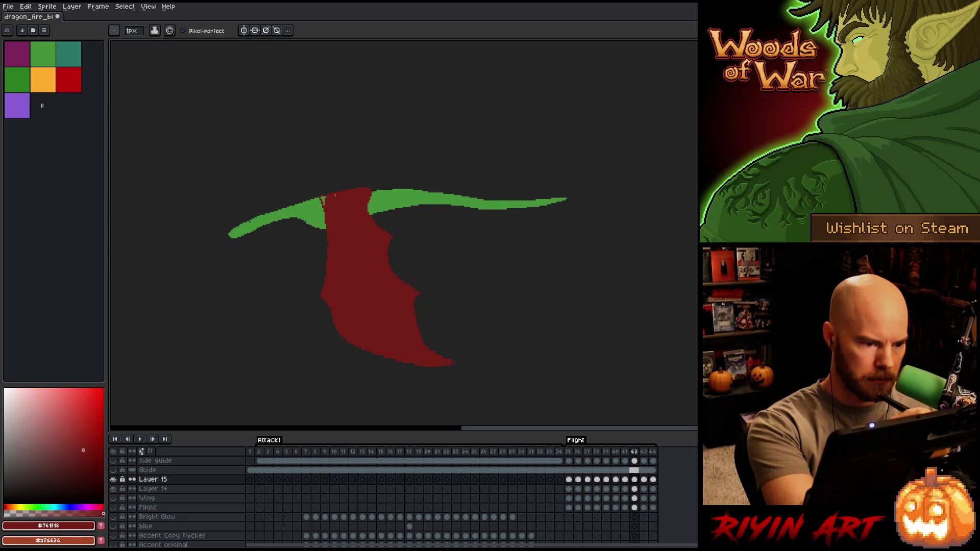
Step back from frame 41 to frame 39, comparing the wing poses along the way.
{"action": "key", "text": "g"}
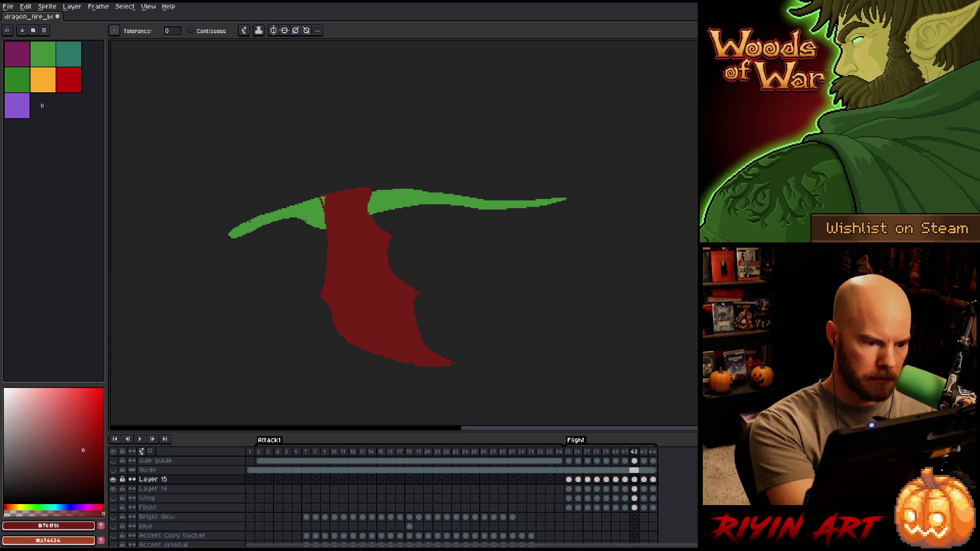
{"action": "key", "text": "comma"}
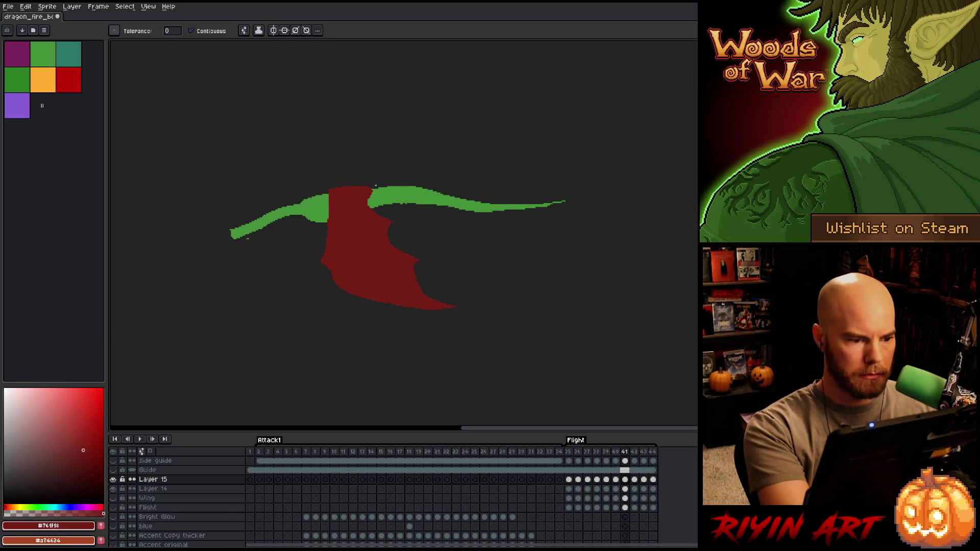
{"action": "key", "text": "b"}
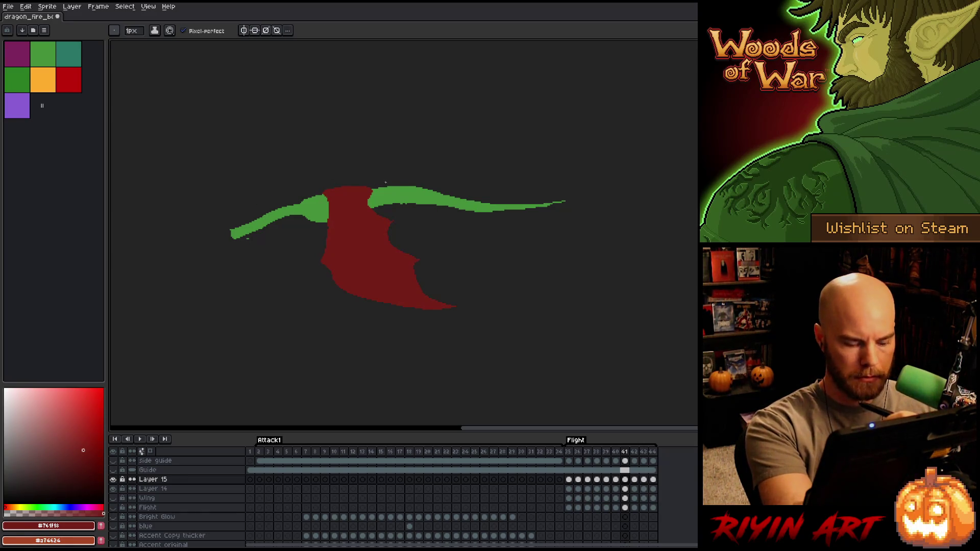
{"action": "key", "text": "comma"}
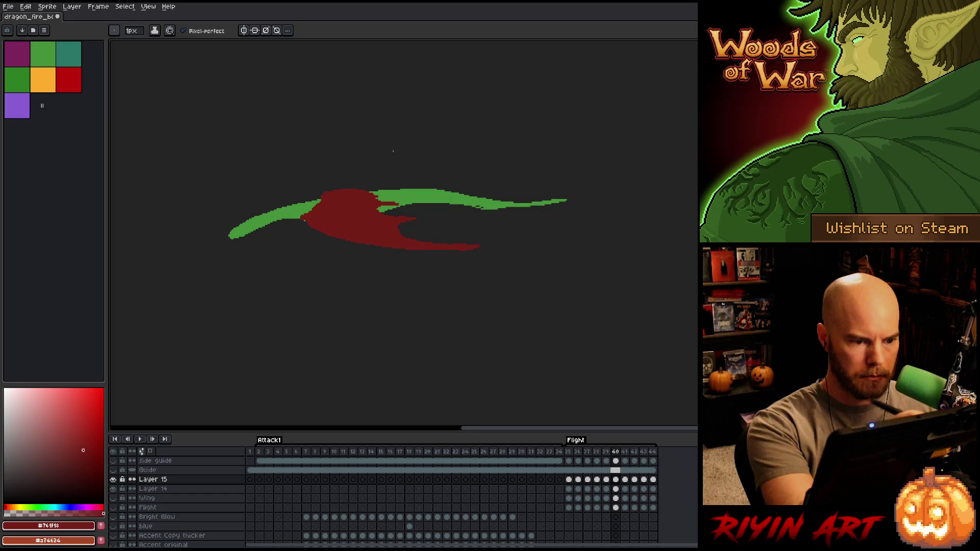
{"action": "key", "text": "comma"}
{"action": "key", "text": "period"}
{"action": "key", "text": "comma"}
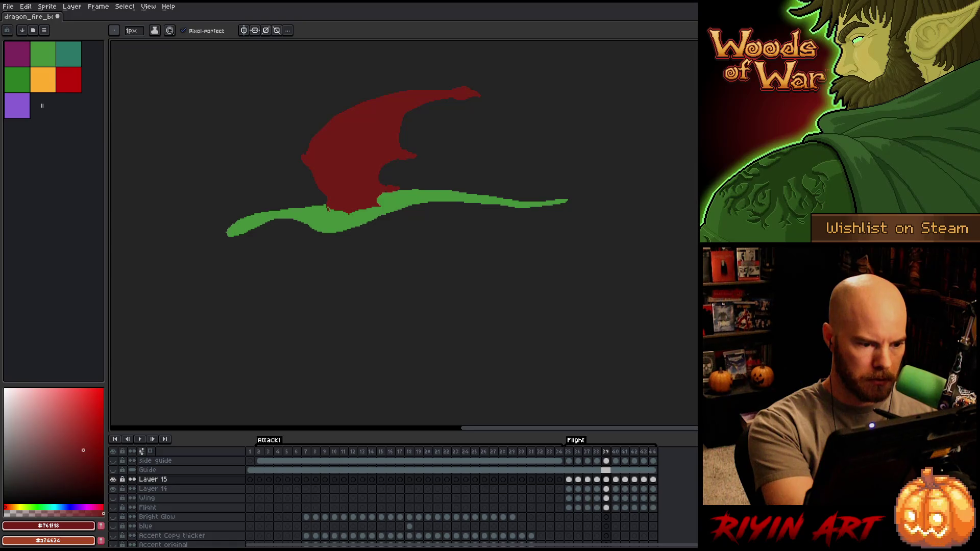
{"action": "key", "text": "g"}
{"action": "key", "text": "i"}
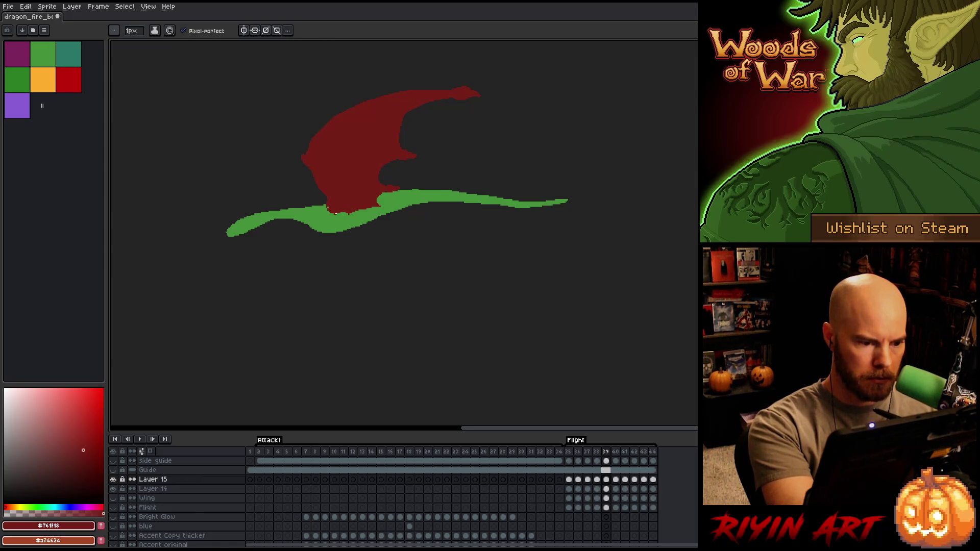
{"action": "key", "text": "b"}
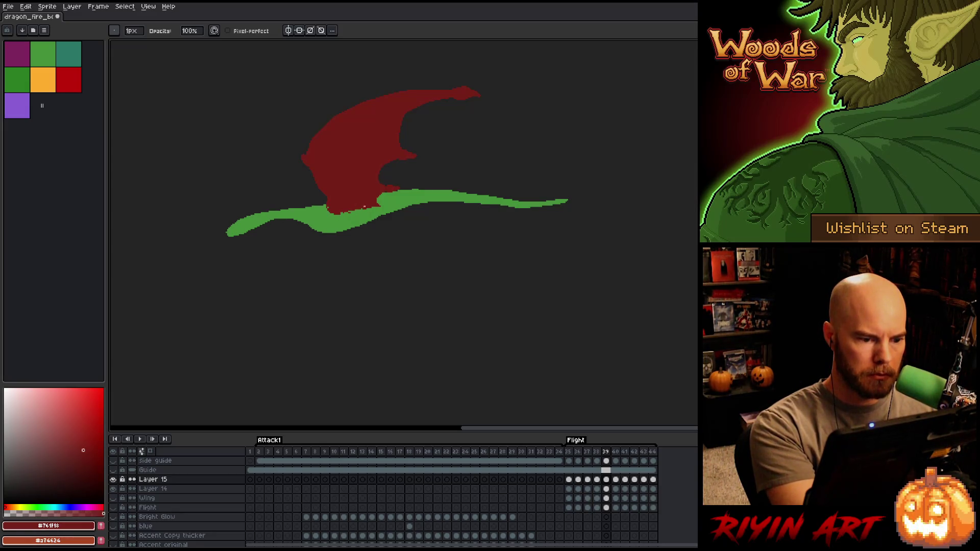
{"action": "key", "text": "e"}
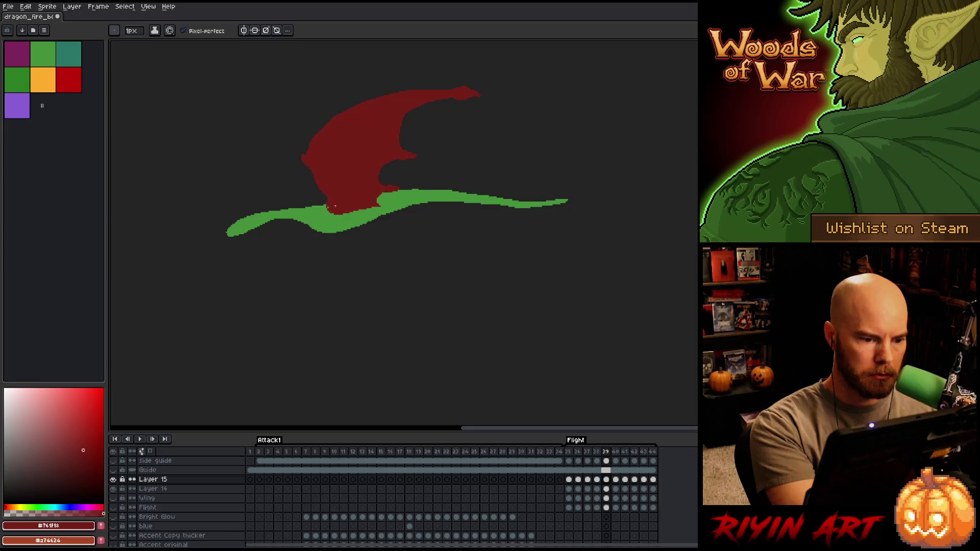
Step back through frames 38–35 and fill the gap at the wing base red on frame 35.
{"action": "key", "text": "Left"}
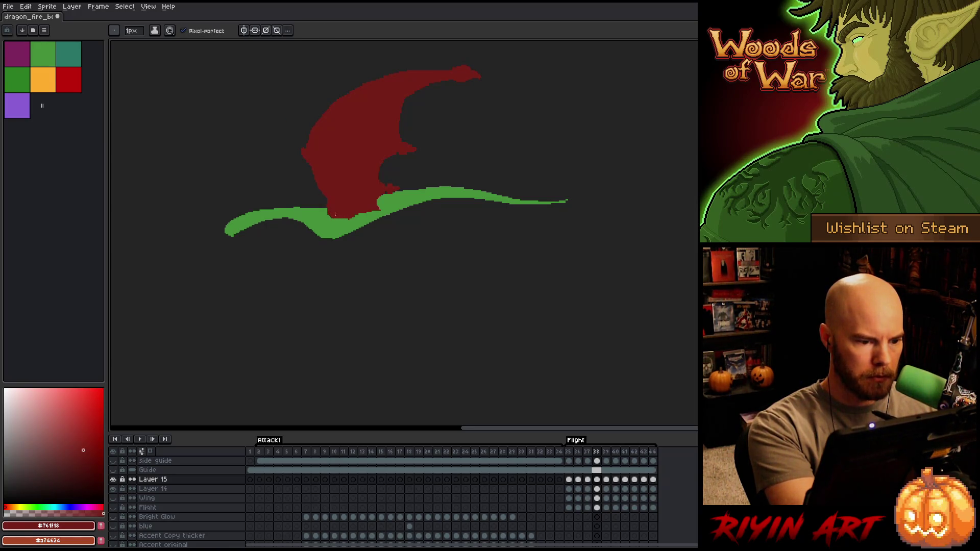
{"action": "key", "text": "e"}
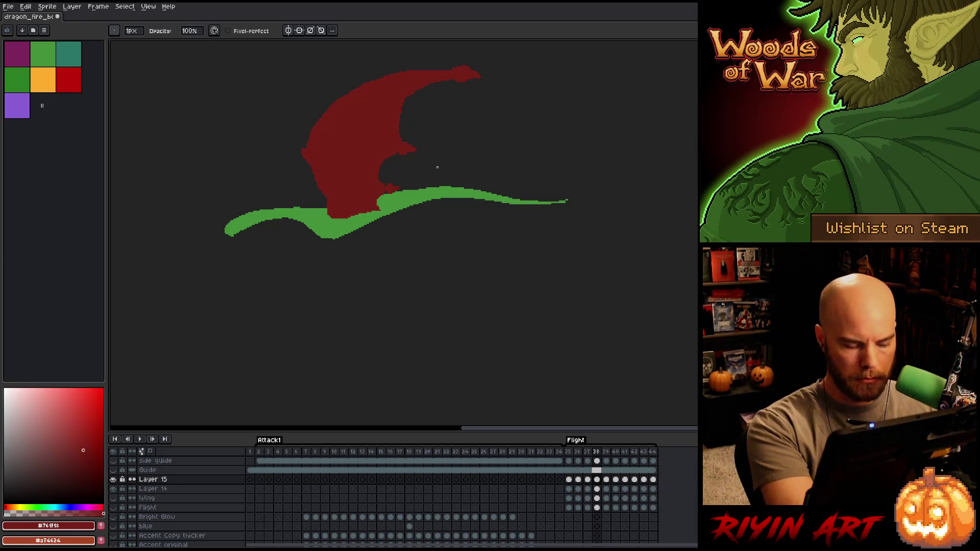
{"action": "key", "text": "comma"}
{"action": "key", "text": "b"}
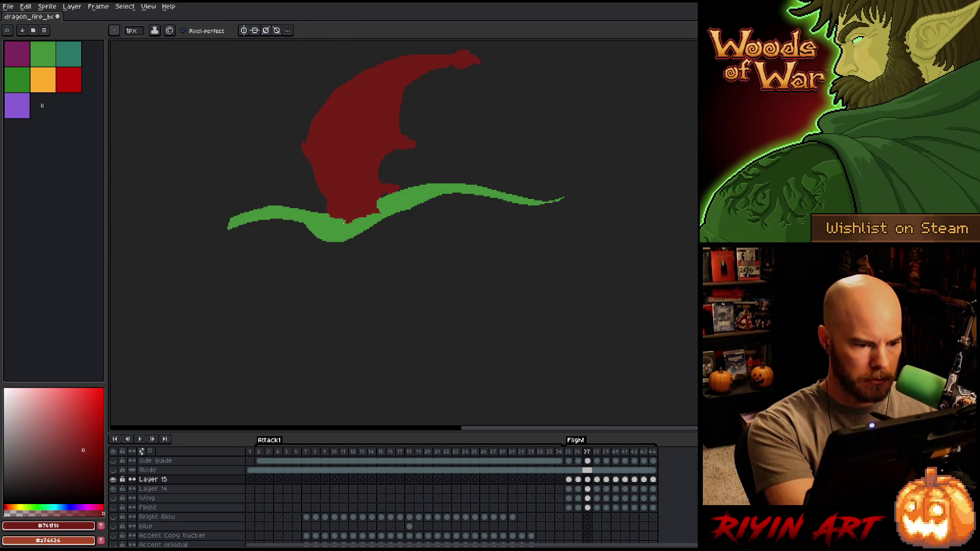
{"action": "key", "text": "g"}
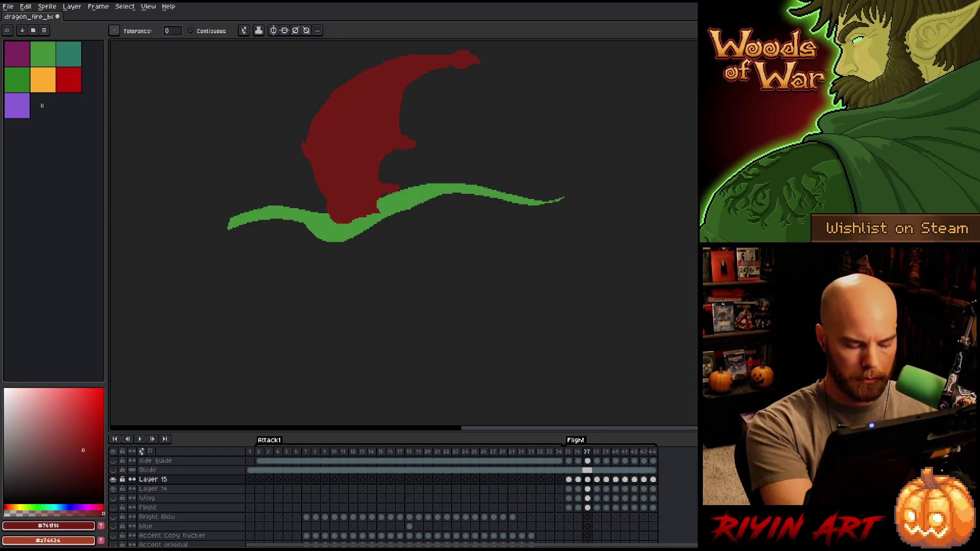
{"action": "key", "text": "comma"}
{"action": "key", "text": "b"}
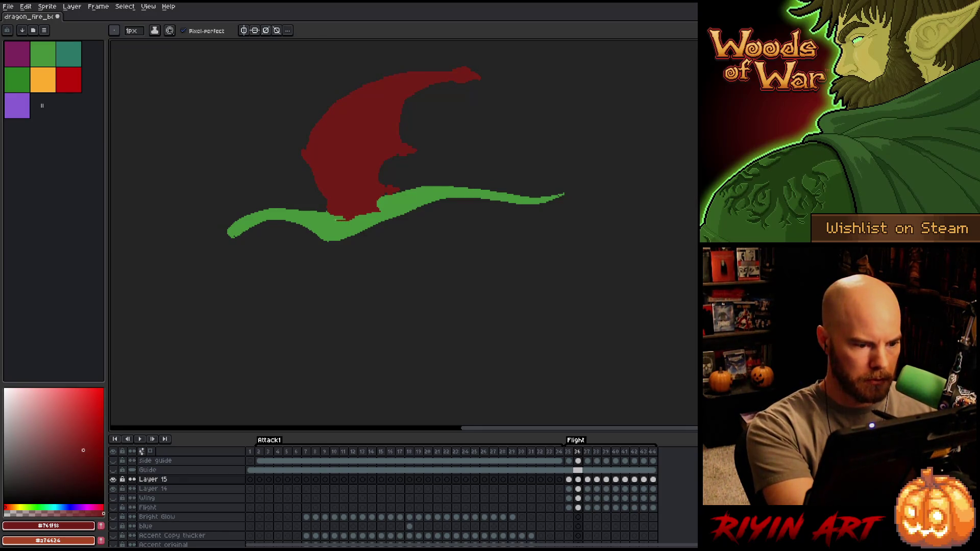
{"action": "key", "text": "g"}
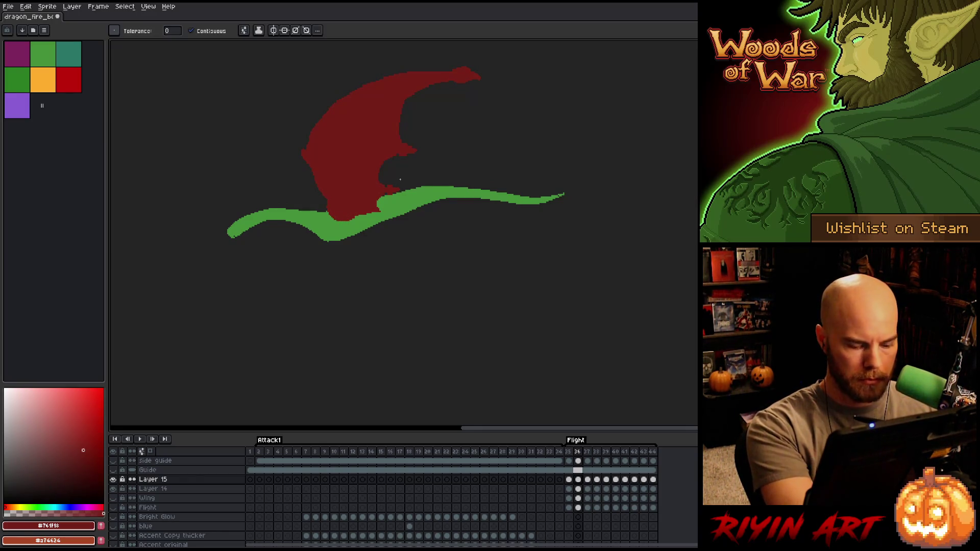
{"action": "key", "text": "comma"}
{"action": "key", "text": "b"}
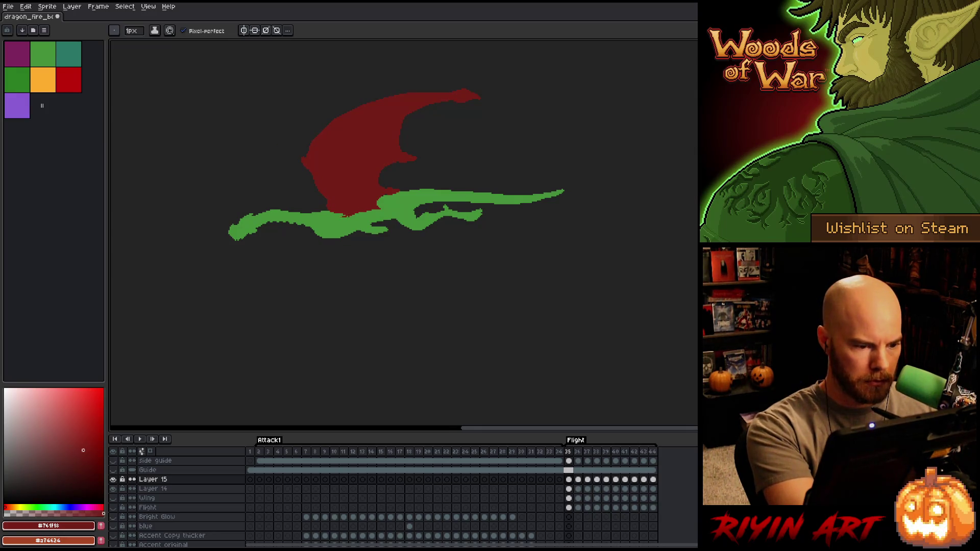
{"action": "key", "text": "g"}
{"action": "left_click", "coordinate": [335, 214]}
Step forward again to compare the wing poses of frames 40 and 41.
{"action": "key", "text": "b"}
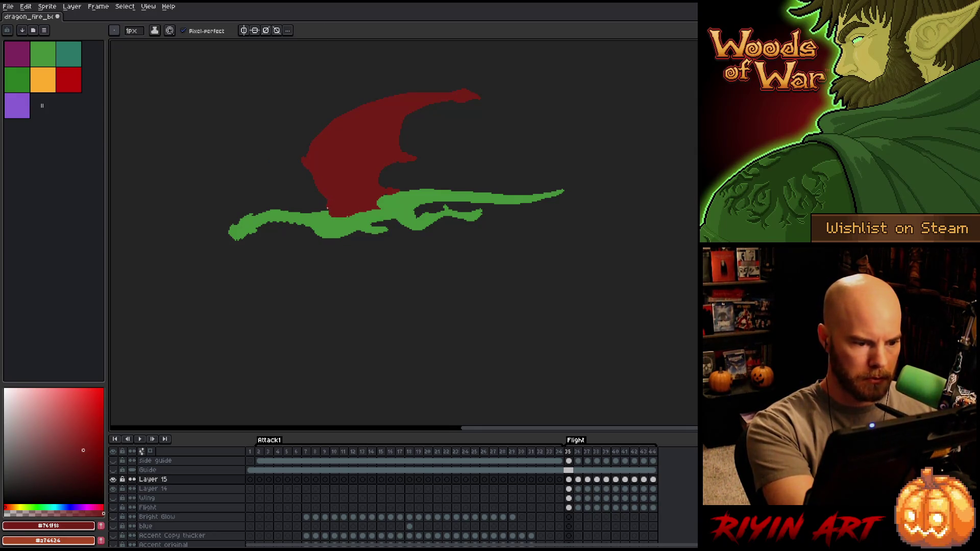
{"action": "key", "text": "e"}
{"action": "key", "text": "period"}
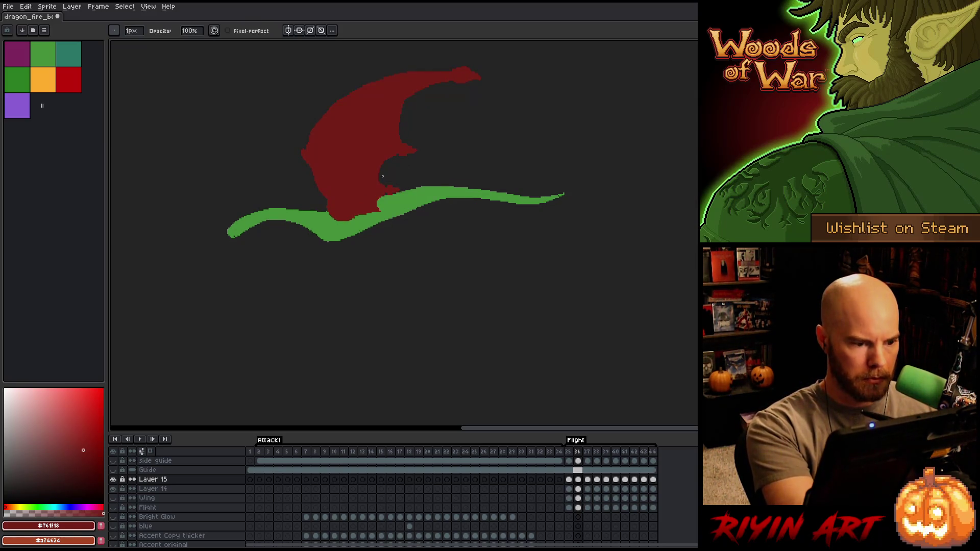
{"action": "key", "text": "period"}
{"action": "key", "text": "period"}
{"action": "key", "text": "period"}
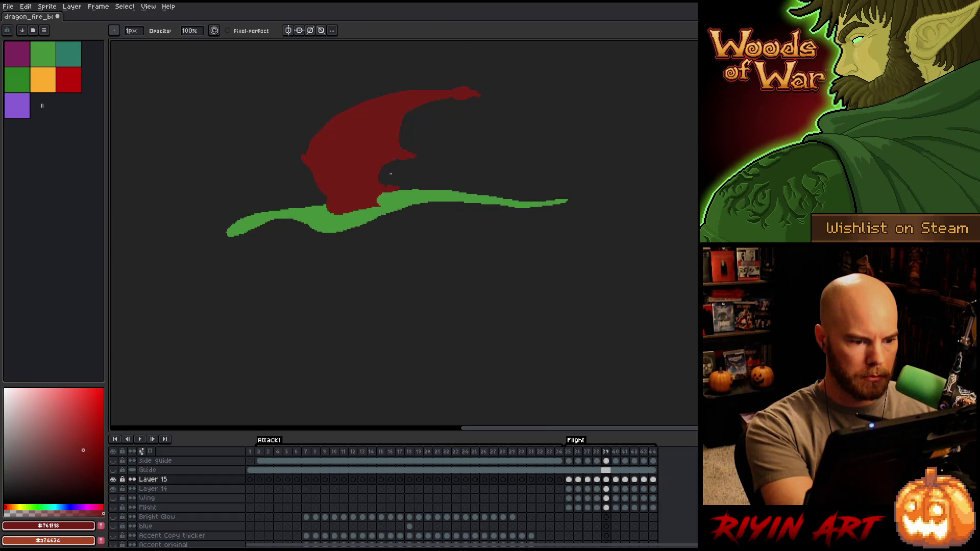
{"action": "key", "text": "period"}
On frame 41, lasso the wing's front section, nudge it left, and fill the resulting seam red.
{"action": "key", "text": "comma"}
{"action": "key", "text": "period"}
{"action": "key", "text": "comma"}
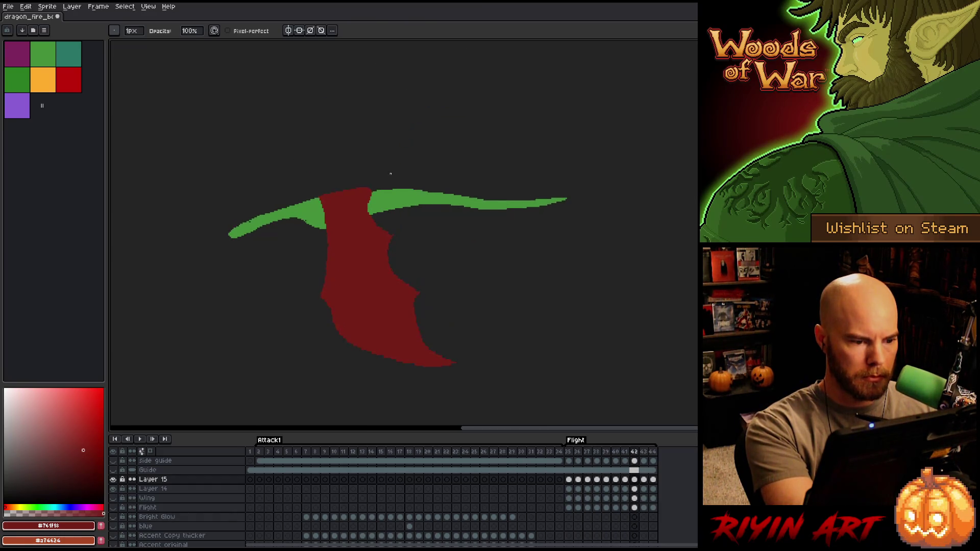
{"action": "key", "text": "period"}
{"action": "key", "text": "comma"}
{"action": "key", "text": "period"}
{"action": "key", "text": "q"}
{"action": "mouse_move", "coordinate": [331, 157]}
{"action": "left_mouse_down"}
{"action": "mouse_move", "coordinate": [354, 294]}
{"action": "mouse_move", "coordinate": [300, 135]}
{"action": "left_mouse_up"}
{"action": "key", "text": "Left"}
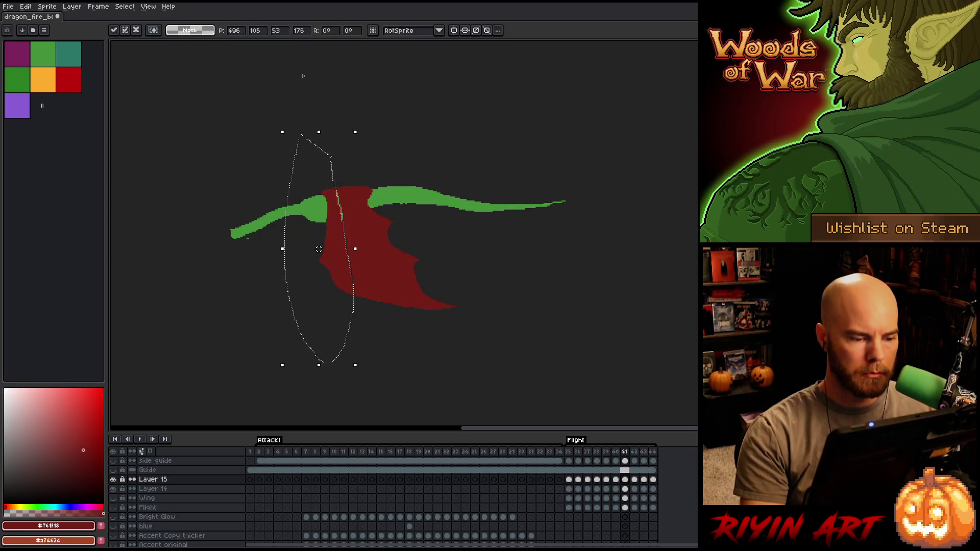
{"action": "key", "text": "Return"}
{"action": "key", "text": "b"}
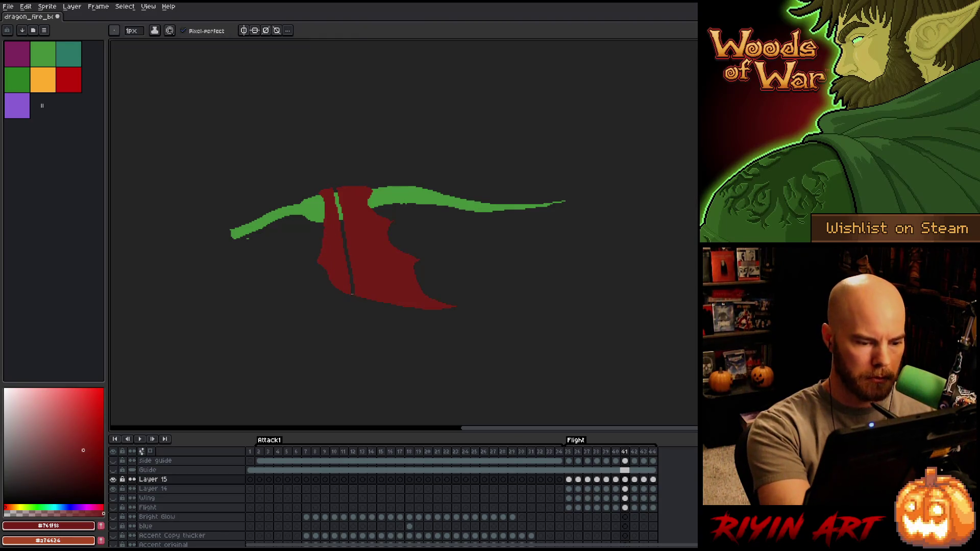
{"action": "left_click", "coordinate": [334, 187], "text": "shift"}
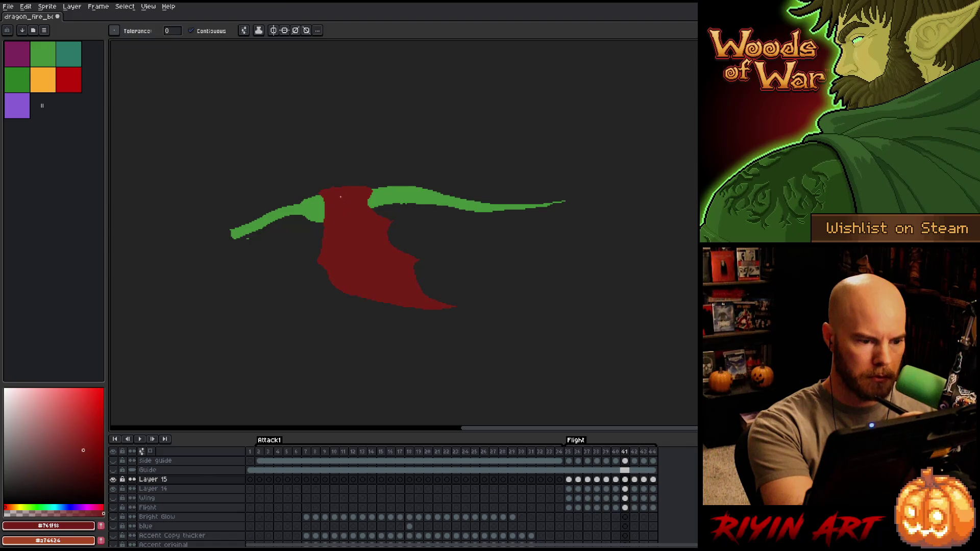
Flip between frames 41 and 42 to compare wing poses, selecting the whole red wing.
{"action": "key", "text": "Right"}
{"action": "key", "text": "Left"}
{"action": "key", "text": "Right"}
{"action": "key", "text": "Left"}
{"action": "key", "text": "Right"}
{"action": "key", "text": "Left"}
{"action": "key", "text": "Right"}
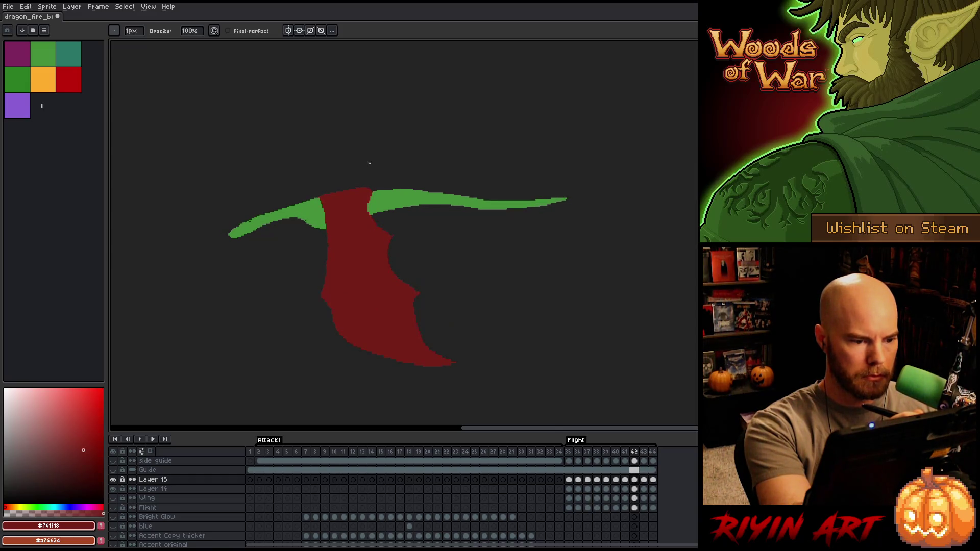
{"action": "key", "text": "v"}
{"action": "key", "text": "ctrl+a"}
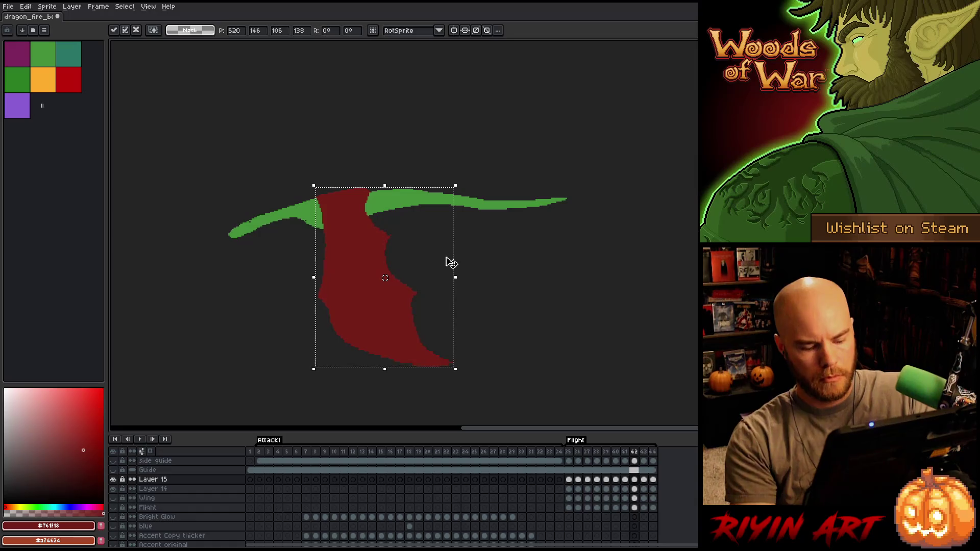
{"action": "key", "text": "Left"}
{"action": "key", "text": "Right"}
{"action": "key", "text": "Right"}
{"action": "key", "text": "Right"}
{"action": "key", "text": "Right"}
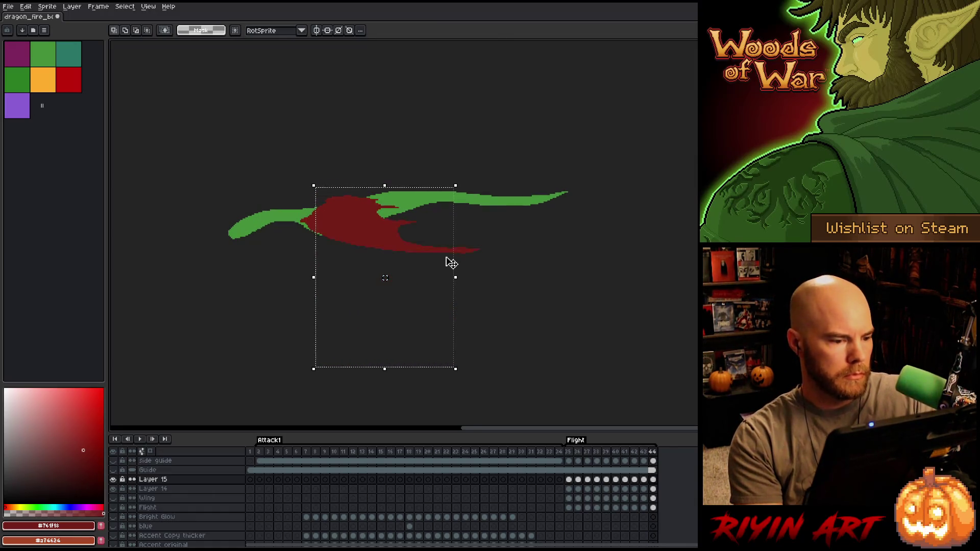
{"action": "key", "text": "Left"}
{"action": "key", "text": "Right"}
{"action": "key", "text": "ctrl+a"}
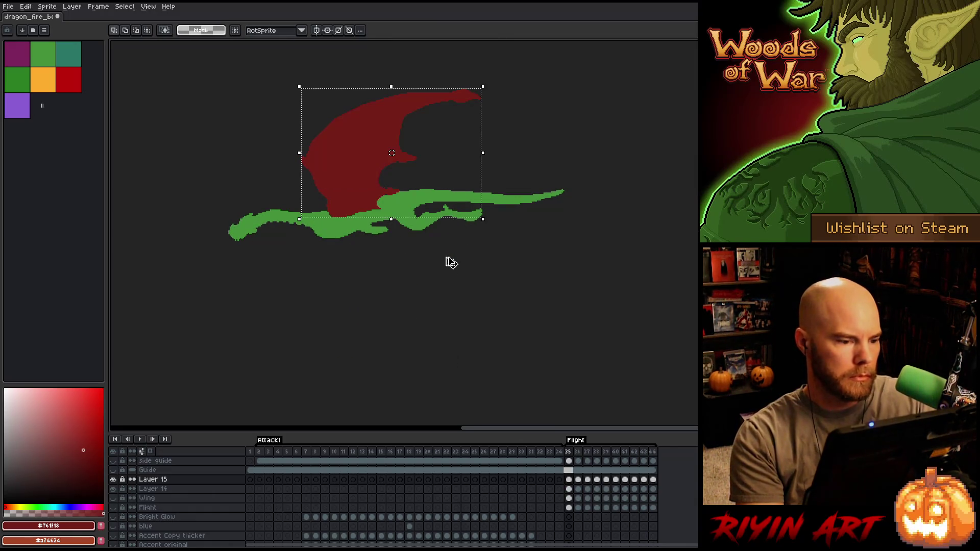
Step through frames 42 down to 39, flip between 39 and 40, then settle on frame 41.
{"action": "key", "text": "Left"}
{"action": "key", "text": "Left"}
{"action": "key", "text": "Left"}
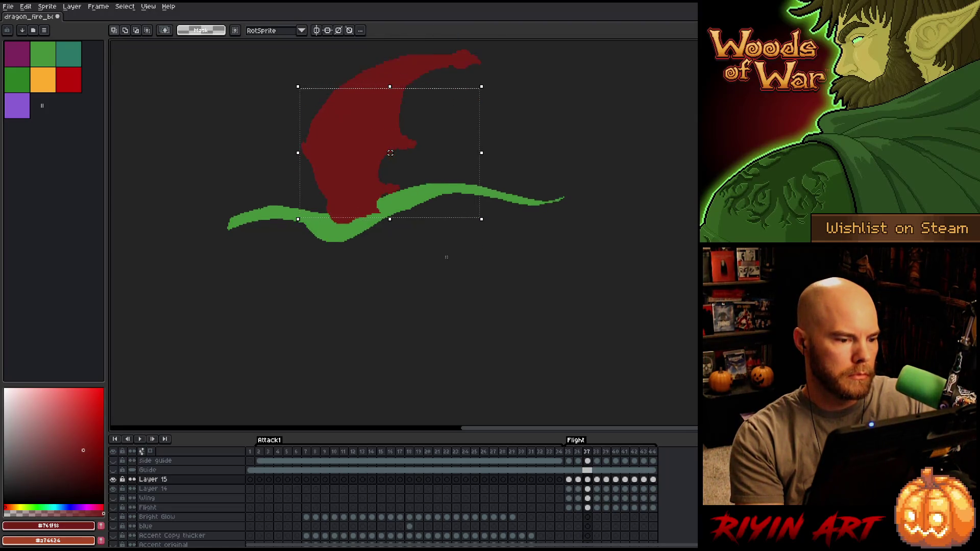
{"action": "key", "text": "Left"}
{"action": "key", "text": "Left"}
{"action": "key", "text": "Left"}
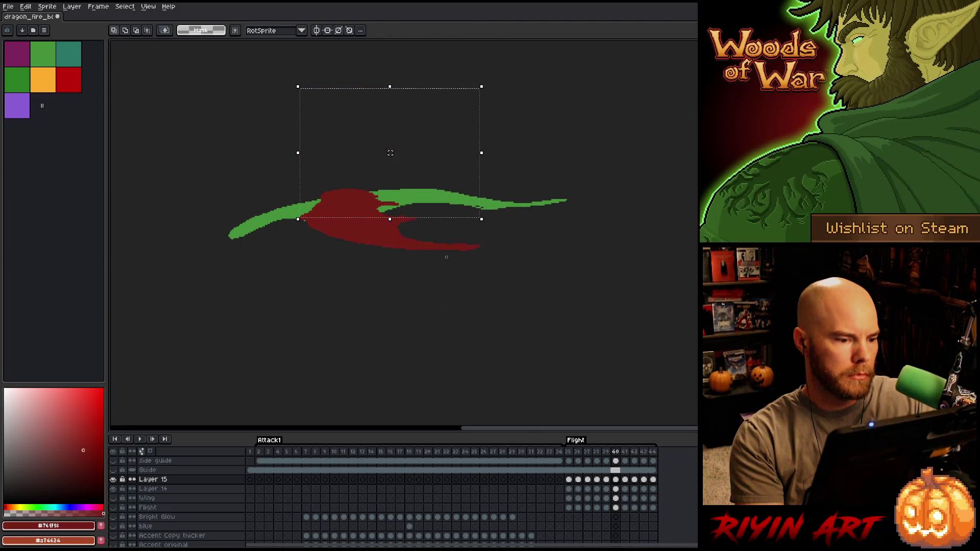
{"action": "key", "text": "Right"}
{"action": "key", "text": "ctrl+a"}
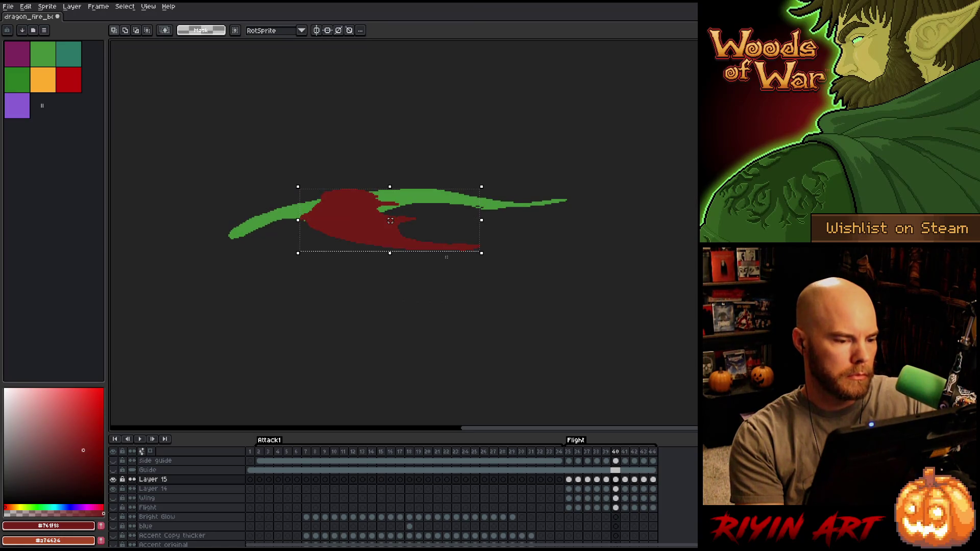
{"action": "key", "text": "Left"}
{"action": "key", "text": "Right"}
{"action": "key", "text": "Left"}
{"action": "key", "text": "Right"}
{"action": "key", "text": "Left"}
{"action": "key", "text": "Right"}
{"action": "key", "text": "Left"}
{"action": "key", "text": "Right"}
{"action": "key", "text": "Left"}
{"action": "key", "text": "Right"}
{"action": "key", "text": "Right"}
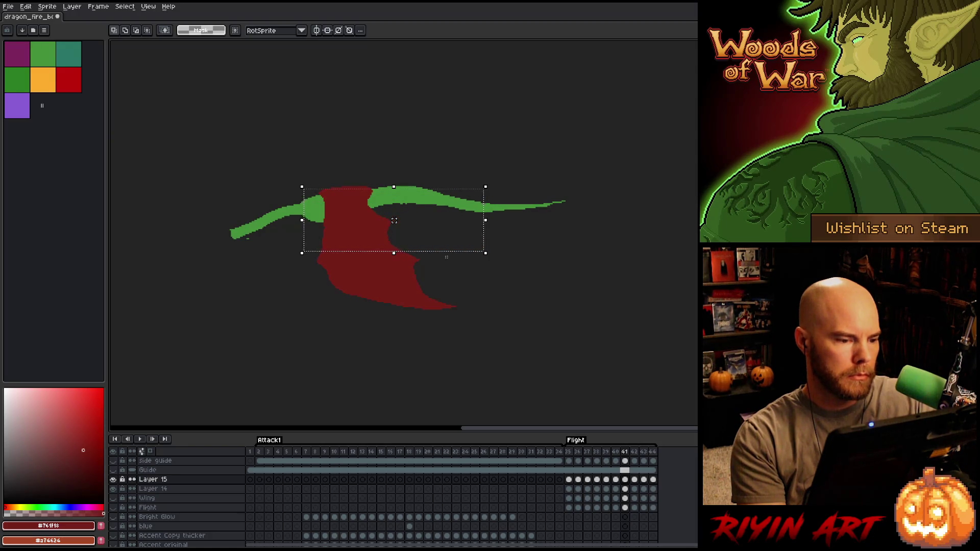
Nudge the selected wing right on frame 41 while comparing against frame 40, then deselect.
{"action": "key", "text": "Left"}
{"action": "key", "text": "Right"}
{"action": "key", "text": "Left"}
{"action": "key", "text": "Right"}
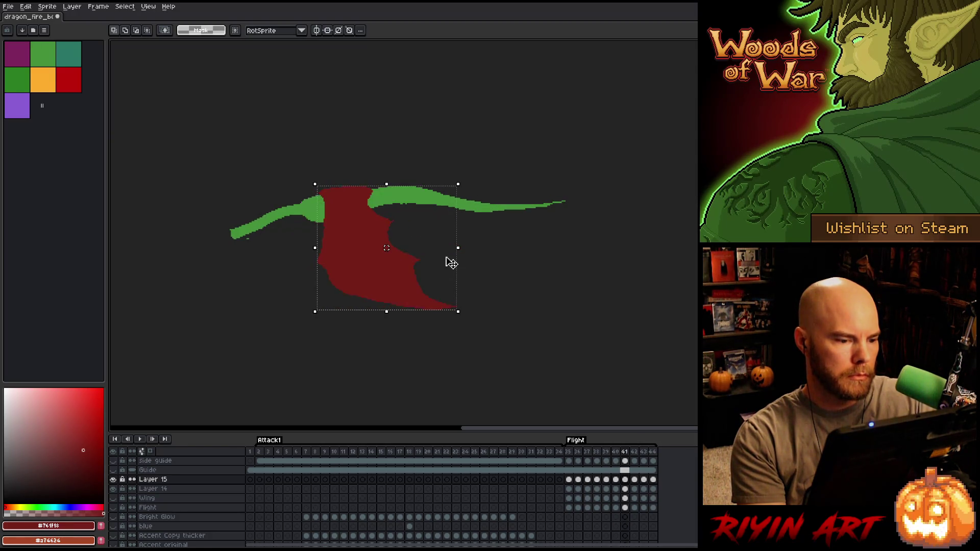
{"action": "key", "text": "Right"}
{"action": "key", "text": "Left"}
{"action": "key", "text": "Right"}
{"action": "key", "text": "Right"}
{"action": "key", "text": "Right"}
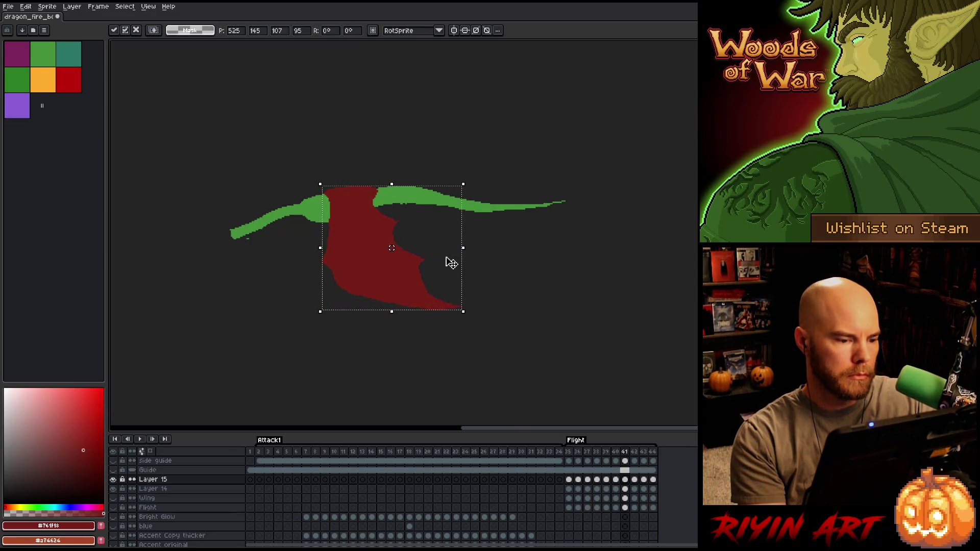
{"action": "key", "text": "comma"}
{"action": "key", "text": "period"}
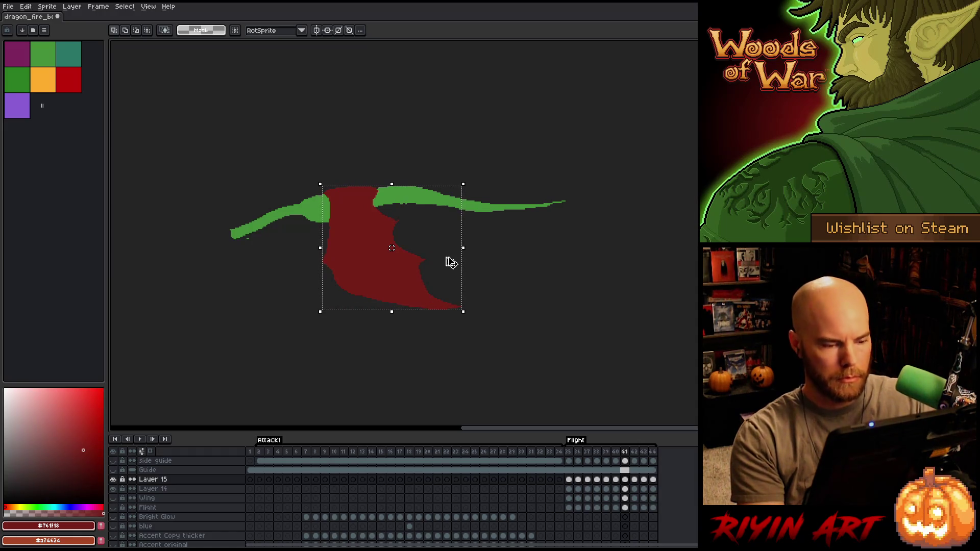
{"action": "key", "text": "ctrl+d"}
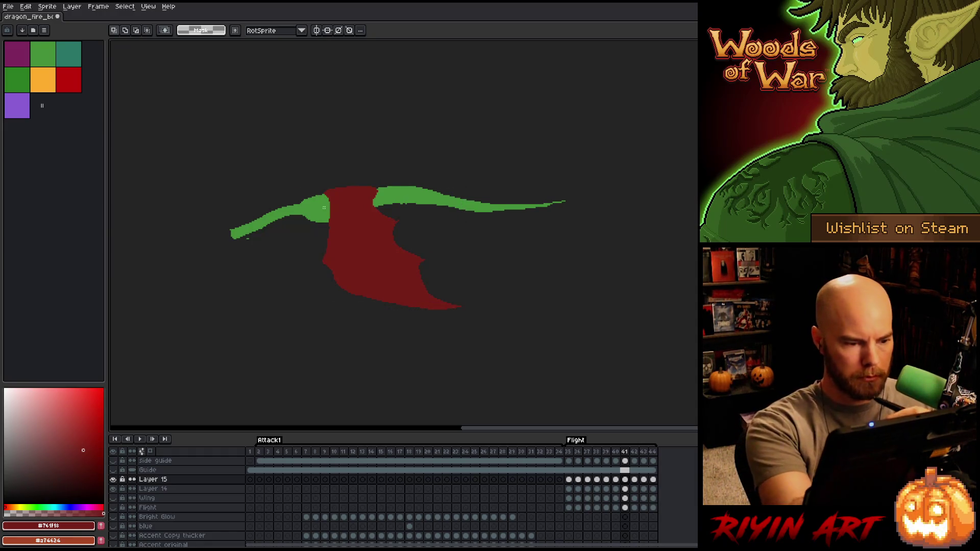
{"action": "key", "text": "b"}
{"action": "key", "text": "e"}
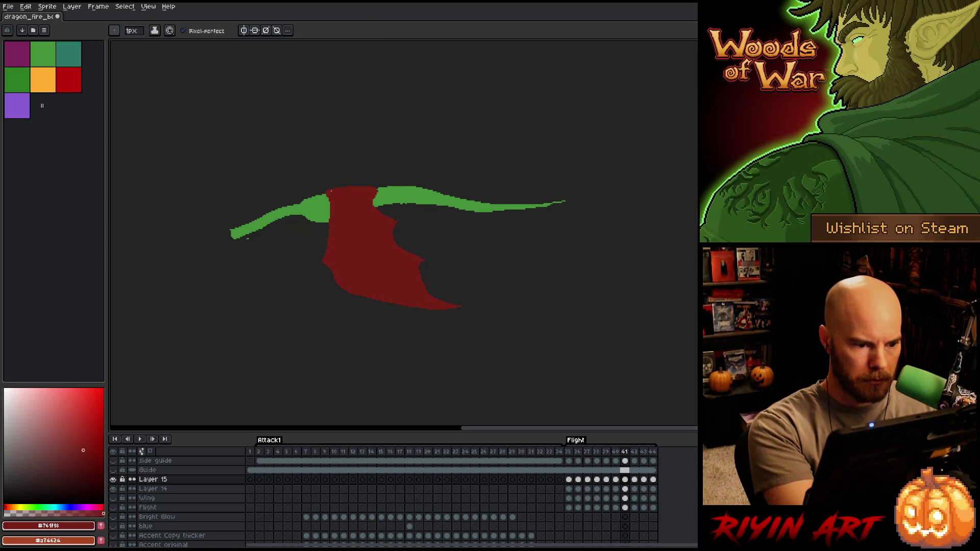
{"action": "key", "text": "b"}
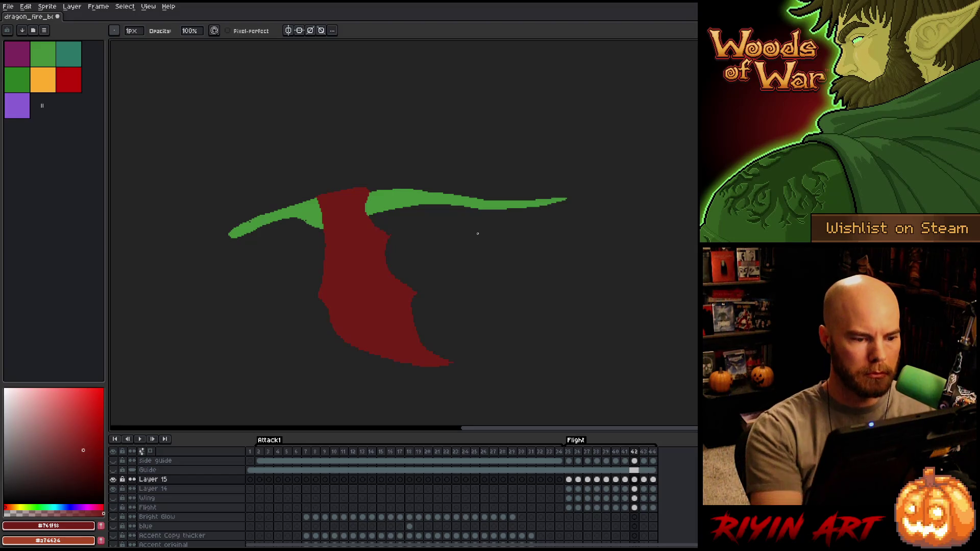
Transform the wing a few pixels right, then eyedrop its dark red and fill the top-edge gap.
{"action": "key", "text": "ctrl+t"}
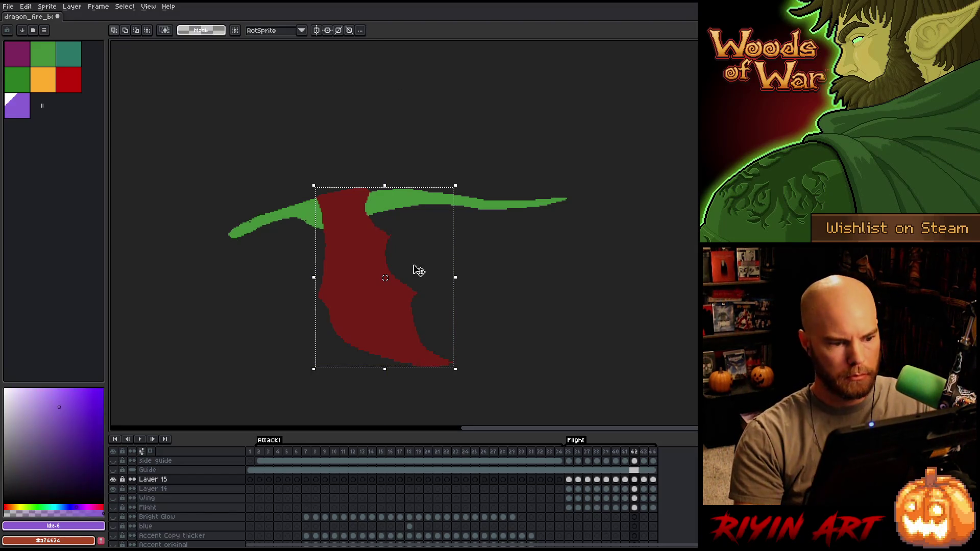
{"action": "key", "text": "Right"}
{"action": "key", "text": "Right"}
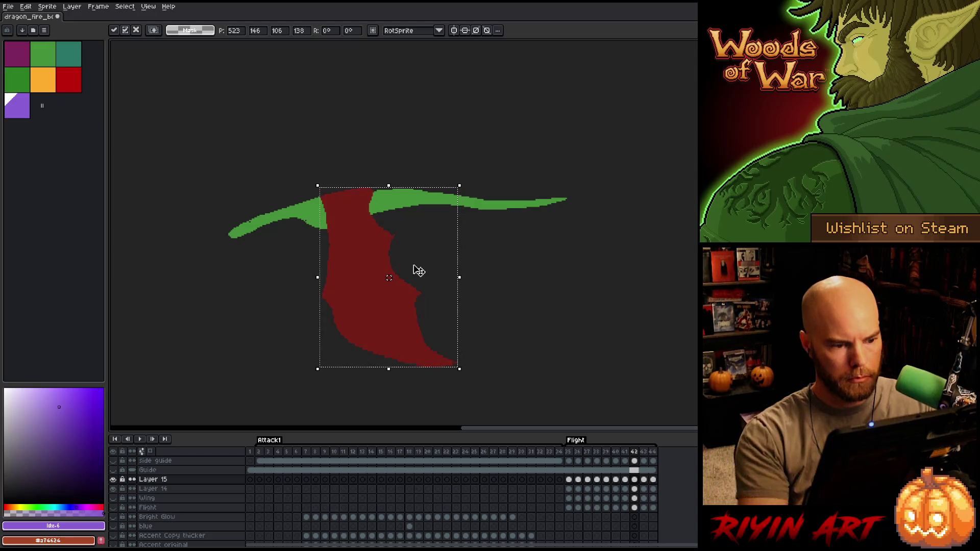
{"action": "key", "text": "Return"}
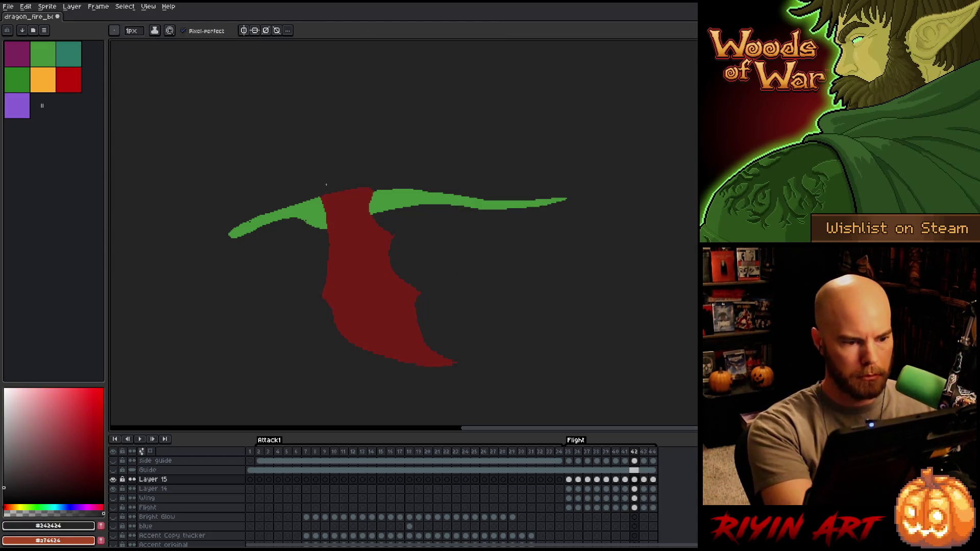
{"action": "left_click", "coordinate": [370, 188], "text": "alt"}
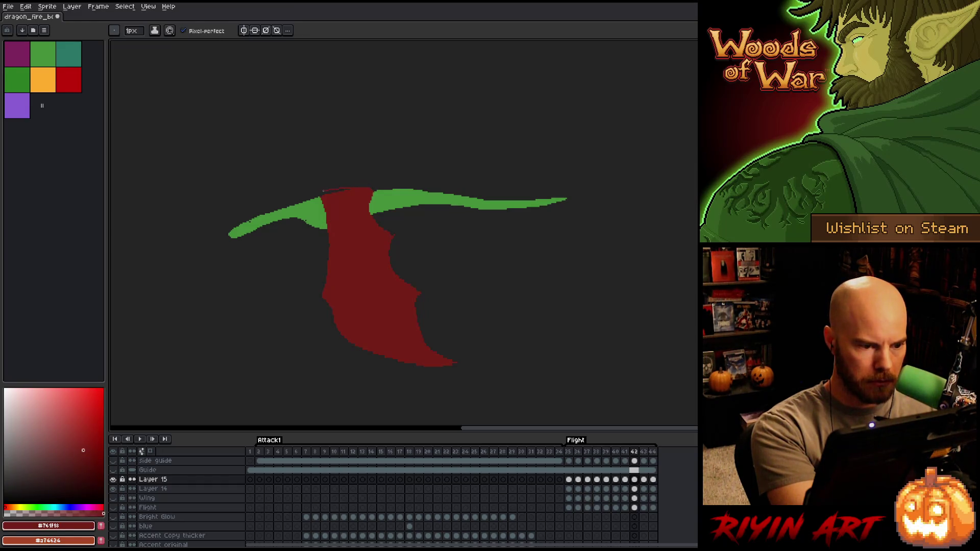
{"action": "key", "text": "g"}
{"action": "left_click", "coordinate": [327, 191]}
{"action": "key", "text": "b"}
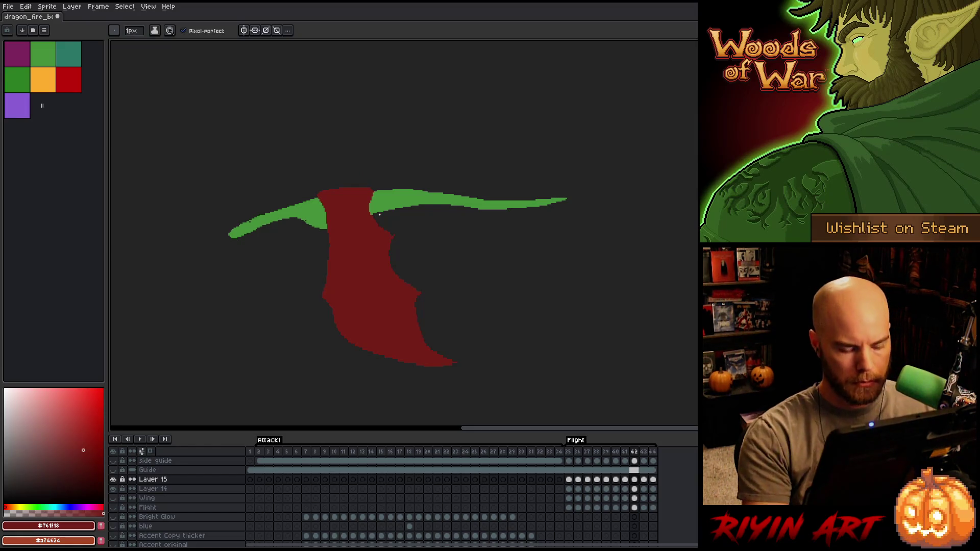
Try a dark red patch on the wing's left edge, undo it, and flip frames to check the motion.
{"action": "key", "text": "comma"}
{"action": "key", "text": "comma"}
{"action": "key", "text": "period"}
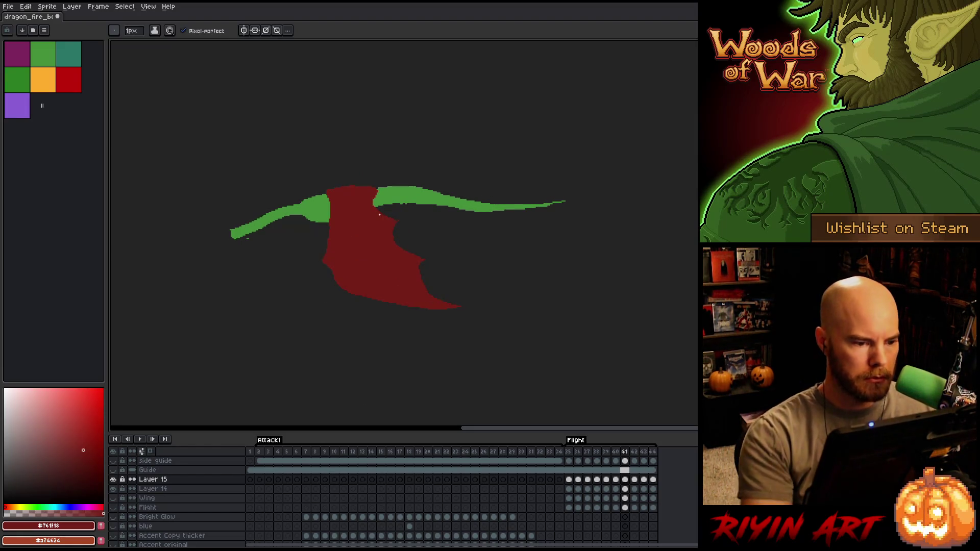
{"action": "left_click_drag", "start_coordinate": [329, 199], "coordinate": [329, 211]}
{"action": "key", "text": "ctrl+z"}
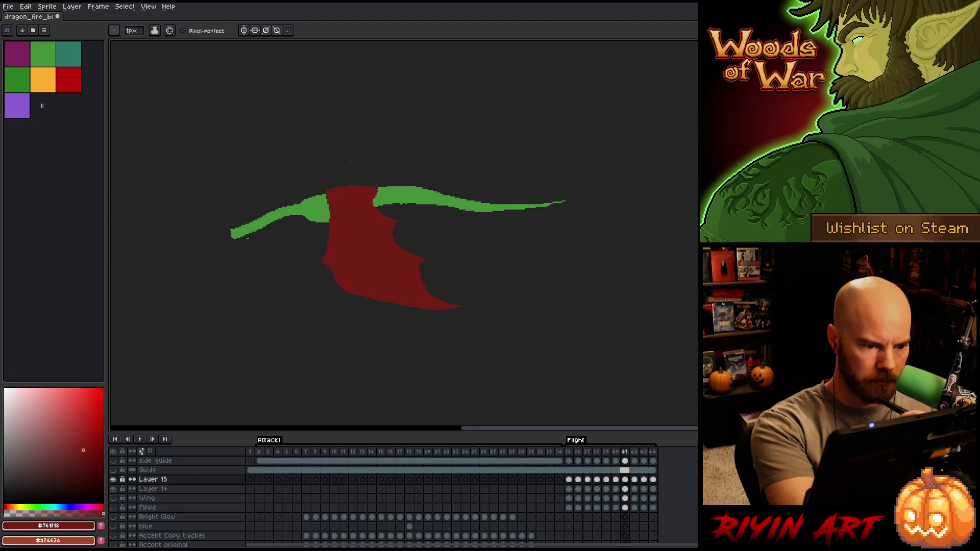
{"action": "key", "text": "comma"}
{"action": "key", "text": "period"}
{"action": "key", "text": "period"}
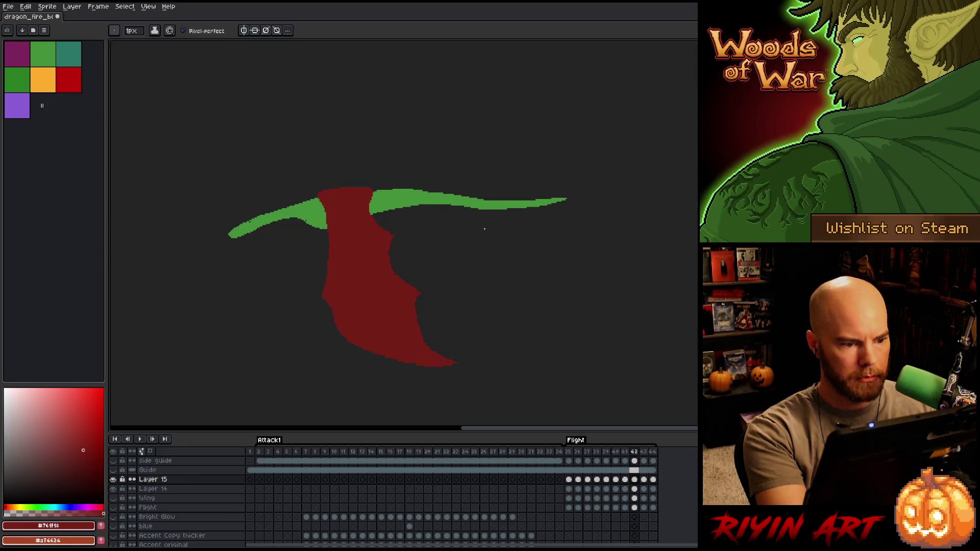
{"action": "key", "text": "comma"}
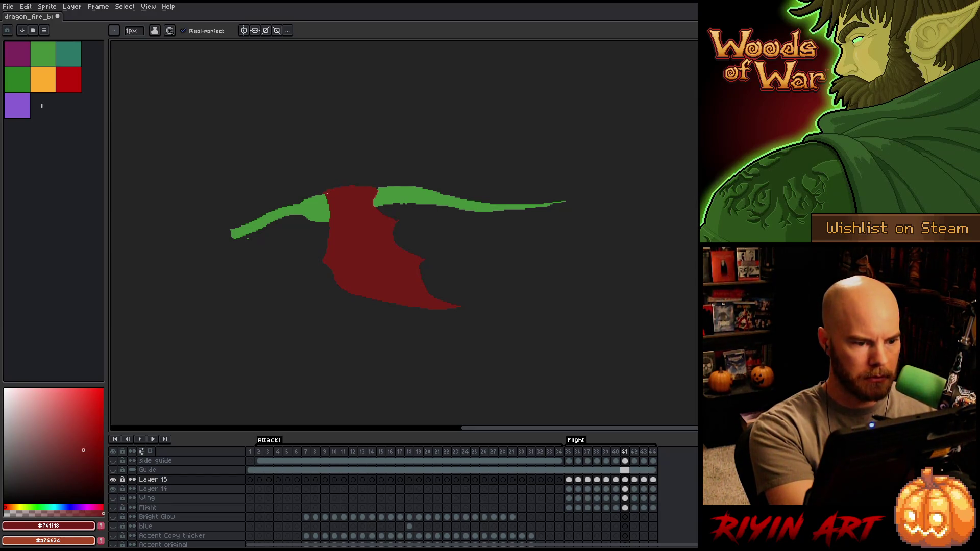
{"action": "key", "text": "comma"}
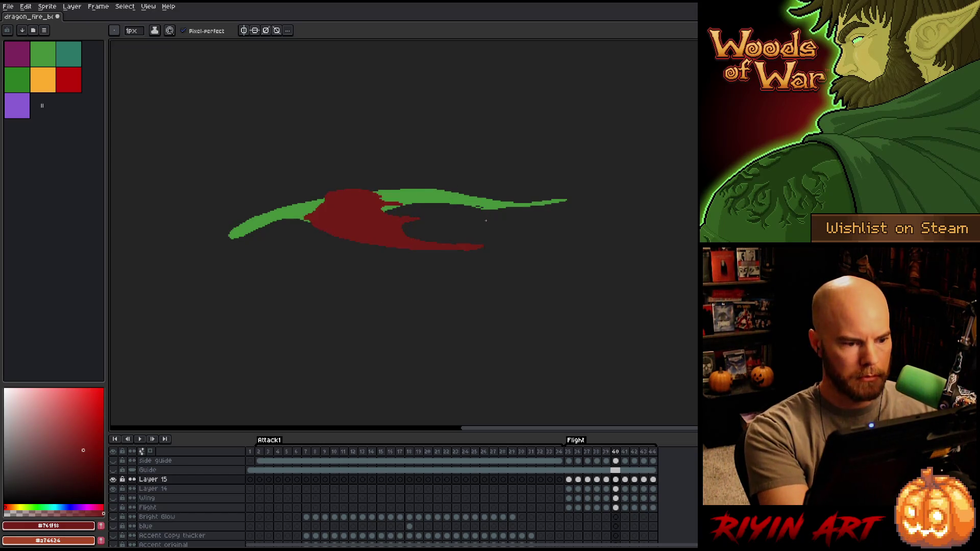
Flip between Flight frames 41 and 42 to compare the red wing.
{"action": "key", "text": "period"}
{"action": "key", "text": "period"}
{"action": "key", "text": "comma"}
{"action": "key", "text": "period"}
{"action": "key", "text": "comma"}
Lasso-select the left part of the red wing, then compare frames 41 and 42 again.
{"action": "key", "text": "m"}
{"action": "left_click_drag", "start_coordinate": [329, 158], "coordinate": [360, 379]}
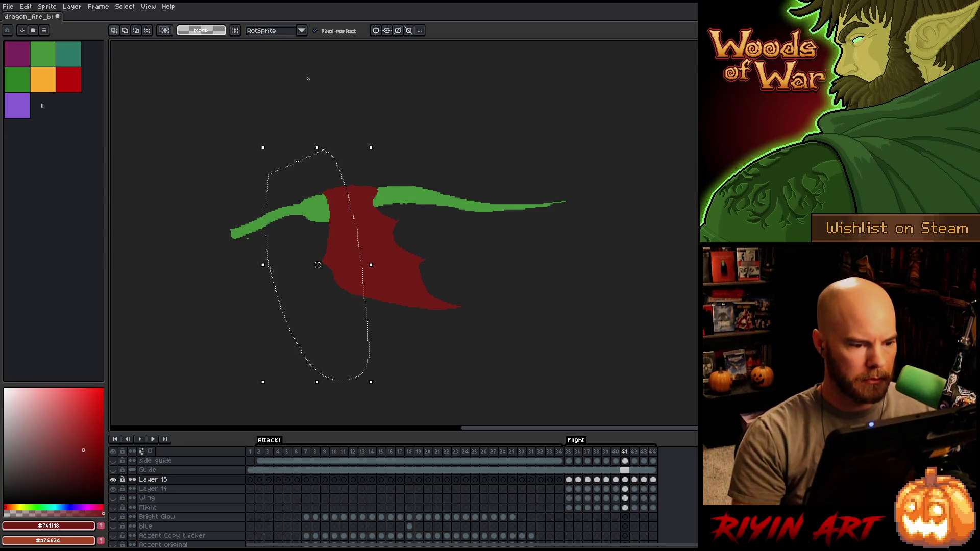
{"action": "key", "text": "b"}
{"action": "key", "text": "period"}
{"action": "key", "text": "comma"}
{"action": "key", "text": "period"}
Switch to the Move tool and step through frames 41–43 comparing wing positions.
{"action": "key", "text": "v"}
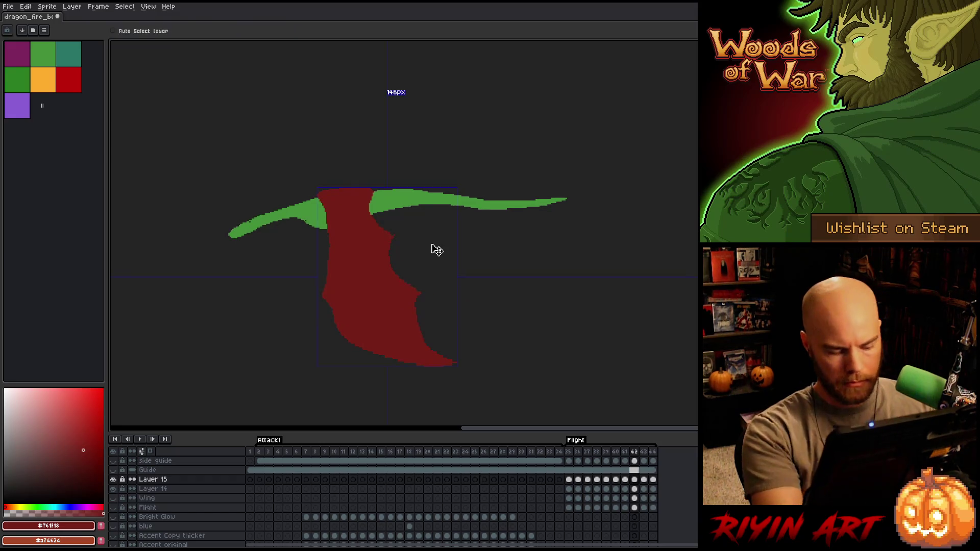
{"action": "key", "text": "q"}
{"action": "key", "text": "comma"}
{"action": "key", "text": "period"}
{"action": "key", "text": "comma"}
{"action": "key", "text": "period"}
{"action": "key", "text": "period"}
{"action": "key", "text": "comma"}
Nudge frame 43's wing about 8 px right, compare neighbouring frames, and apply it.
{"action": "key", "text": "period"}
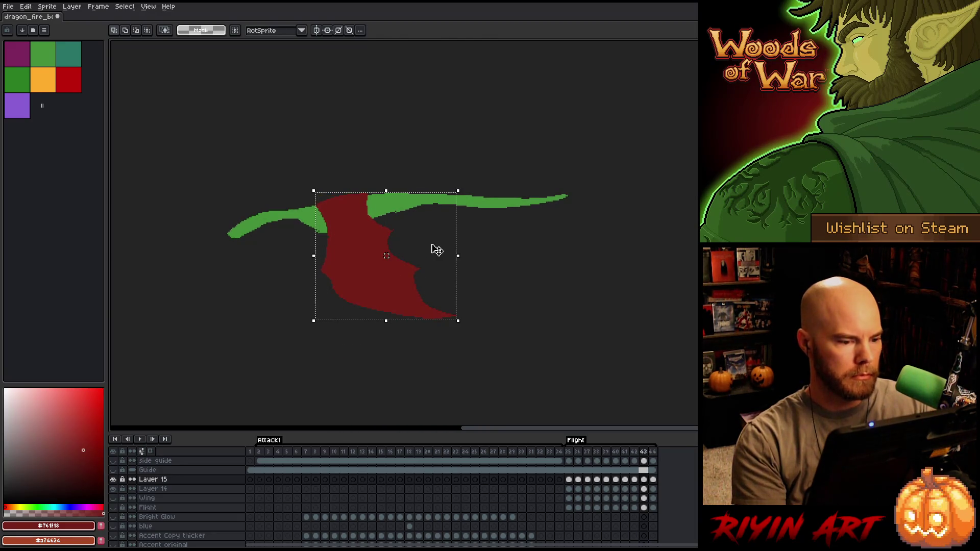
{"action": "key", "text": "Right"}
{"action": "key", "text": "comma"}
{"action": "key", "text": "period"}
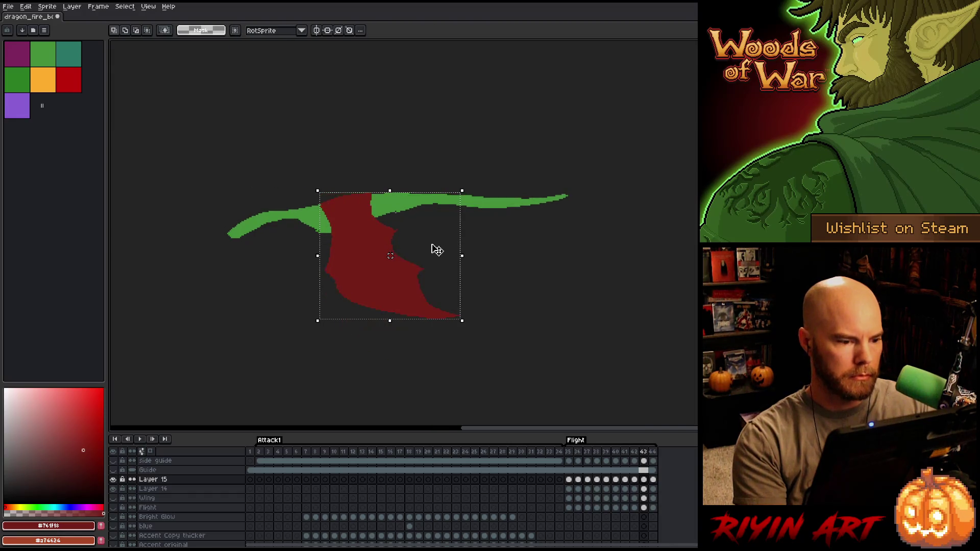
{"action": "key", "text": "comma"}
{"action": "key", "text": "period"}
{"action": "key", "text": "period"}
{"action": "key", "text": "comma"}
{"action": "key", "text": "ctrl+d"}
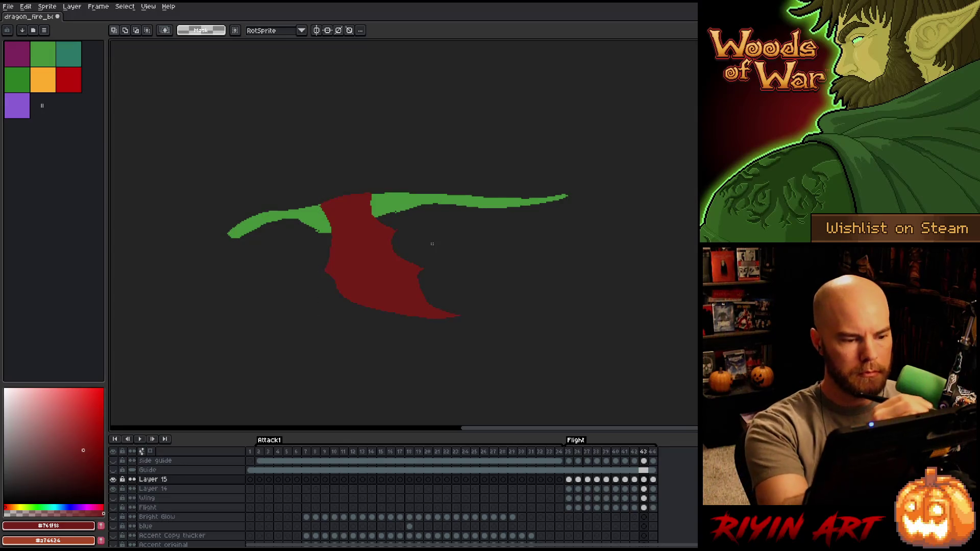
Pick the Eraser and step back to frame 42.
{"action": "key", "text": "b"}
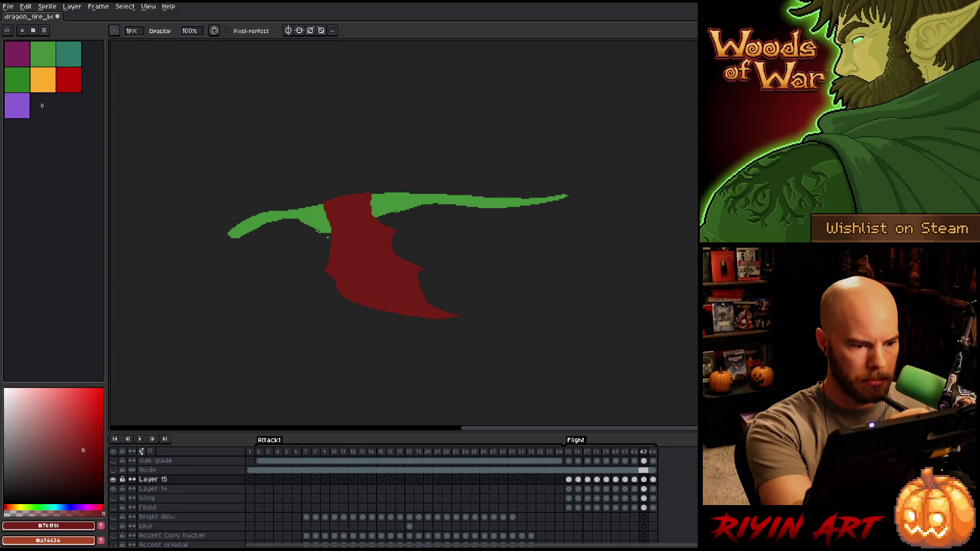
{"action": "key", "text": "e"}
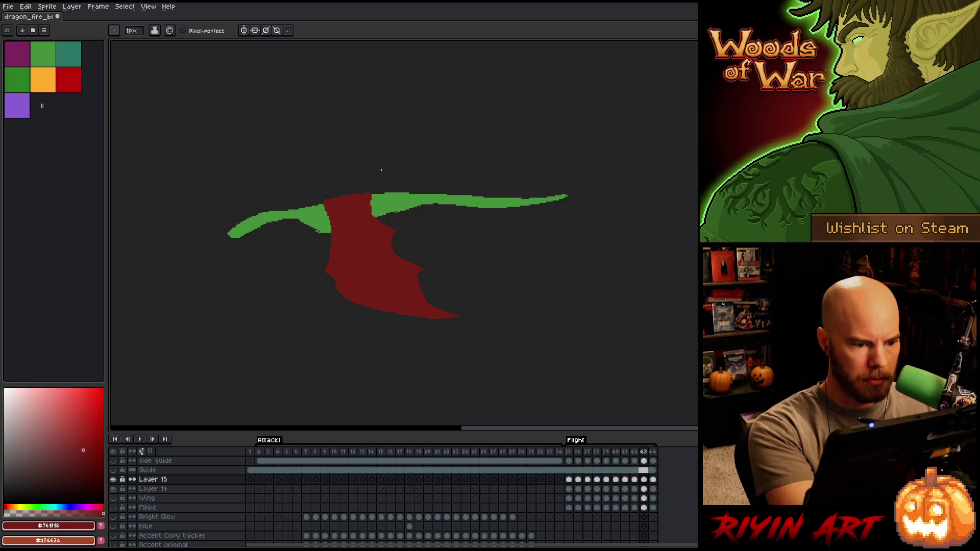
{"action": "key", "text": "Left"}
{"action": "key", "text": "Left"}
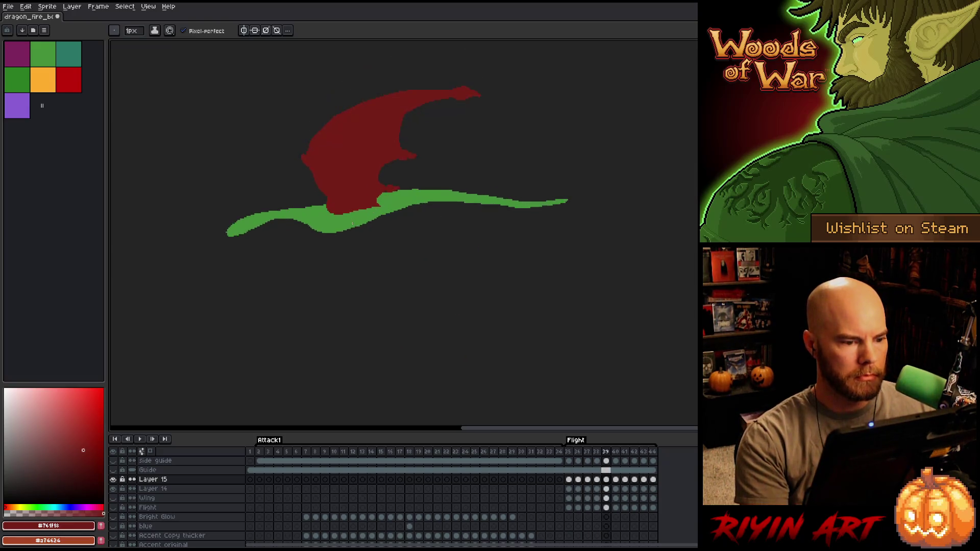
Save the sprite, then lasso two areas of frame 38's wing underside and delete them.
{"action": "key", "text": "ctrl+s"}
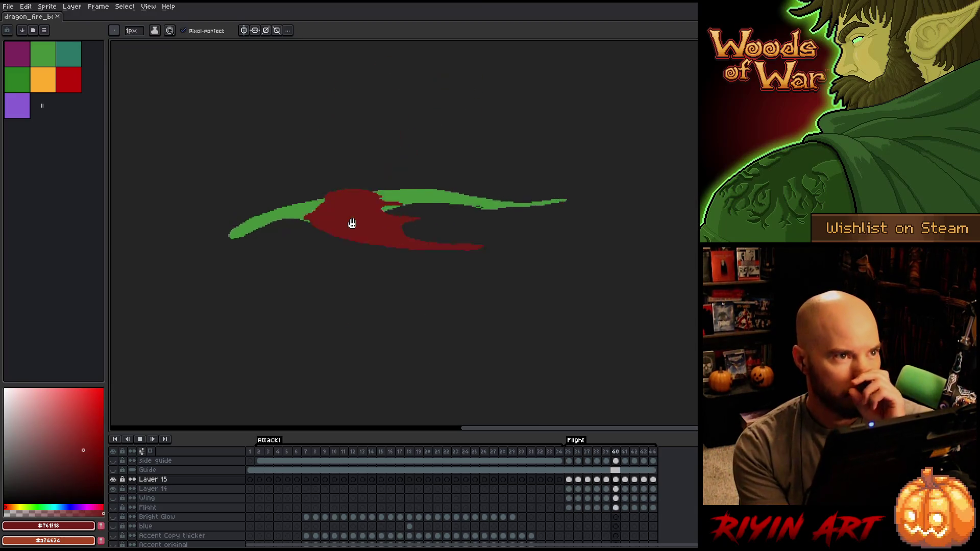
{"action": "key", "text": "Return"}
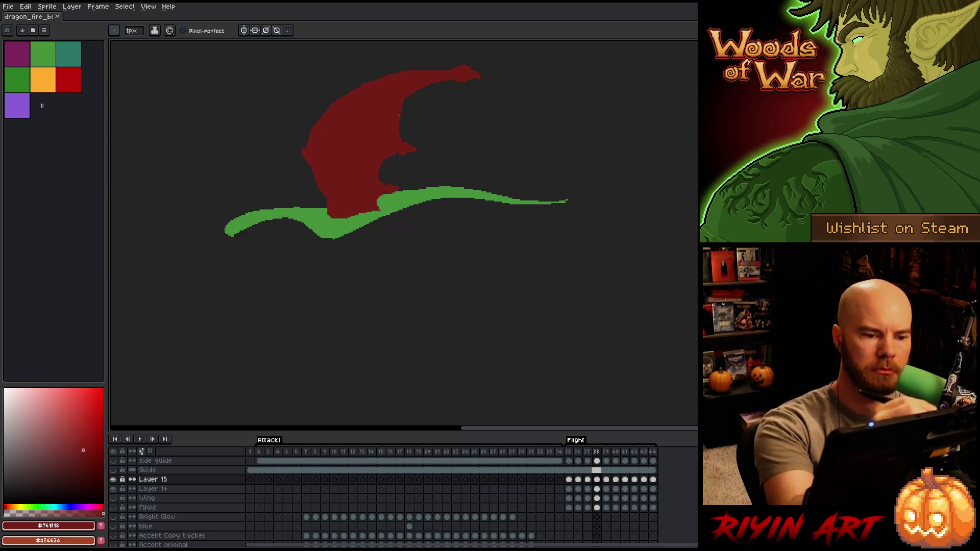
{"action": "key", "text": "m"}
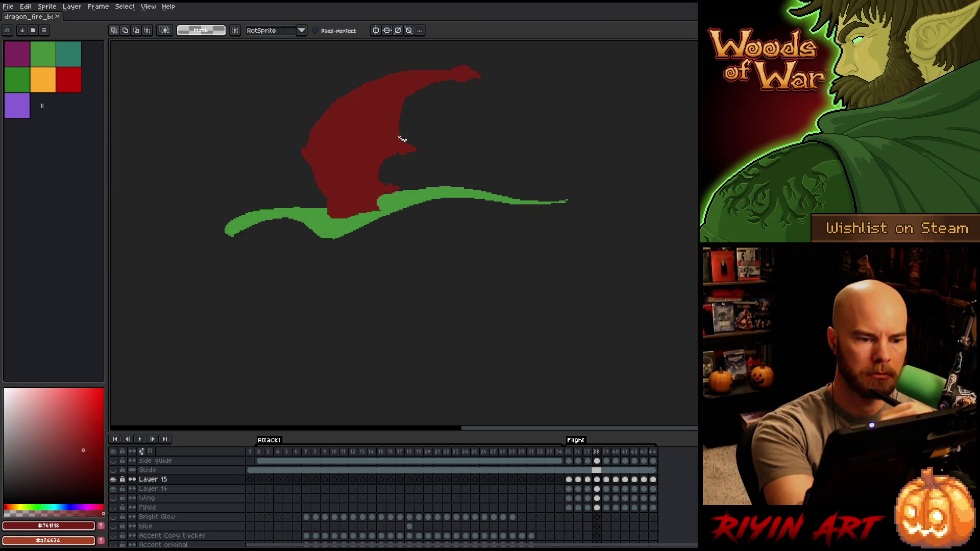
{"action": "left_click_drag", "start_coordinate": [417, 88], "coordinate": [494, 111]}
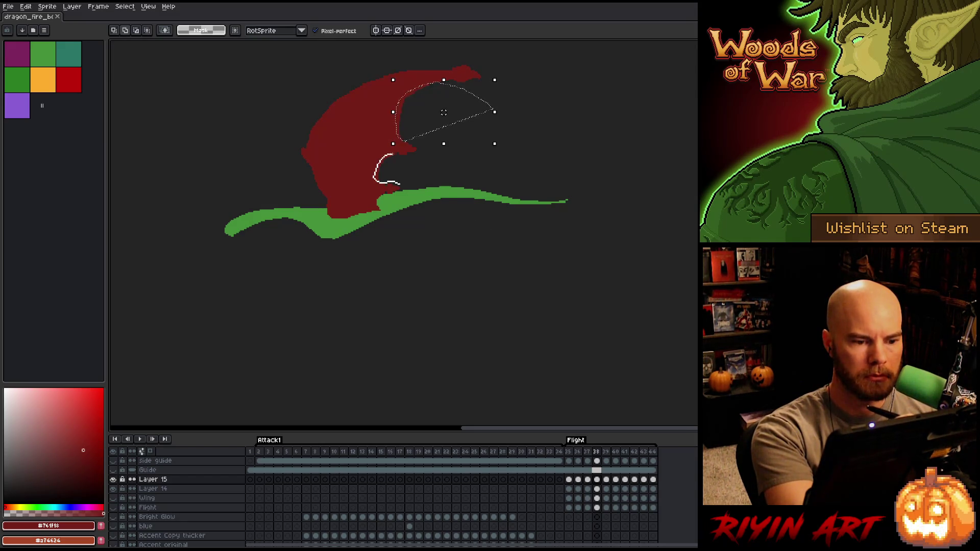
{"action": "mouse_move", "coordinate": [393, 178]}
{"action": "left_mouse_down"}
{"action": "mouse_move", "coordinate": [380, 182]}
{"action": "mouse_move", "coordinate": [377, 159]}
{"action": "mouse_move", "coordinate": [436, 169]}
{"action": "left_mouse_up"}
{"action": "key", "text": "Delete"}
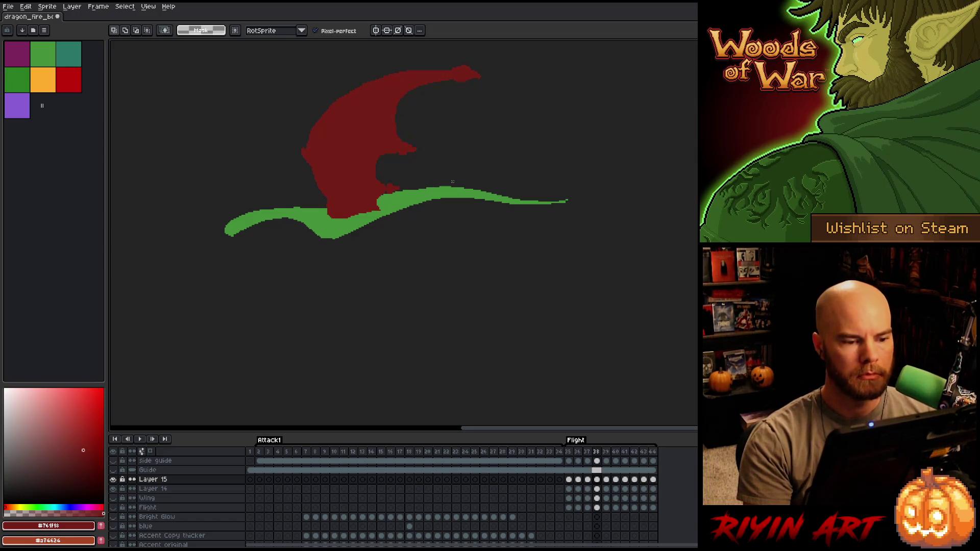
Go to frame 39 and lasso a small patch beneath the wing's notch.
{"action": "key", "text": "Left"}
{"action": "key", "text": "Right"}
{"action": "key", "text": "Right"}
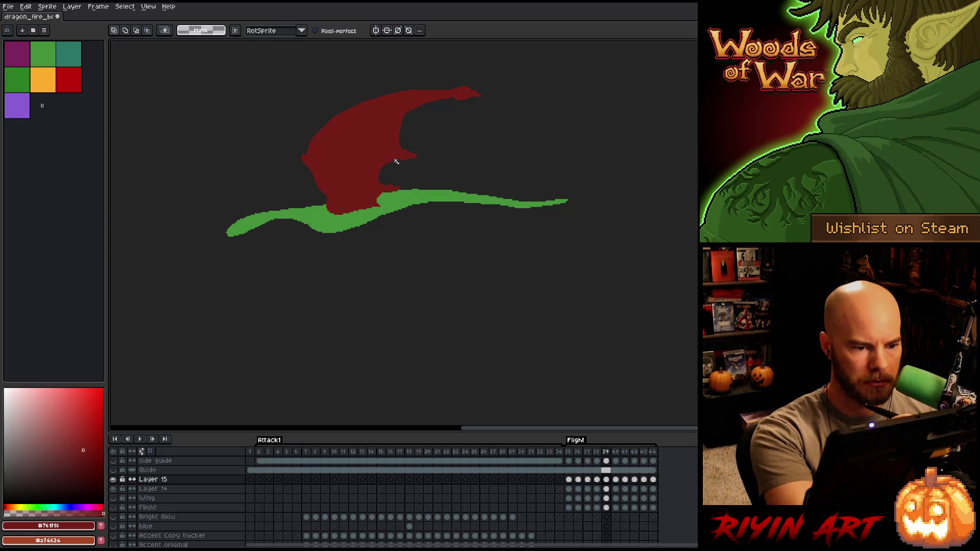
{"action": "left_click_drag", "start_coordinate": [398, 163], "coordinate": [432, 179]}
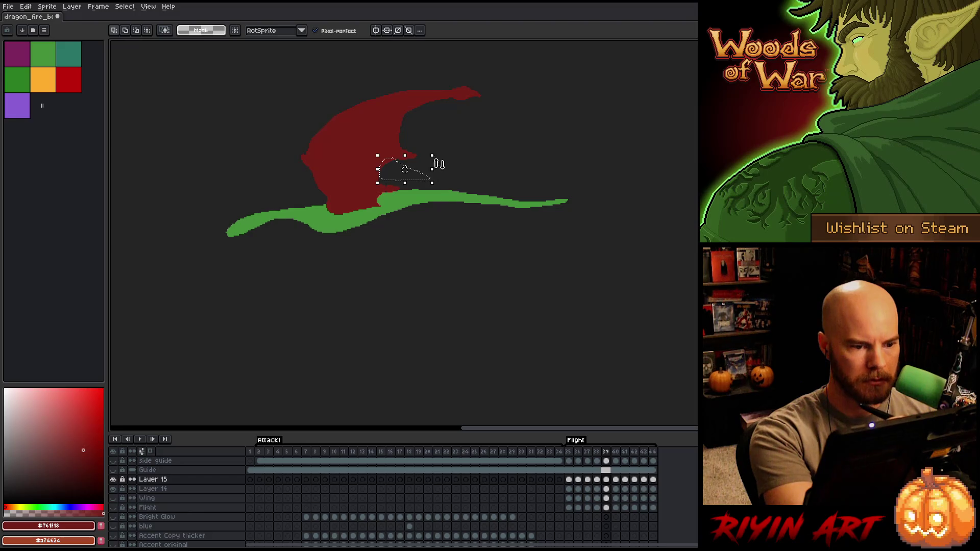